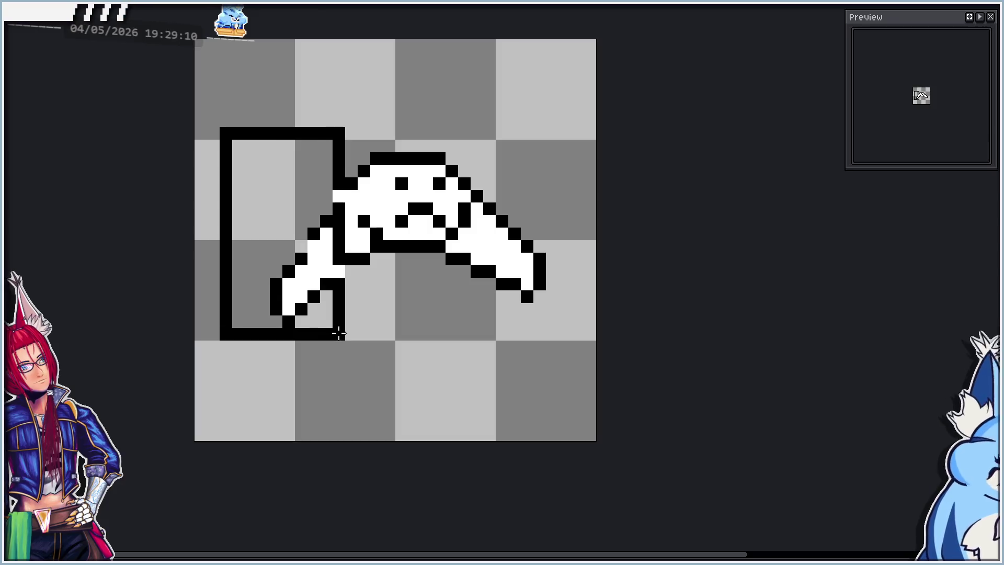
- Nudge the sprite's left arm by a pixel up, left, then down
drag(328, 293, 341, 305)
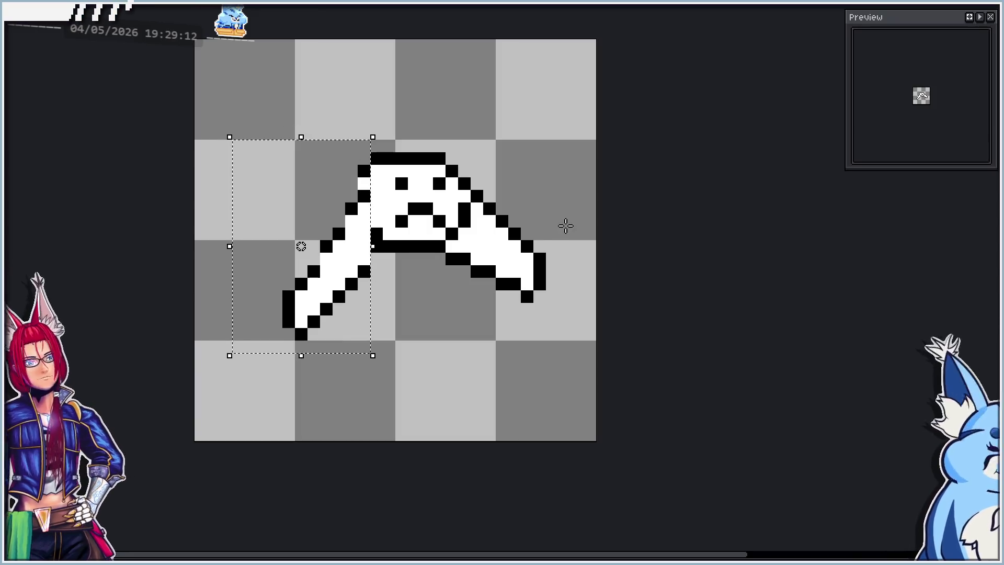
key(Left)
key(Up)
key(ctrl+d)
drag(242, 168, 357, 330)
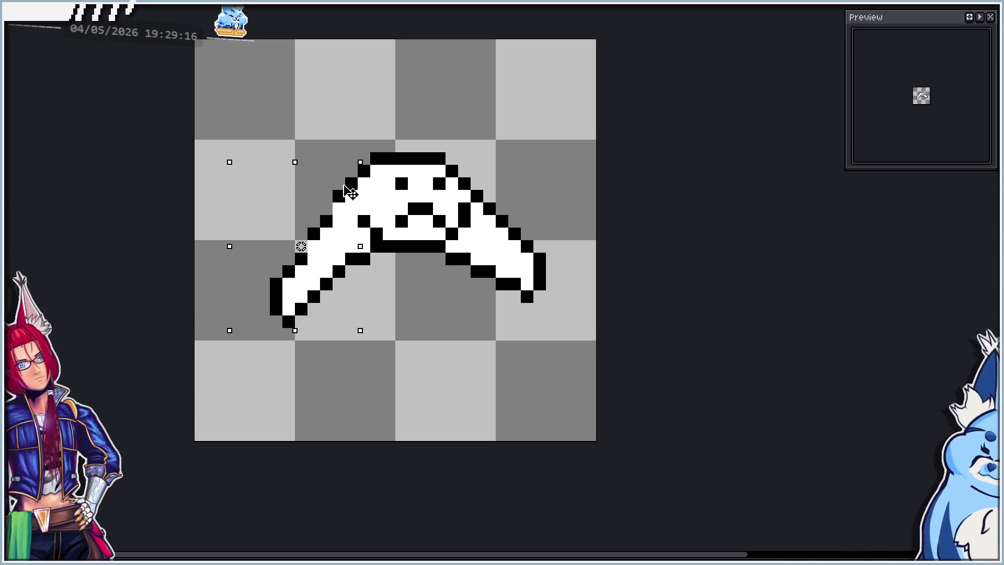
key(Down)
key(ctrl+d)
- Lower the right arm one pixel and draw a black outline on its shoulder
mouse_move(623, 152)
mouse_down()
mouse_move(497, 318)
mouse_move(459, 325)
mouse_up()
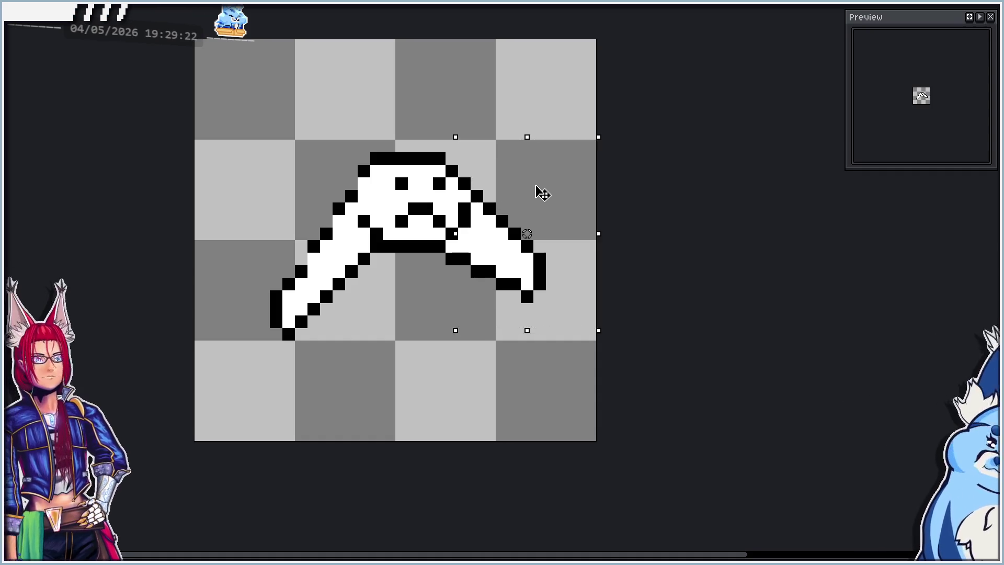
key(Down)
key(ctrl+d)
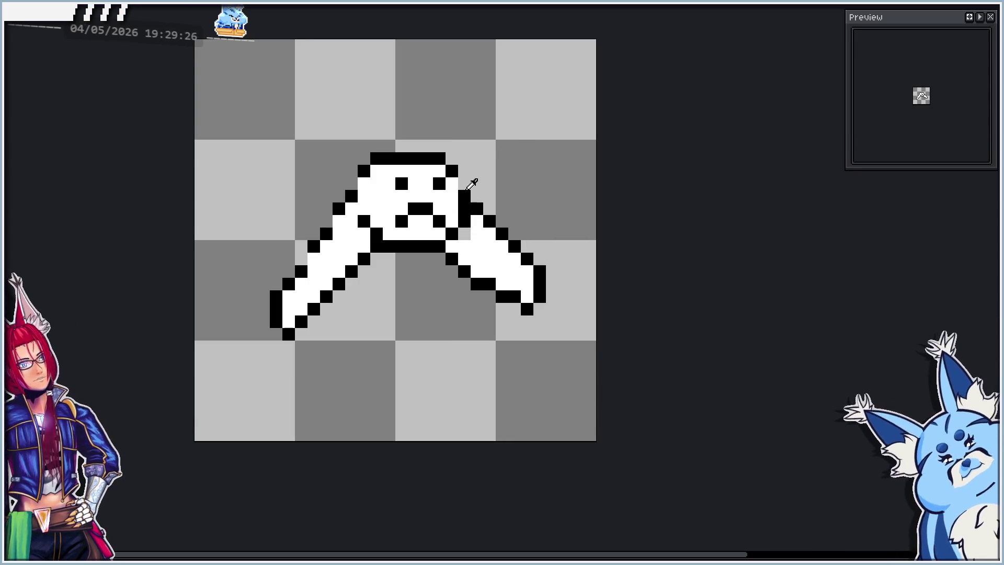
key(Right)
key(Left)
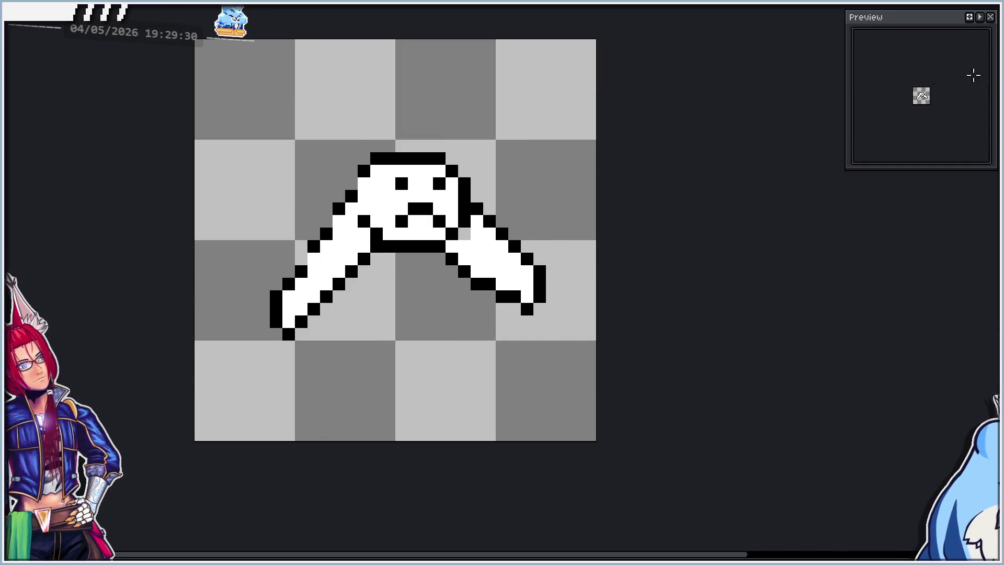
mouse_move(488, 209)
mouse_down()
mouse_move(578, 332)
mouse_move(555, 309)
mouse_up()
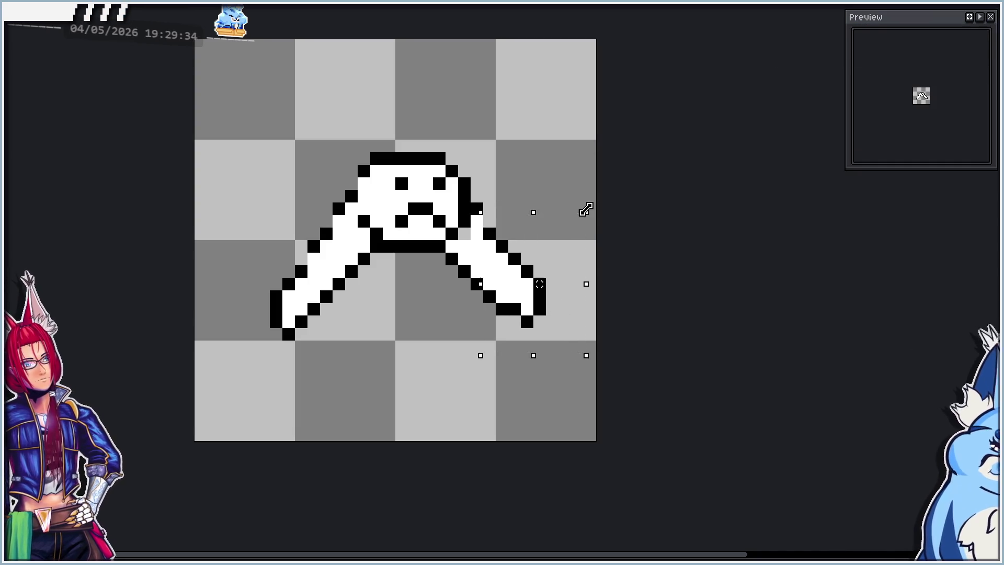
key(Return)
- Move the right arm's hand down one pixel and play the animation to check the pose
drag(514, 246, 585, 341)
drag(557, 298, 569, 329)
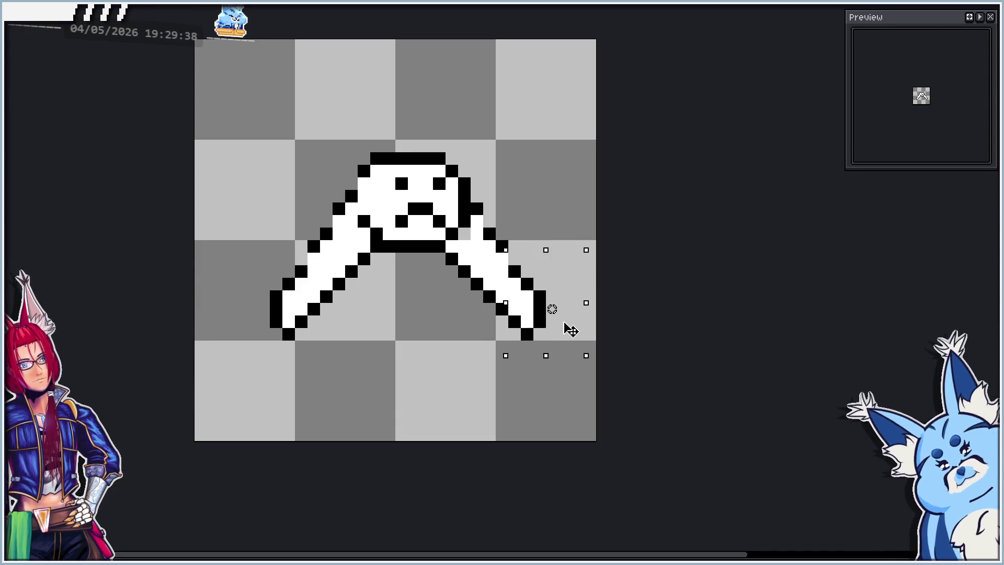
key(Return)
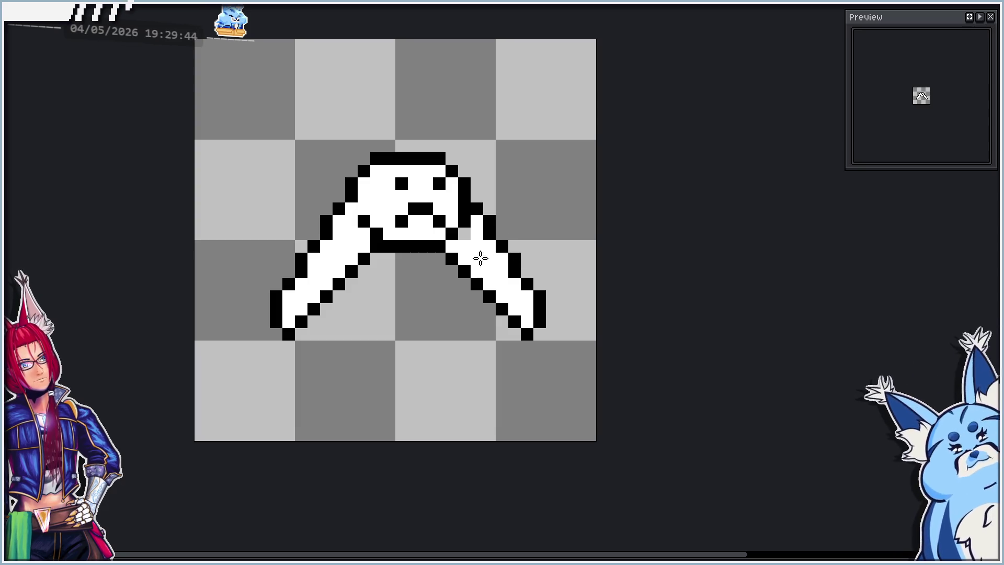
scroll(471, 267, down, 3)
key(Return)
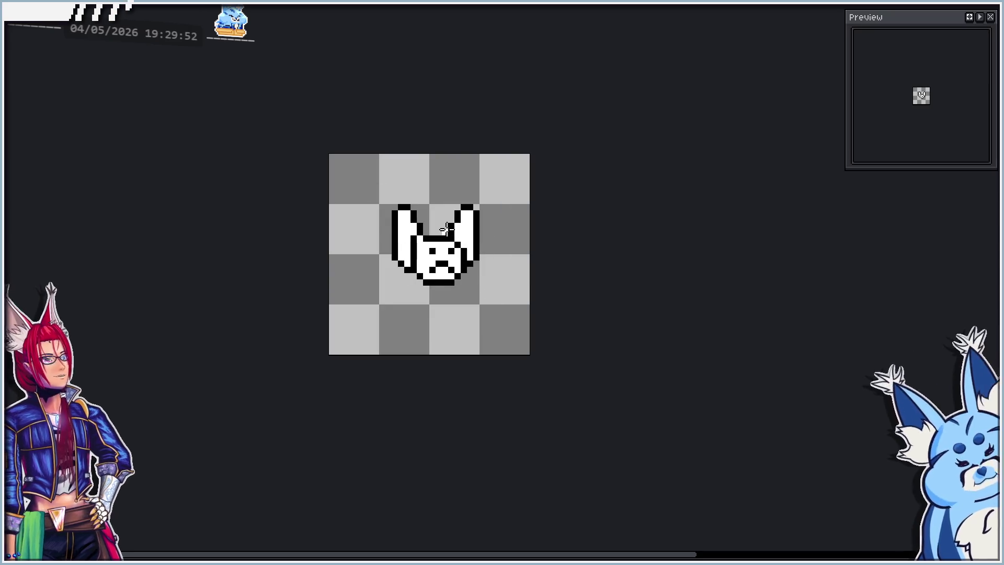
scroll(429, 302, up, 1)
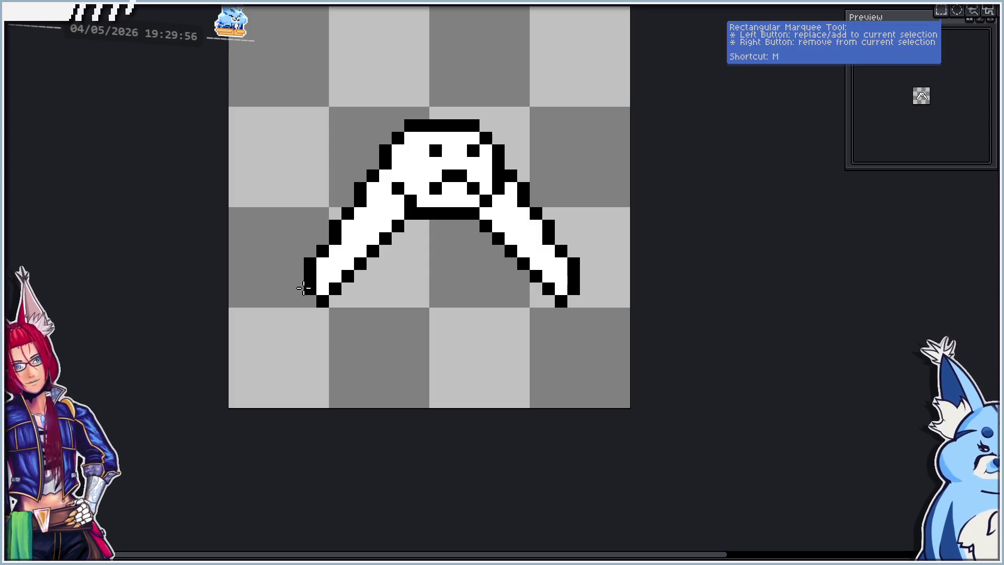
- Shift the lower parts of the left and right arms one pixel inward
mouse_move(272, 325)
mouse_down()
mouse_move(388, 258)
mouse_move(394, 243)
mouse_up()
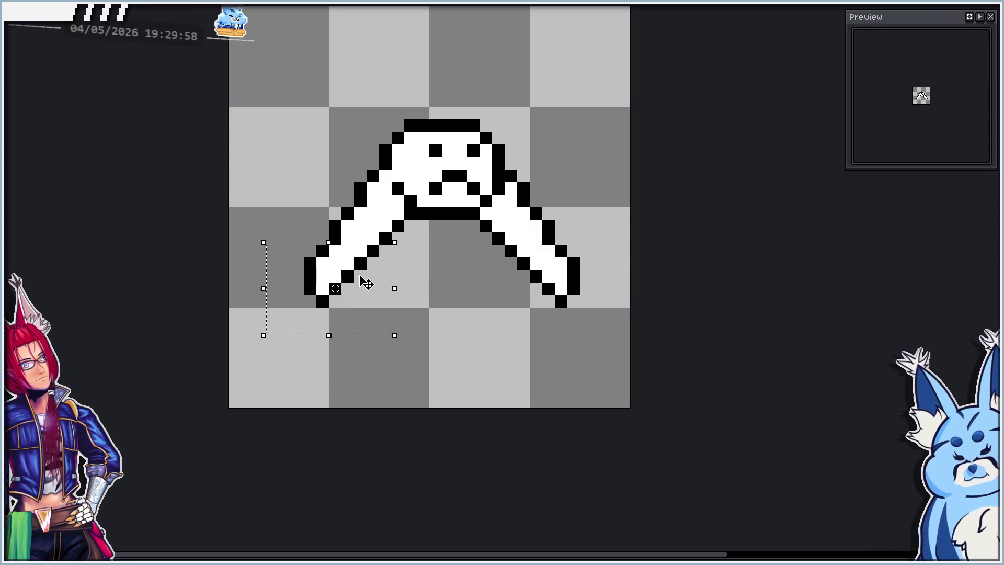
drag(366, 293, 378, 296)
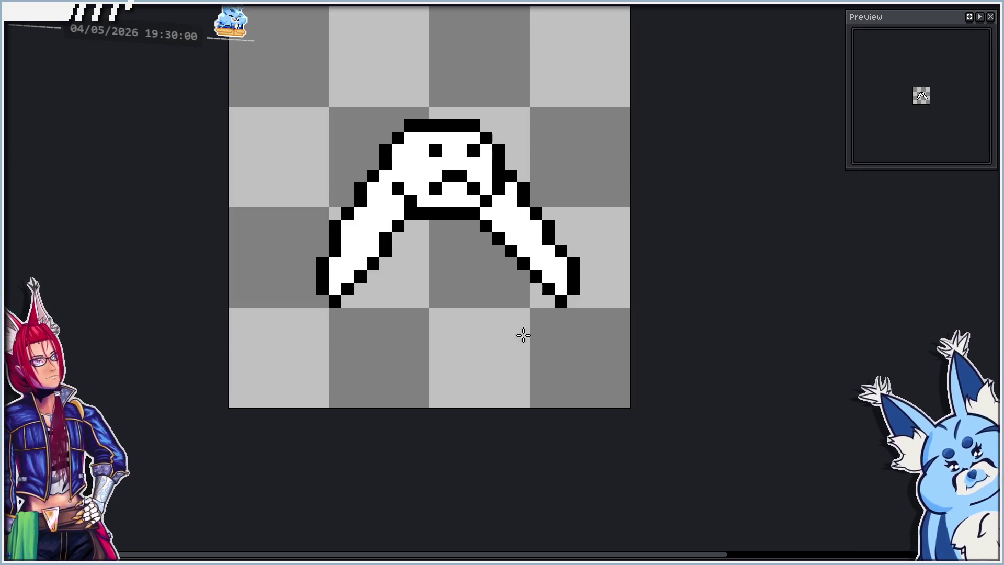
drag(579, 248, 477, 345)
drag(558, 325, 554, 324)
key(ctrl+d)
- Move the whole left and right arms one pixel inward, then play the animation
drag(266, 207, 417, 321)
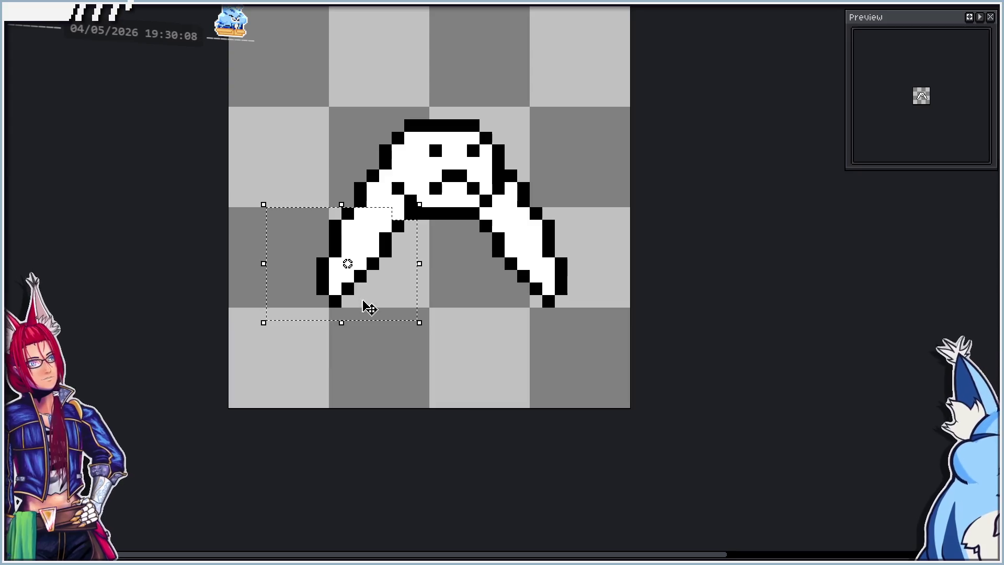
drag(387, 307, 399, 306)
key(ctrl+d)
mouse_move(492, 232)
mouse_down()
mouse_move(620, 314)
mouse_move(630, 333)
mouse_up()
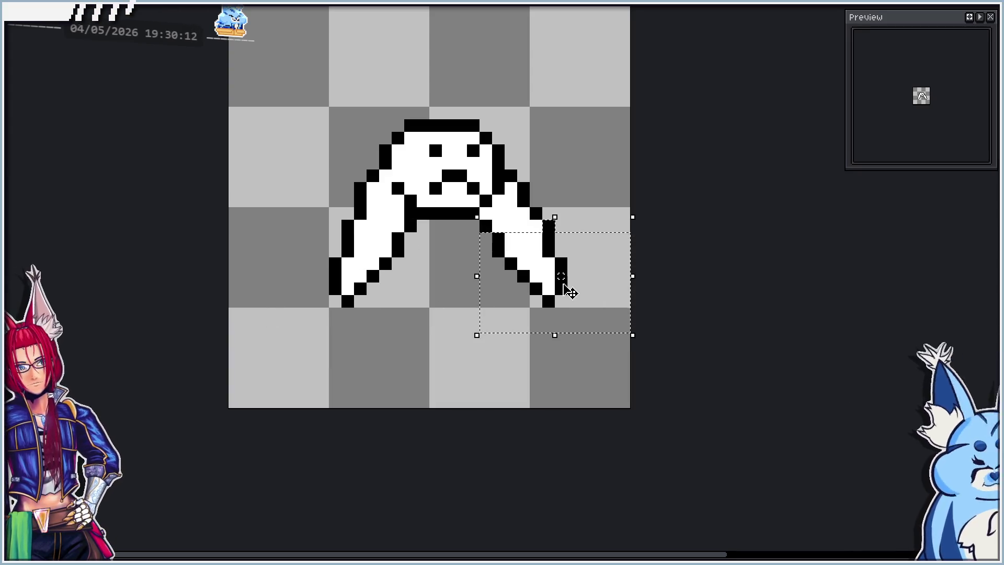
key(Left)
key(ctrl+d)
scroll(498, 274, down, 2)
key(shift+v)
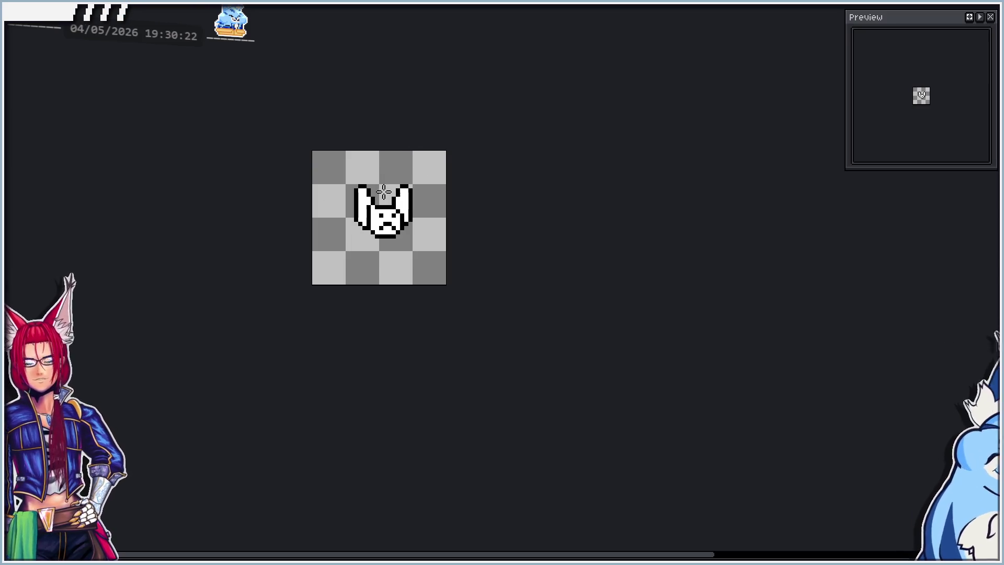
- Zoom in, paint one ear pixel white and erase two black ear pixels
scroll(383, 191, up, 3)
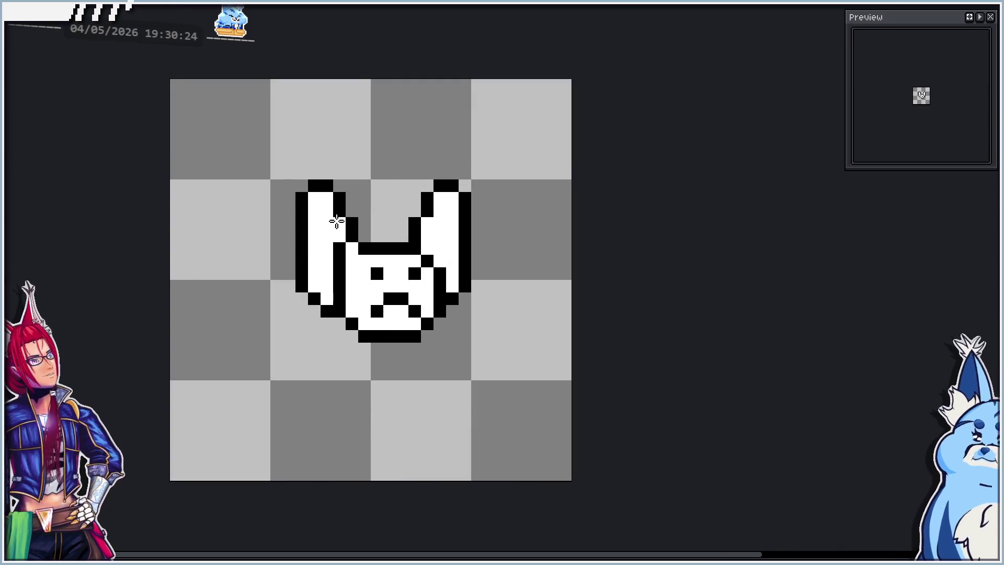
scroll(337, 221, up, 1)
click(357, 219)
drag(362, 183, 360, 208)
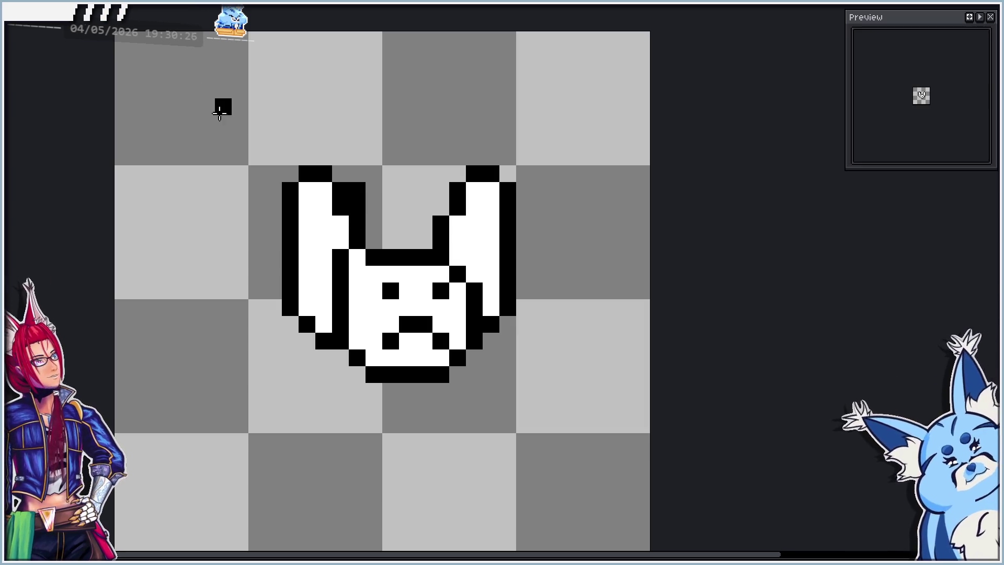
- With vertical symmetry on, redraw the ear outlines, fill the inner ears white, and preview the animation
key(shift+s)
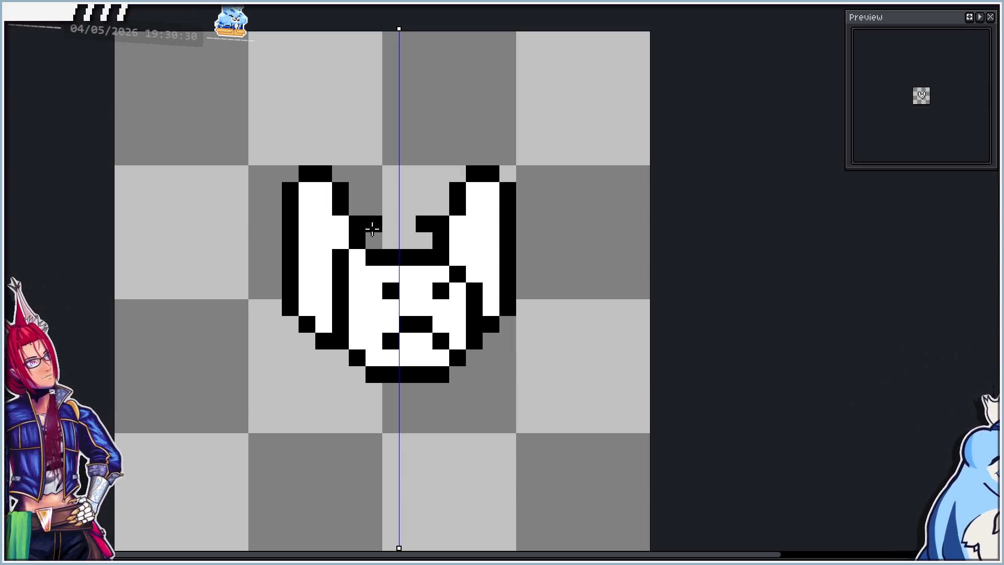
drag(372, 229, 372, 184)
click(357, 174)
click(338, 173)
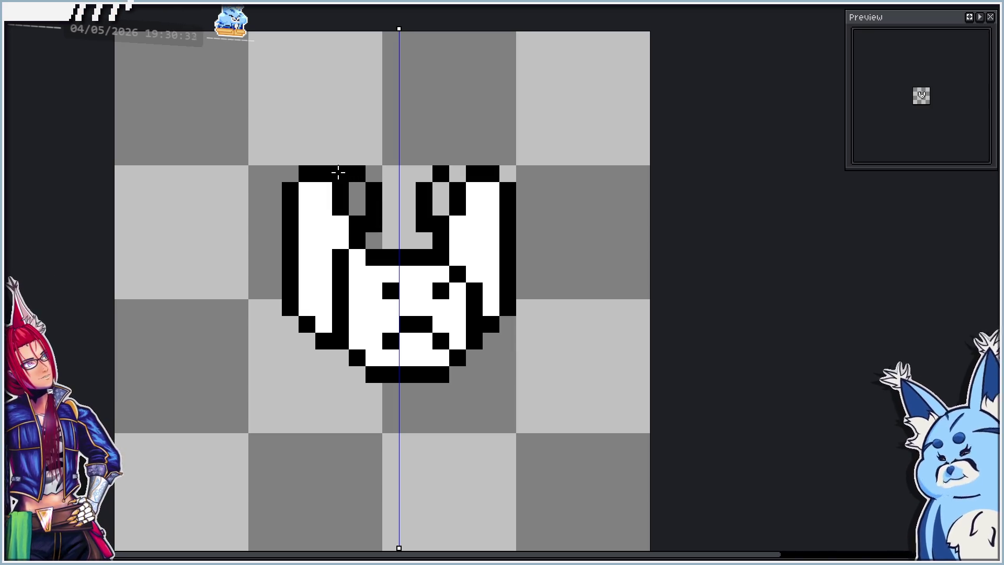
mouse_move(312, 174)
mouse_down()
mouse_move(287, 191)
mouse_move(294, 215)
mouse_up()
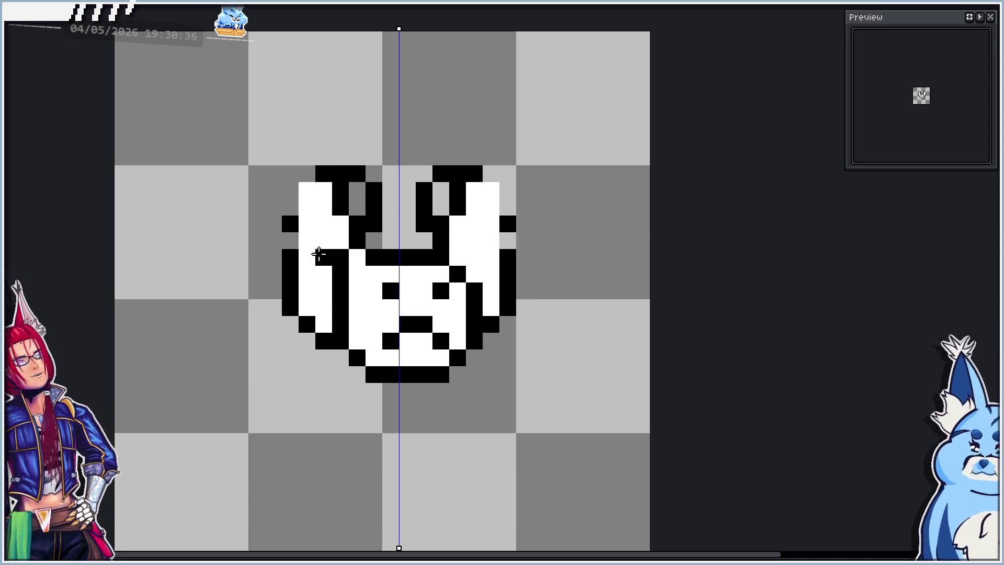
mouse_move(350, 215)
mouse_down()
mouse_move(340, 192)
mouse_move(339, 219)
mouse_up()
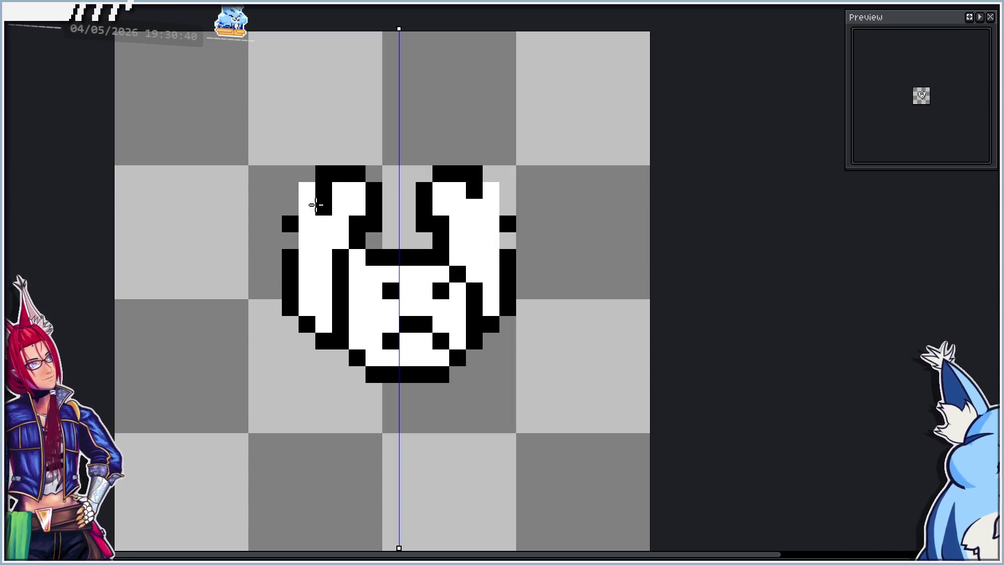
click(303, 187)
click(327, 168)
scroll(365, 203, down, 3)
key(shift+v)
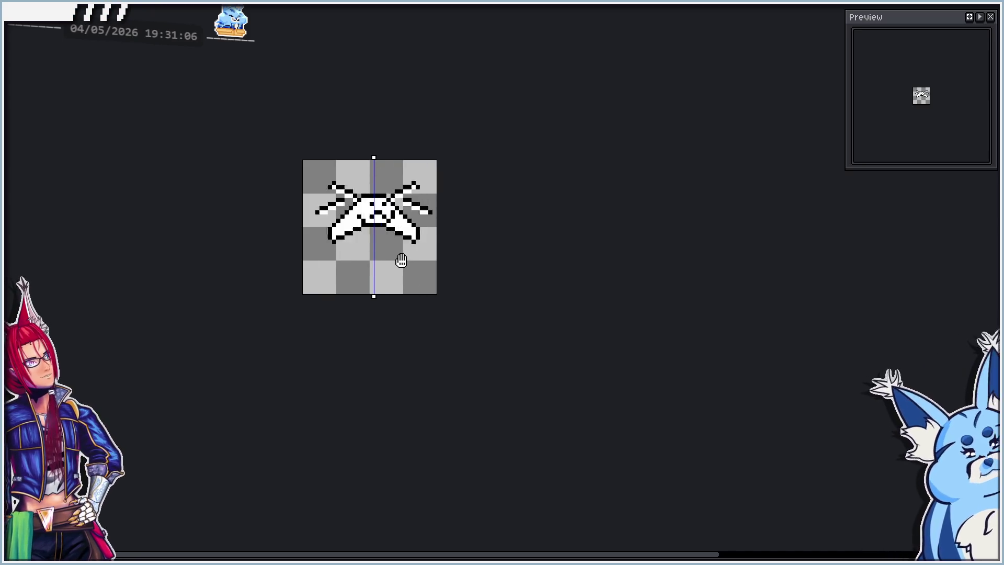
key(ctrl)
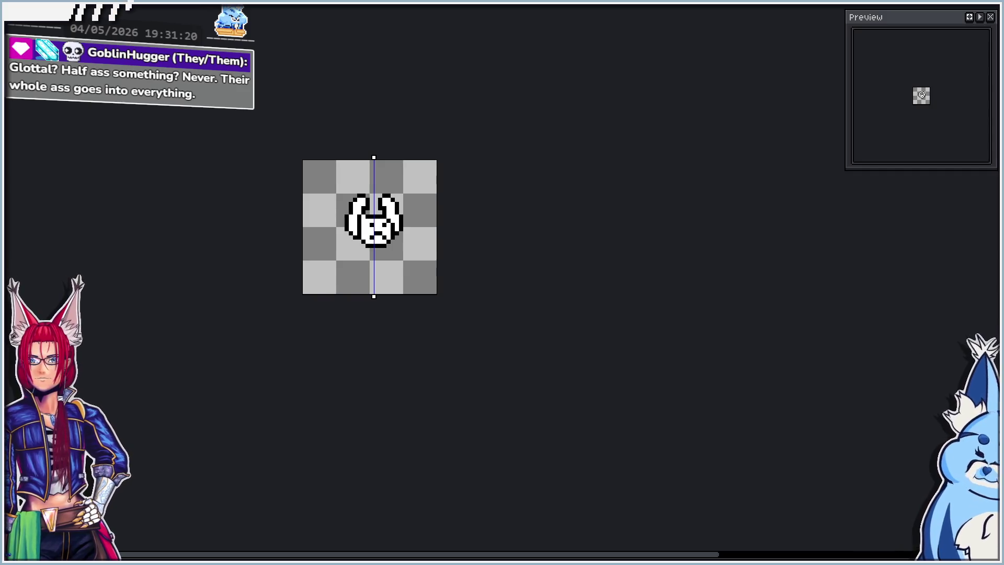
key(ctrl+e)
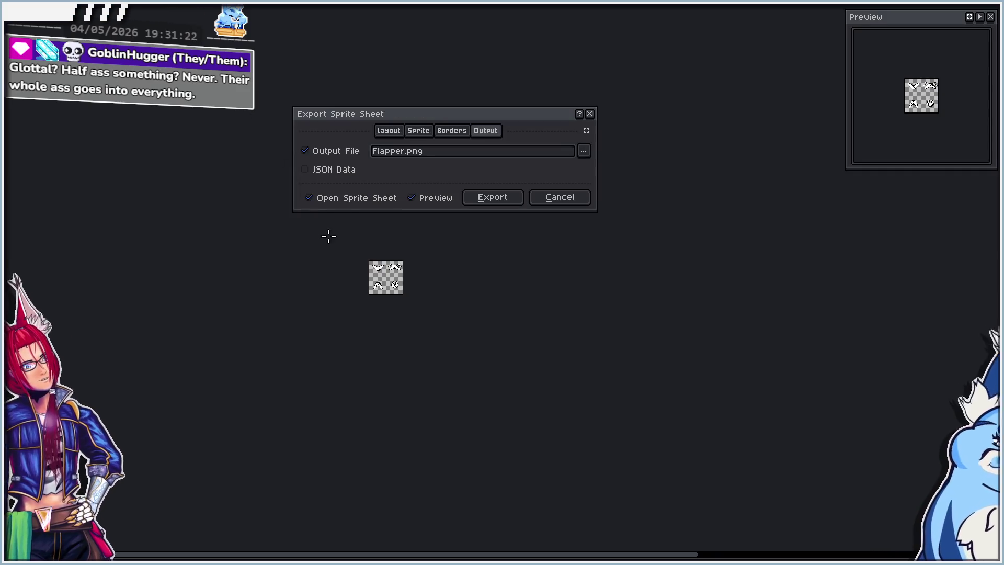
scroll(409, 279, up, 4)
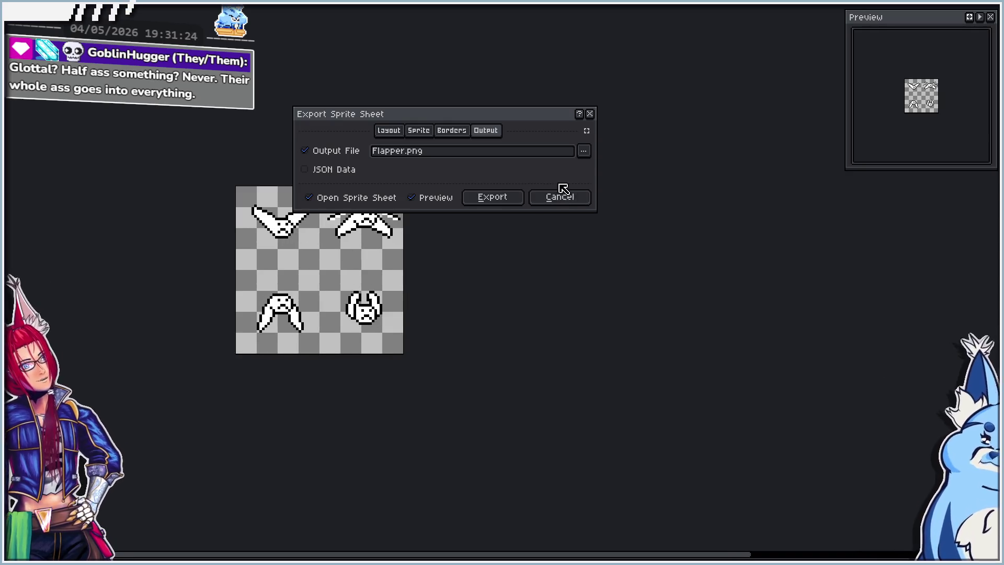
click(559, 197)
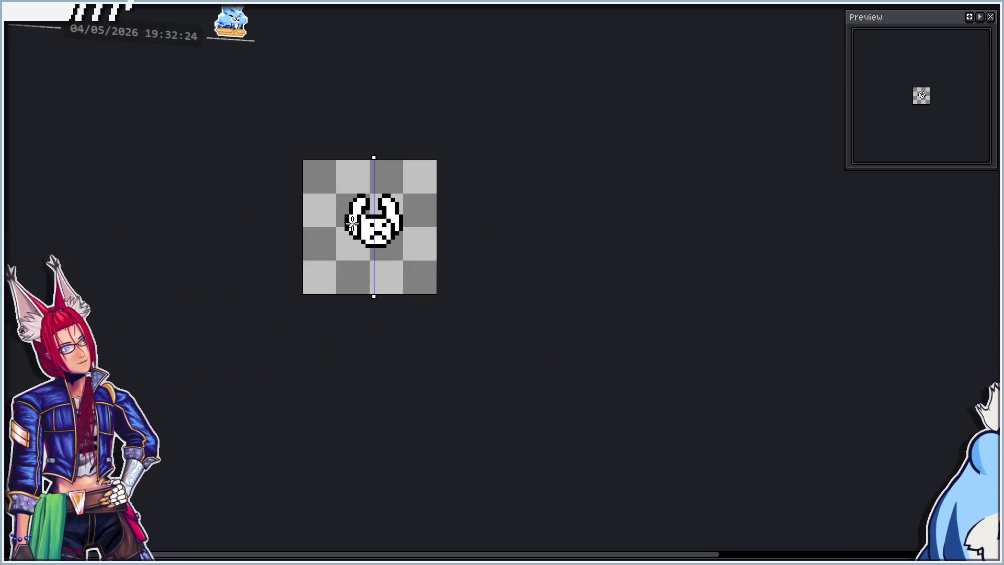
- Create the Idle tag for frames 1–4 and name another tag Attack
scroll(352, 224, up, 1)
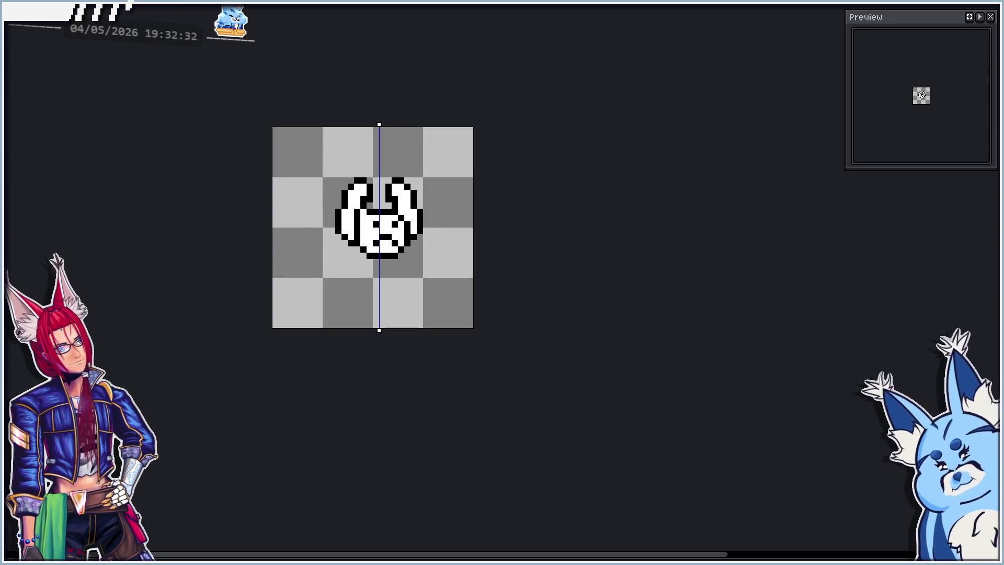
key(alt+t)
text(Idle)
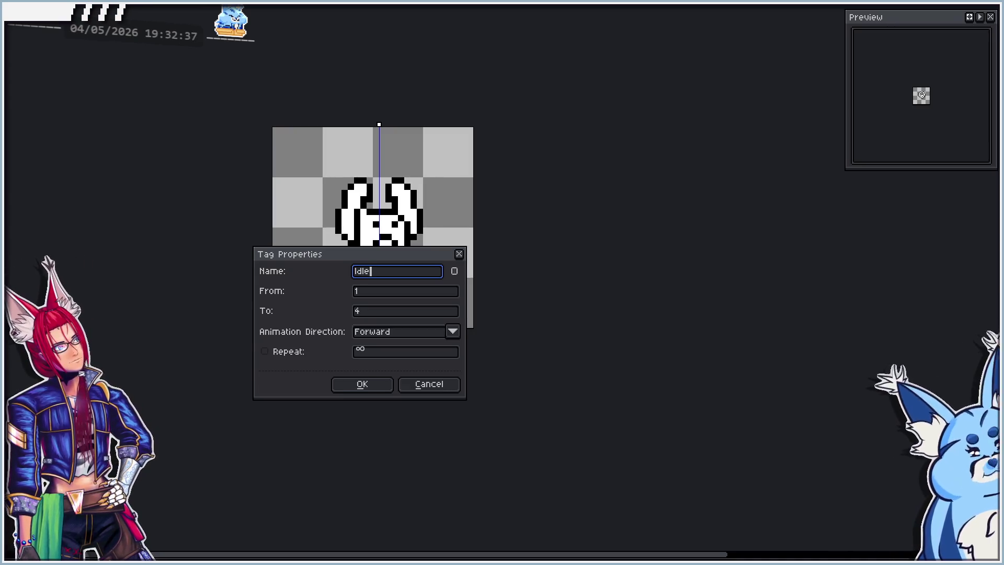
key(Return)
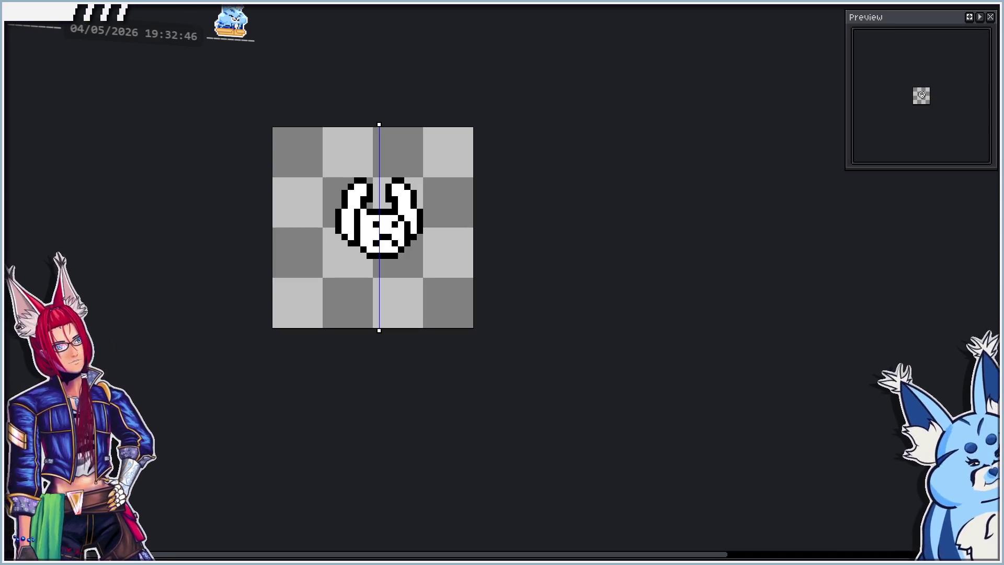
text(Attack)
key(Return)
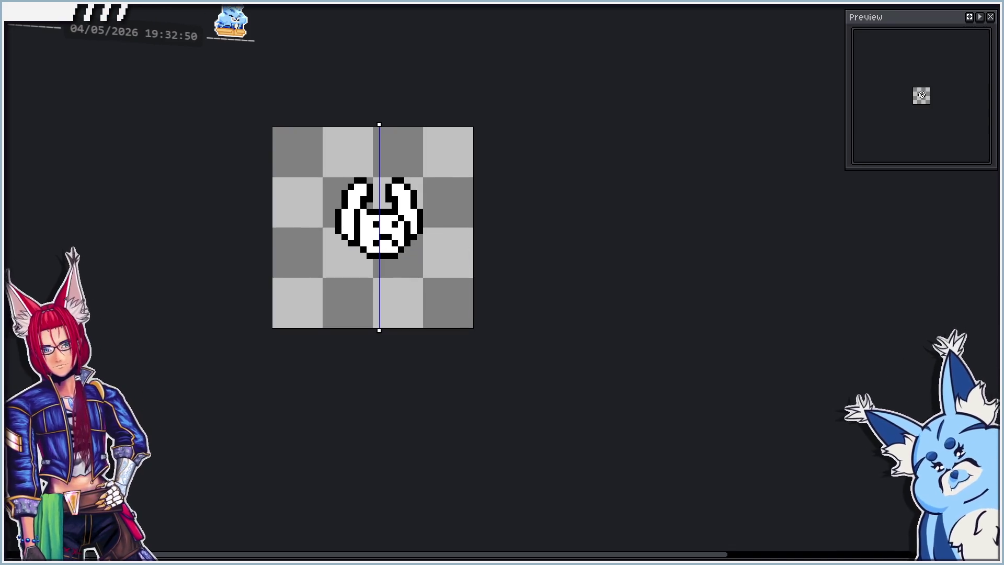
- Step to the next frame and back to compare it with the round-face frame
key(Right)
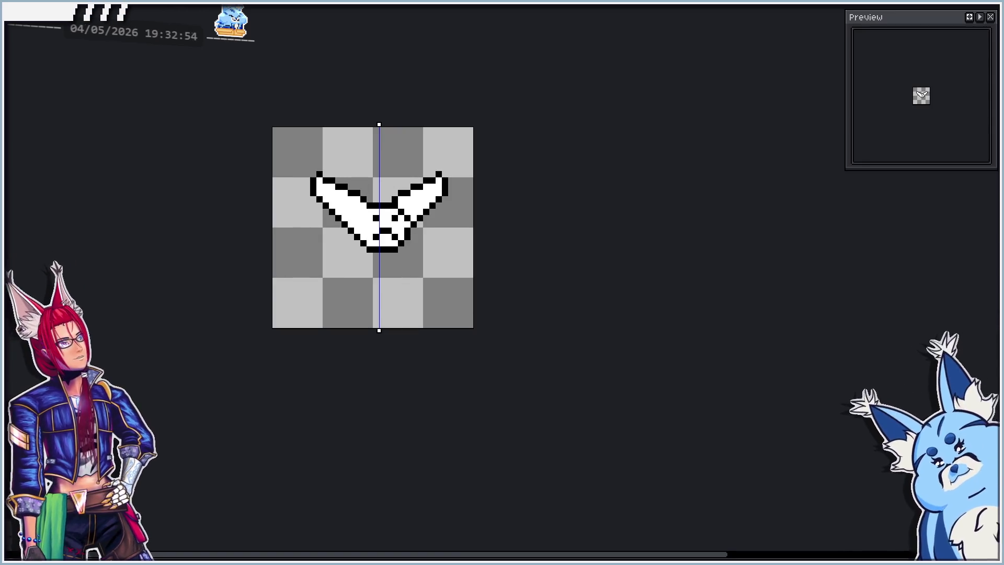
key(Left)
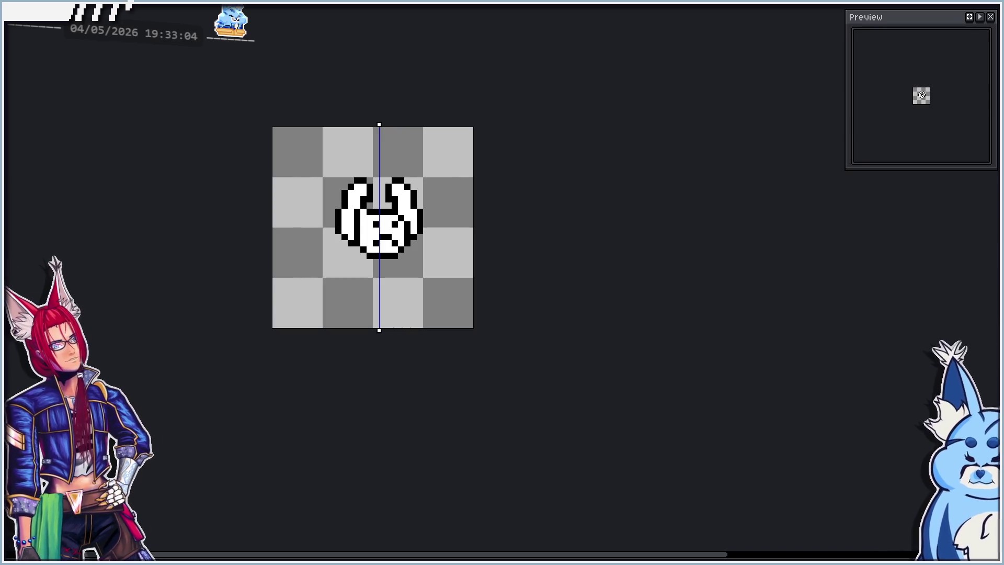
scroll(408, 211, up, 2)
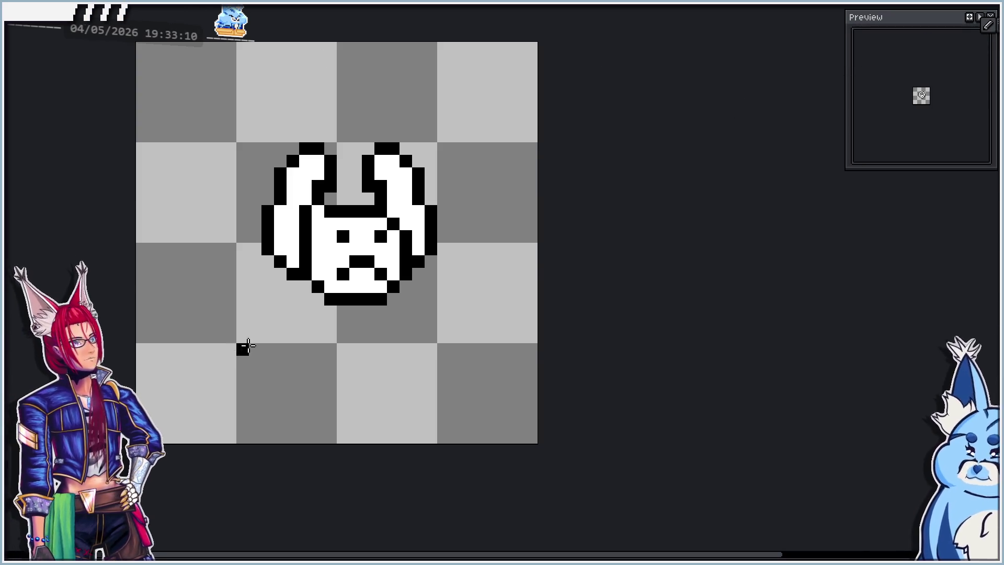
- Erase a stray pixel, then paint and outline a white round blob at lower left
right_click(300, 285)
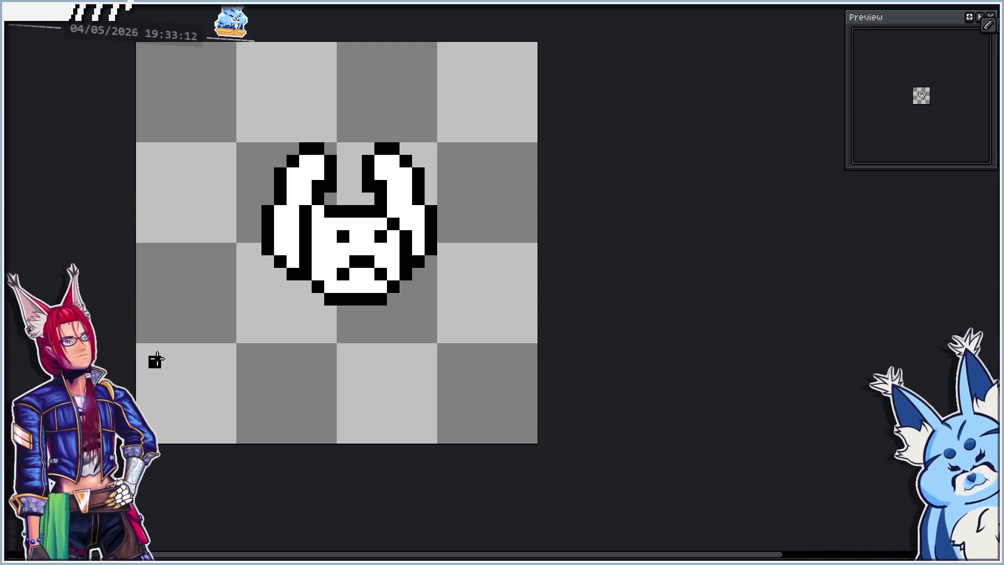
mouse_move(330, 212)
mouse_down()
mouse_move(331, 190)
mouse_move(330, 205)
mouse_up()
key(ctrl+z)
key(ctrl+z)
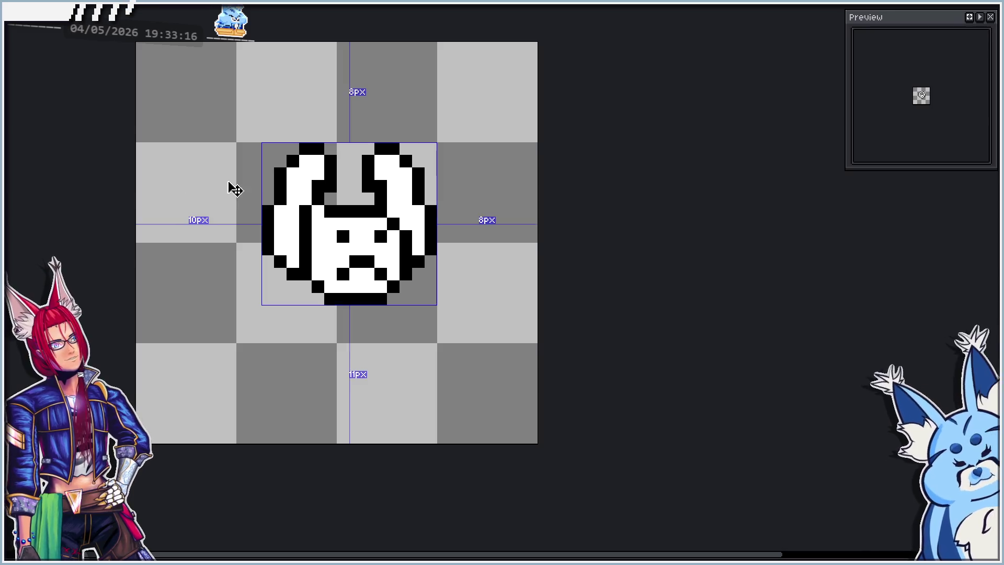
click(211, 324)
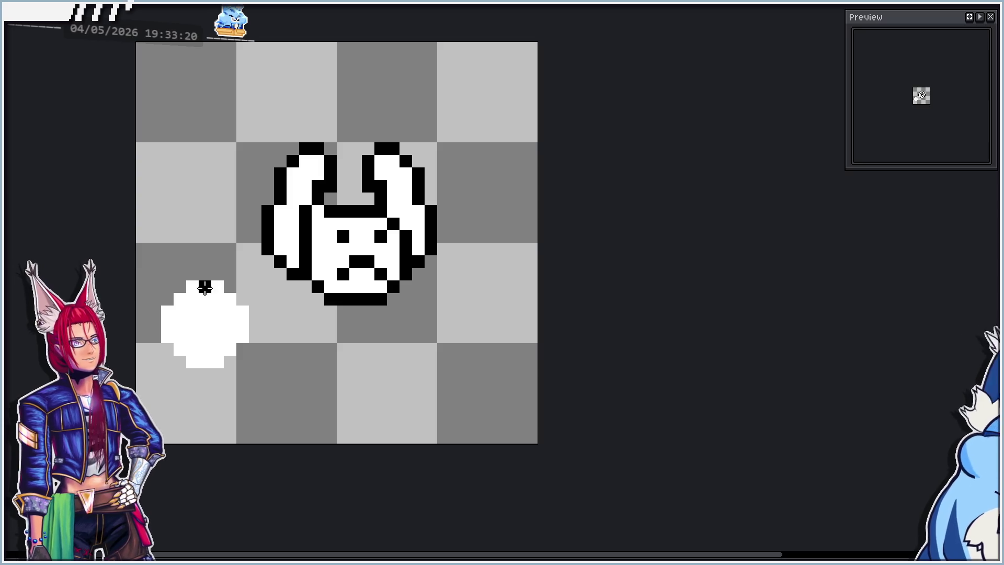
drag(193, 274, 217, 274)
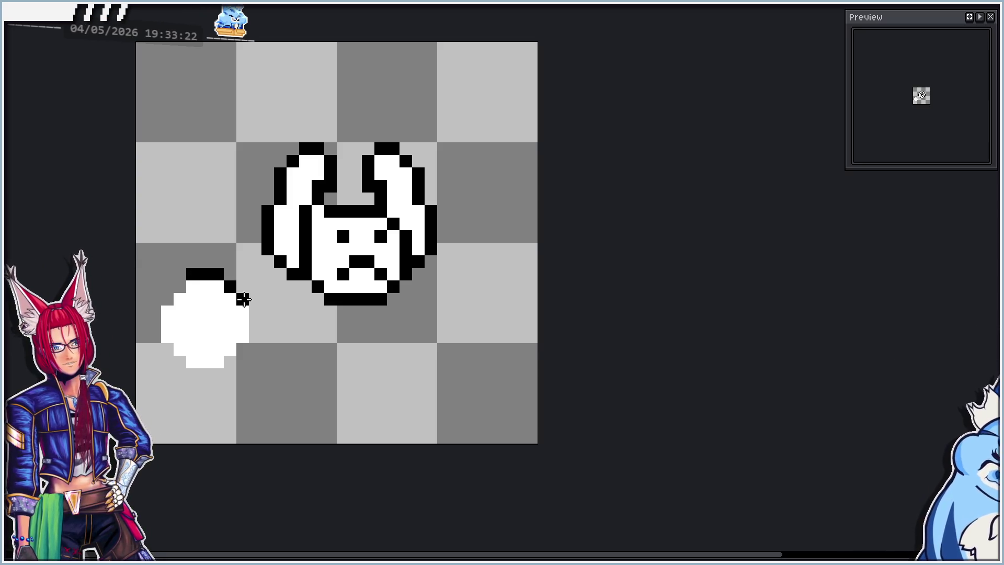
mouse_move(260, 331)
mouse_down()
mouse_move(220, 374)
mouse_move(193, 374)
mouse_move(176, 365)
mouse_move(155, 309)
mouse_move(178, 287)
mouse_up()
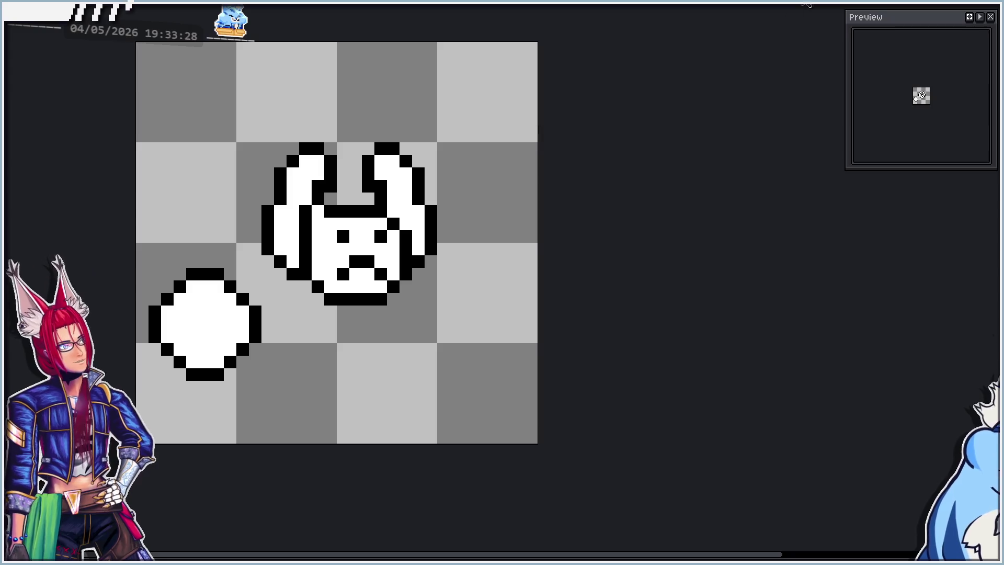
- Paste two copies of the white blob onto the bunny's head and body
key(m)
mouse_move(136, 266)
mouse_down()
mouse_move(263, 392)
mouse_move(286, 335)
mouse_move(328, 326)
mouse_up()
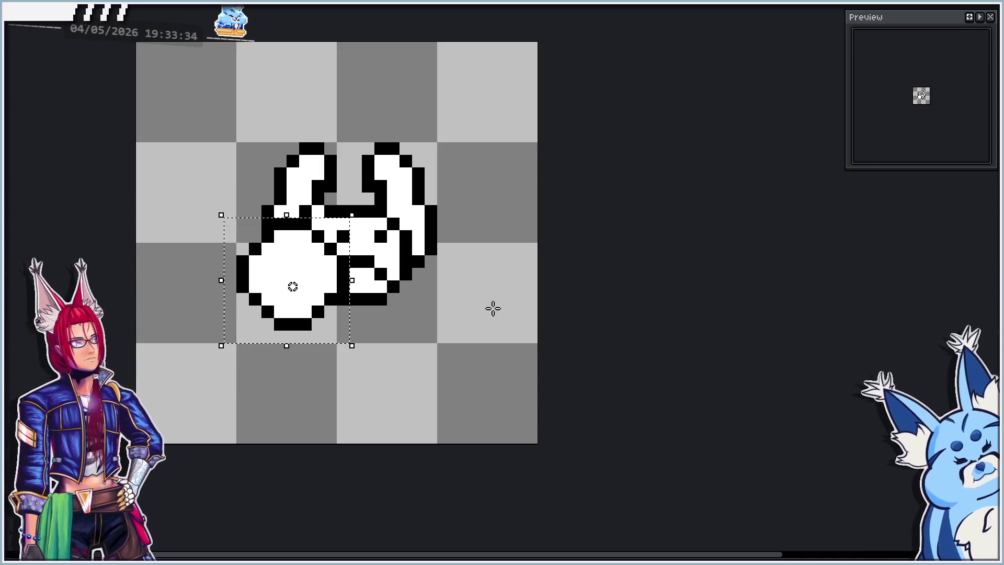
key(ctrl+v)
mouse_move(242, 374)
mouse_down()
mouse_move(442, 247)
mouse_move(413, 260)
mouse_up()
click(459, 376)
key(ctrl+v)
mouse_move(239, 364)
mouse_down()
mouse_move(421, 357)
mouse_move(403, 339)
mouse_move(416, 339)
mouse_move(415, 326)
mouse_up()
click(575, 362)
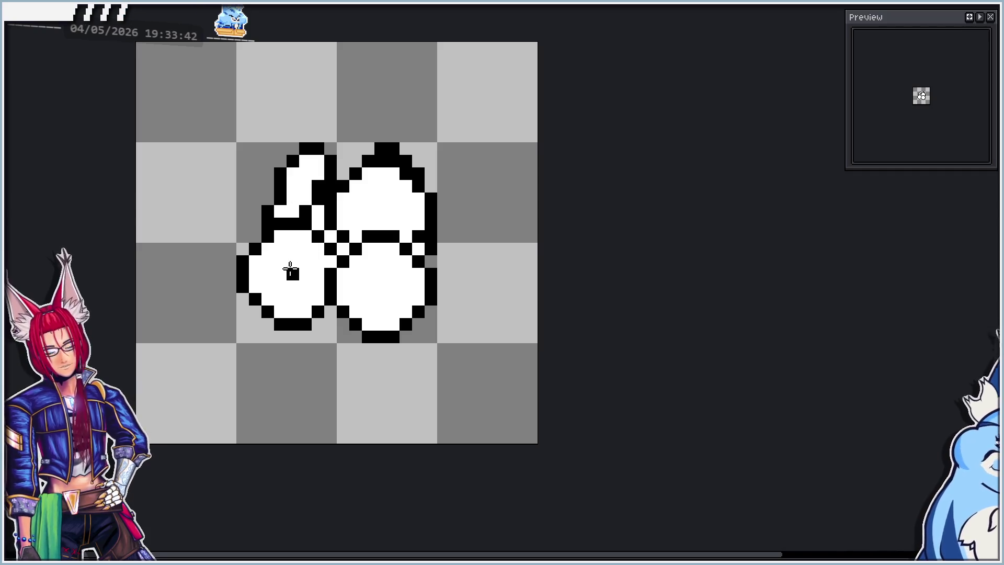
- Paint out the inner outline pixels between the merged shapes in white
mouse_move(336, 255)
mouse_down()
mouse_move(336, 224)
mouse_move(353, 217)
mouse_up()
drag(351, 252, 393, 232)
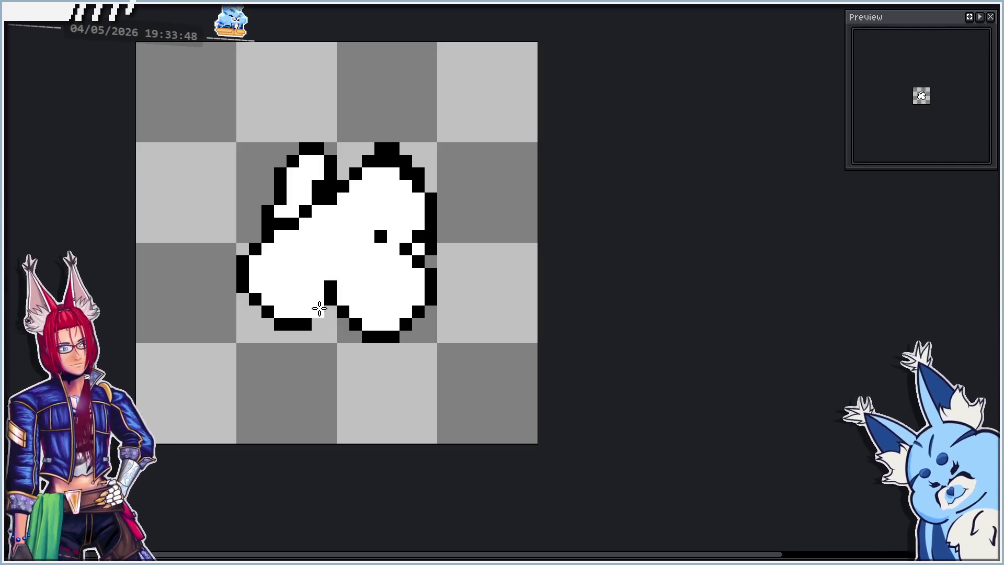
scroll(318, 307, down, 3)
scroll(332, 282, up, 1)
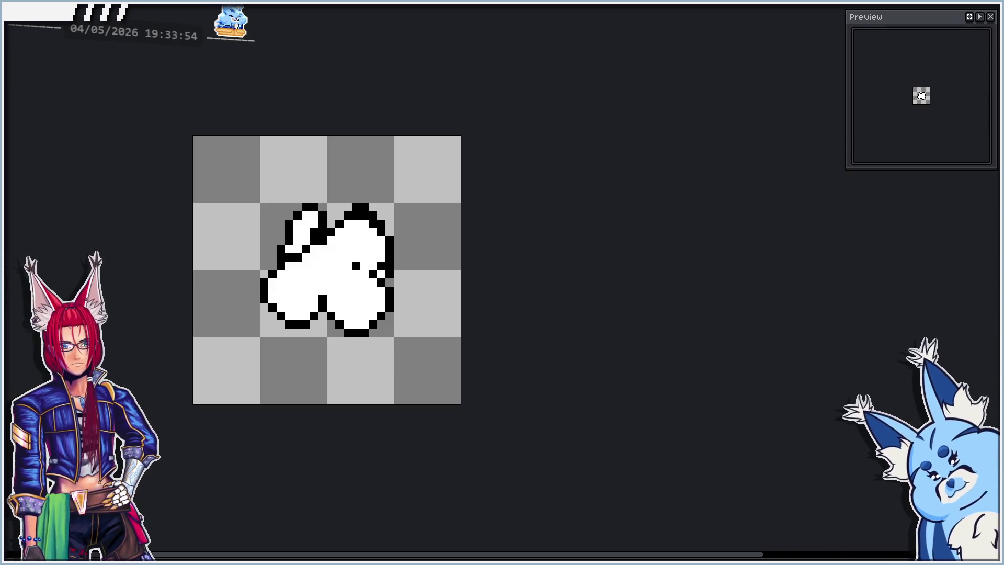
- Name the new tag Dash and add a black pixel under the left foot
key(F2)
text(Dash)
key(Return)
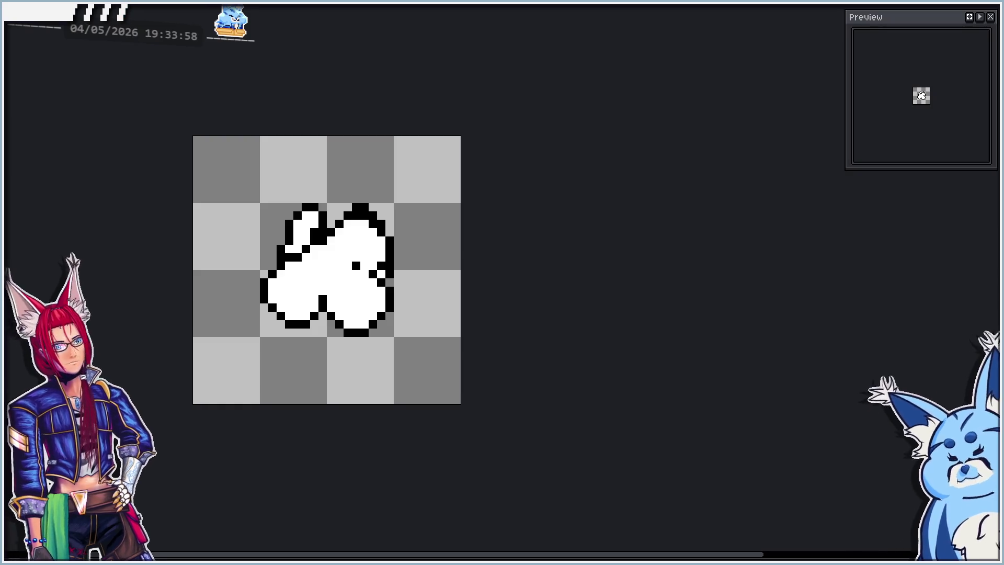
scroll(333, 307, up, 1)
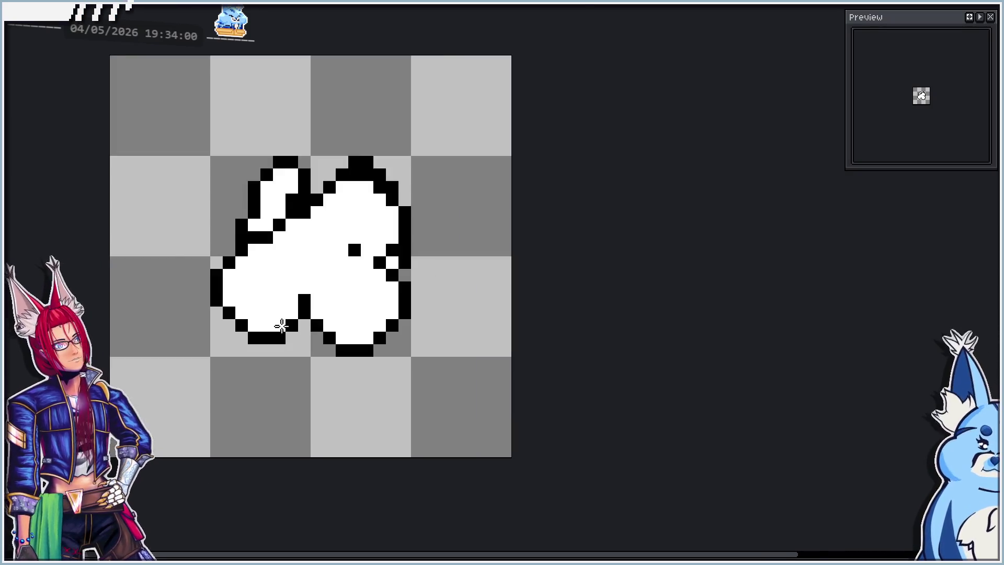
click(246, 358)
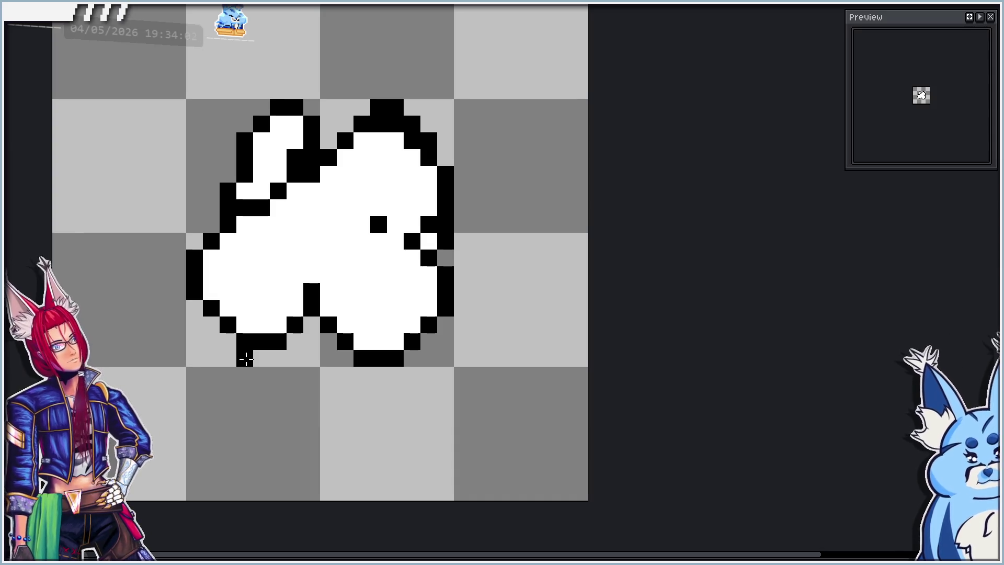
- Redraw the outline along the left foot and reshape it near the ear and upper left
mouse_move(246, 359)
mouse_down()
mouse_move(291, 338)
mouse_move(224, 337)
mouse_move(178, 289)
mouse_move(176, 243)
mouse_move(211, 193)
mouse_move(212, 219)
mouse_move(214, 207)
mouse_up()
drag(244, 174, 285, 174)
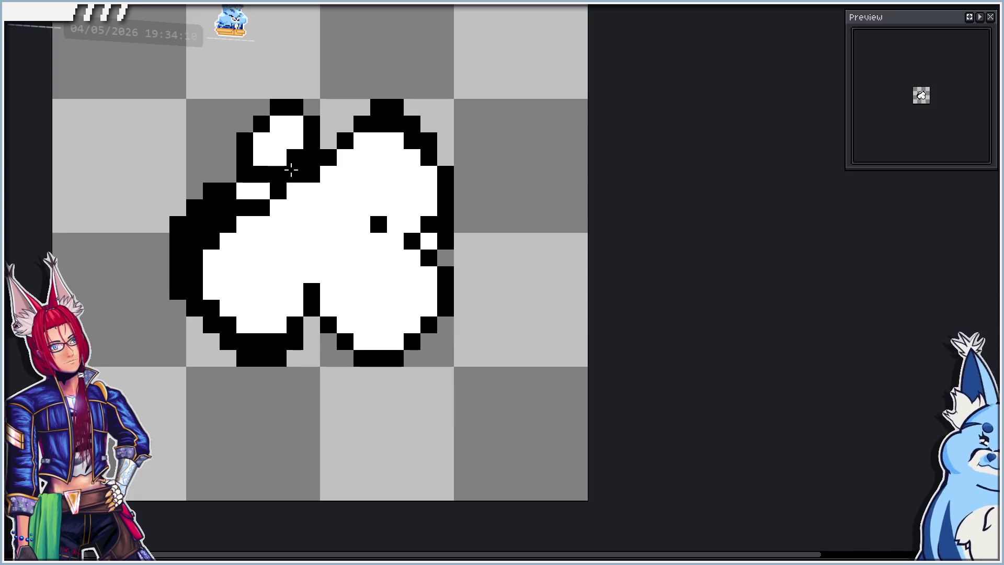
mouse_move(268, 207)
mouse_down()
mouse_move(230, 206)
mouse_move(214, 224)
mouse_up()
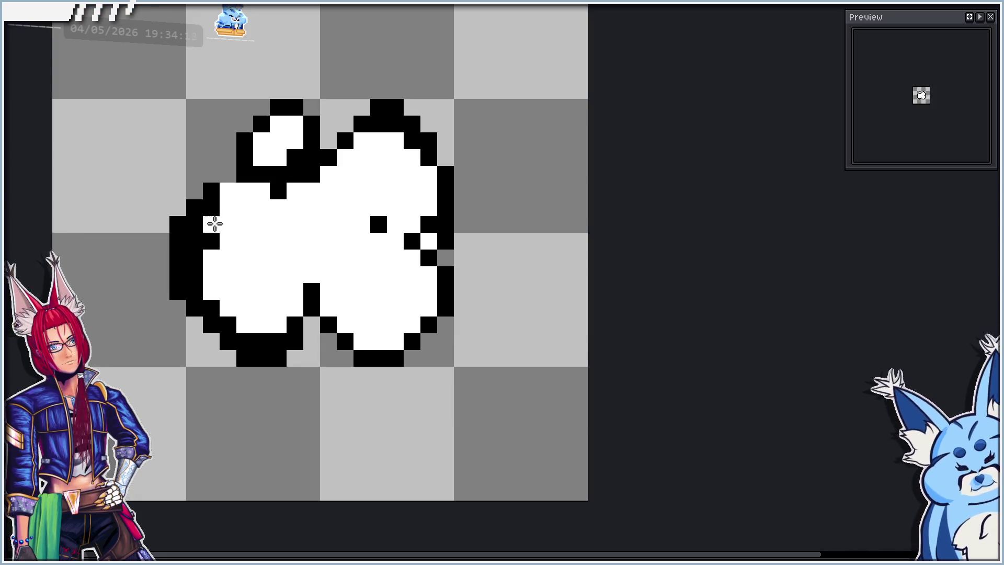
mouse_move(220, 187)
mouse_down()
mouse_move(192, 233)
mouse_move(195, 273)
mouse_move(197, 229)
mouse_move(208, 298)
mouse_move(246, 347)
mouse_move(311, 311)
mouse_move(346, 351)
mouse_move(392, 366)
mouse_move(422, 354)
mouse_move(443, 326)
mouse_move(458, 268)
mouse_move(395, 269)
mouse_move(403, 246)
mouse_move(448, 276)
mouse_move(448, 298)
mouse_move(382, 360)
mouse_move(337, 327)
mouse_up()
- Compare the earlier and newer outline with undo/redo, keeping the larger shape
key(ctrl+z)
key(ctrl+z)
key(ctrl+y)
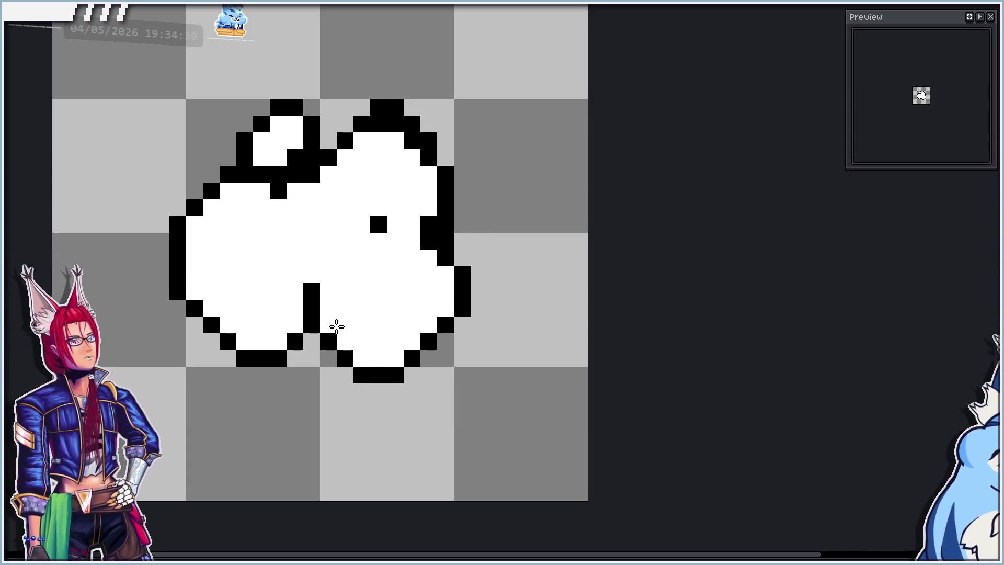
key(ctrl+z)
key(ctrl+y)
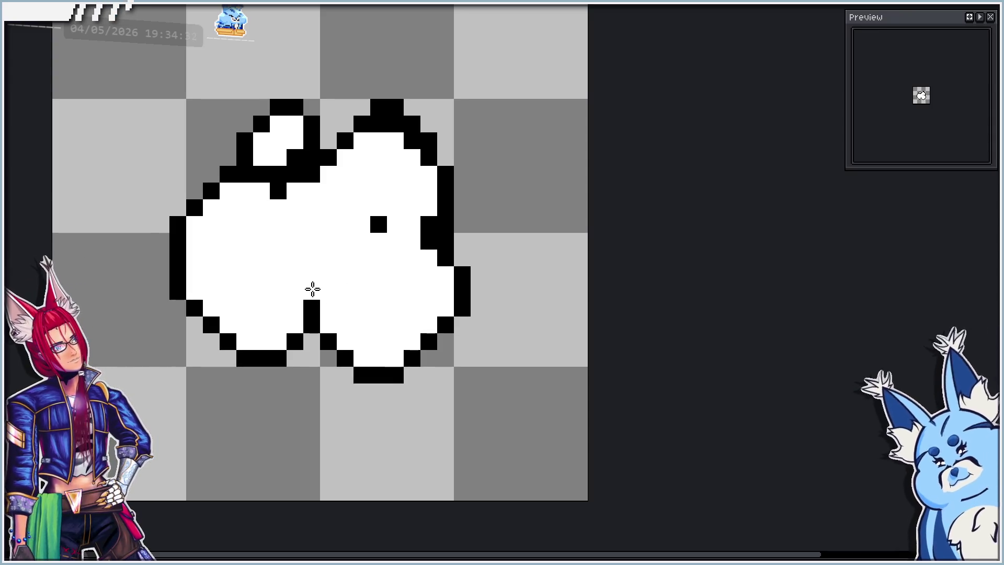
key(ctrl+z)
key(ctrl+y)
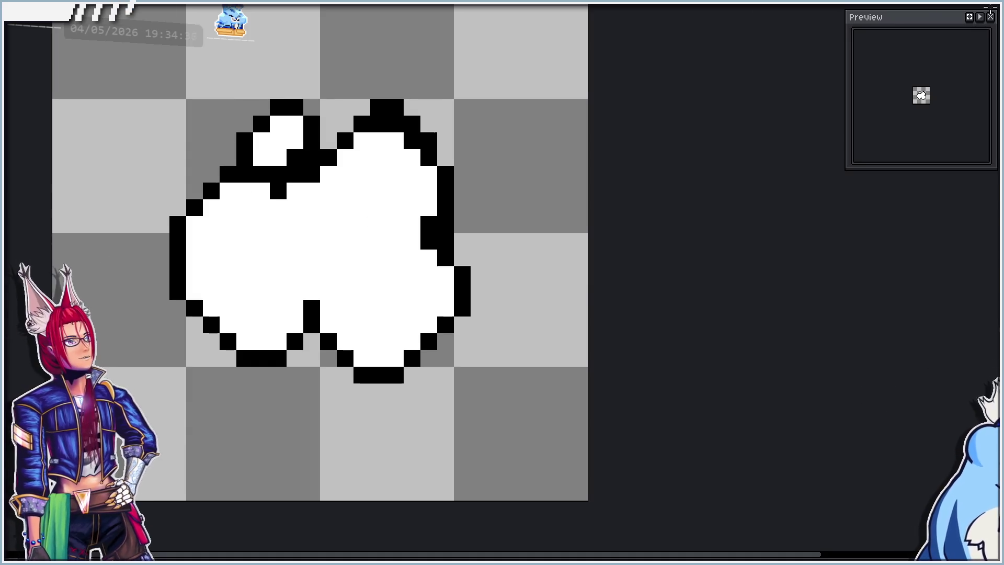
- Lower the ear one pixel, reconnect it to the head with a diagonal outline, and smooth the head top
mouse_move(184, 64)
mouse_down()
mouse_move(336, 118)
mouse_move(338, 134)
mouse_move(328, 124)
mouse_up()
click(363, 223)
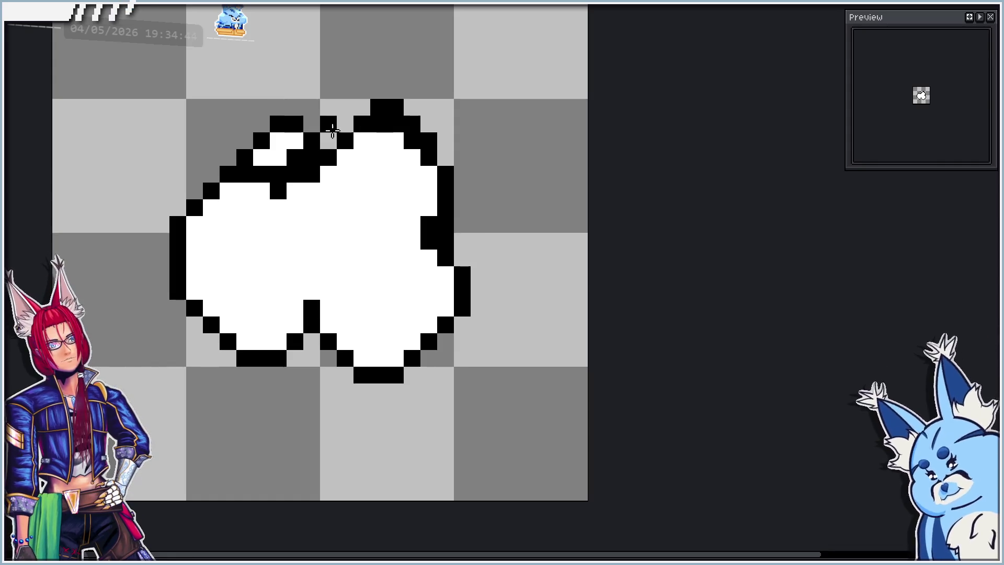
click(333, 142)
mouse_move(311, 142)
mouse_down()
mouse_move(359, 103)
mouse_move(343, 105)
mouse_move(388, 91)
mouse_move(425, 104)
mouse_move(444, 152)
mouse_move(464, 158)
mouse_move(459, 224)
mouse_move(444, 217)
mouse_move(449, 174)
mouse_move(431, 128)
mouse_move(366, 105)
mouse_move(398, 105)
mouse_move(410, 153)
mouse_up()
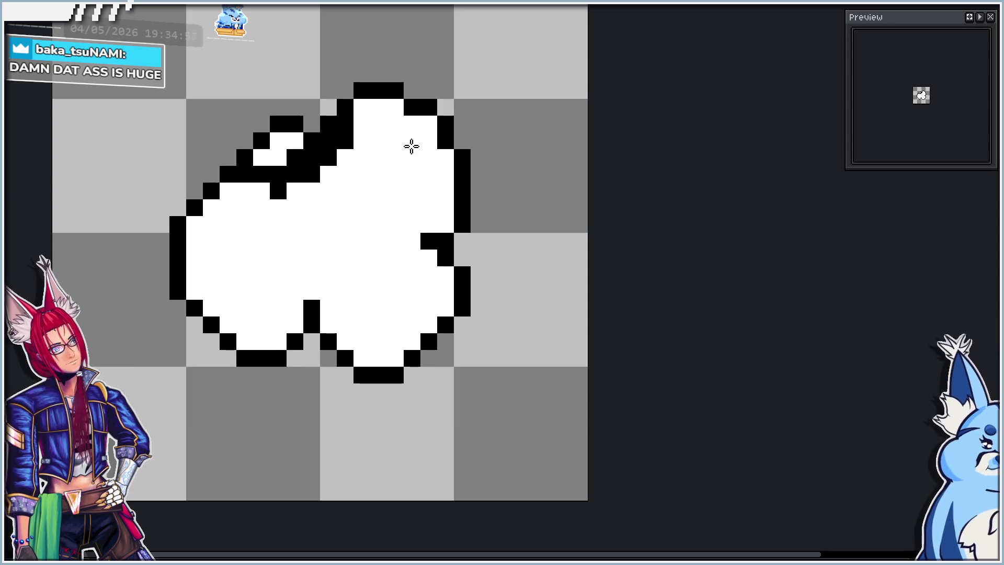
mouse_move(359, 122)
mouse_down()
mouse_move(321, 170)
mouse_move(298, 166)
mouse_move(283, 187)
mouse_up()
click(283, 188)
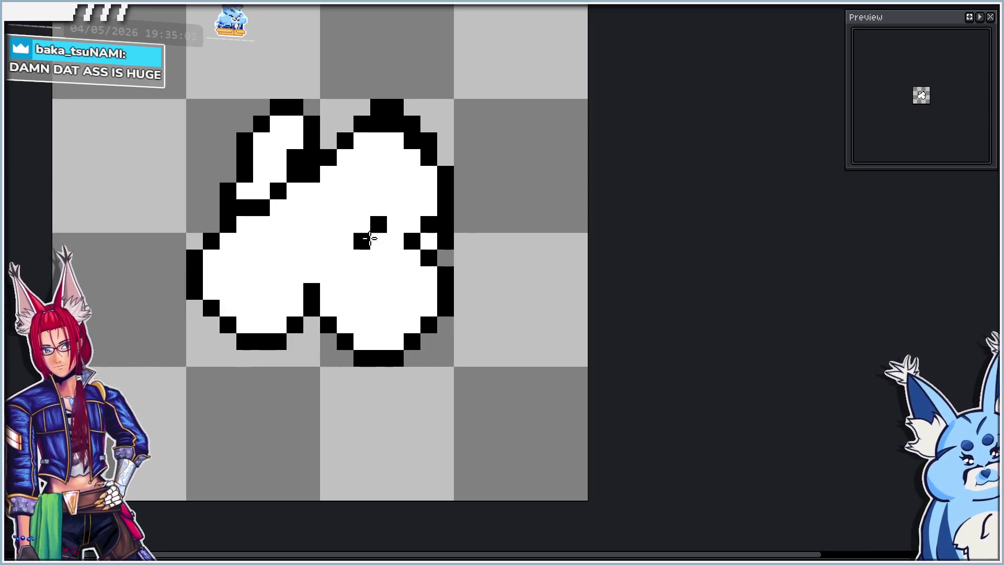
- Try two black detail pixels on the body and undo both
click(391, 245)
key(ctrl+z)
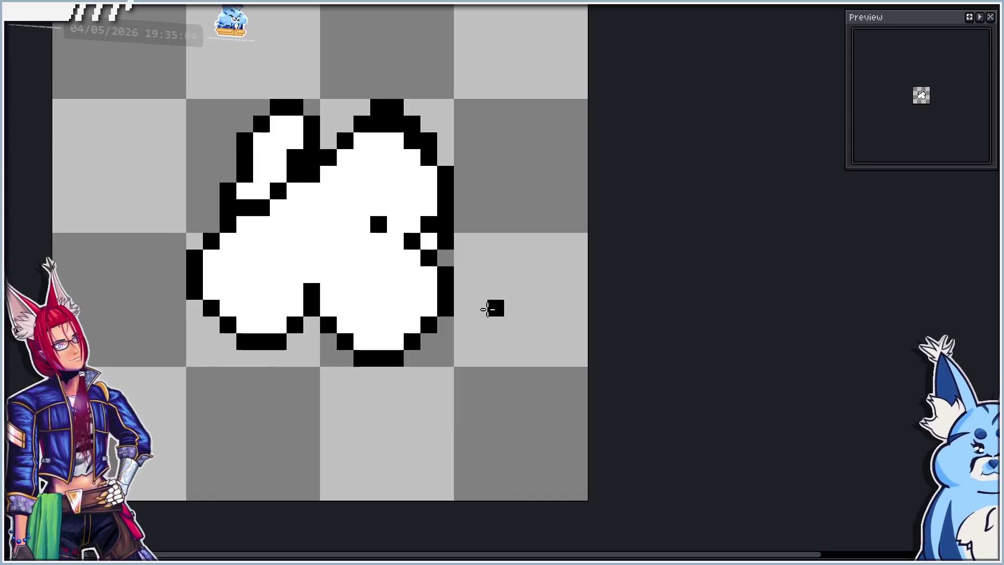
click(351, 262)
key(ctrl+z)
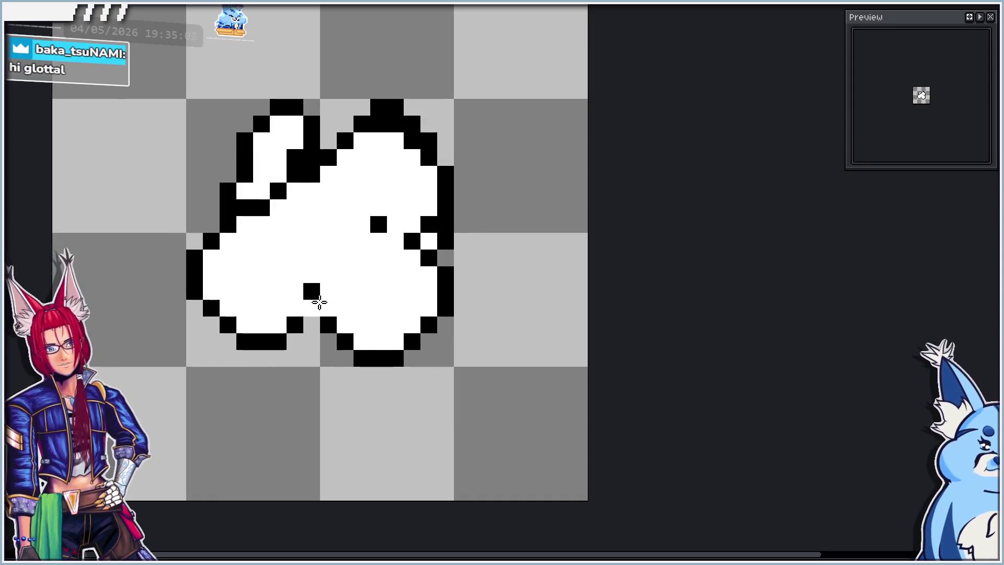
- Speckle the body with light and dark grey pixels, then zoom out and play the animation
click(395, 274)
click(378, 308)
click(345, 324)
click(245, 291)
click(228, 241)
click(245, 241)
click(294, 257)
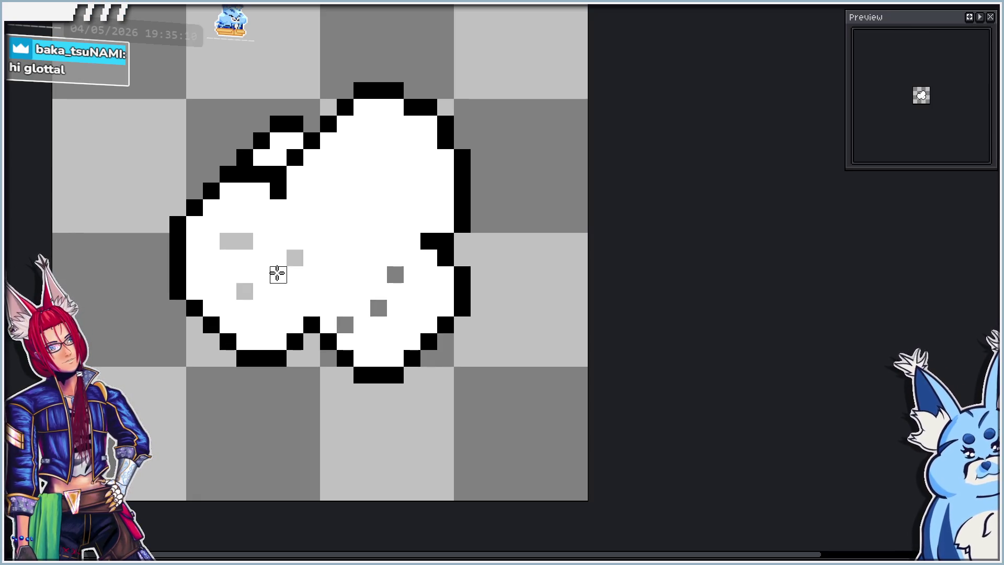
click(261, 292)
click(411, 191)
click(411, 158)
click(361, 140)
click(345, 190)
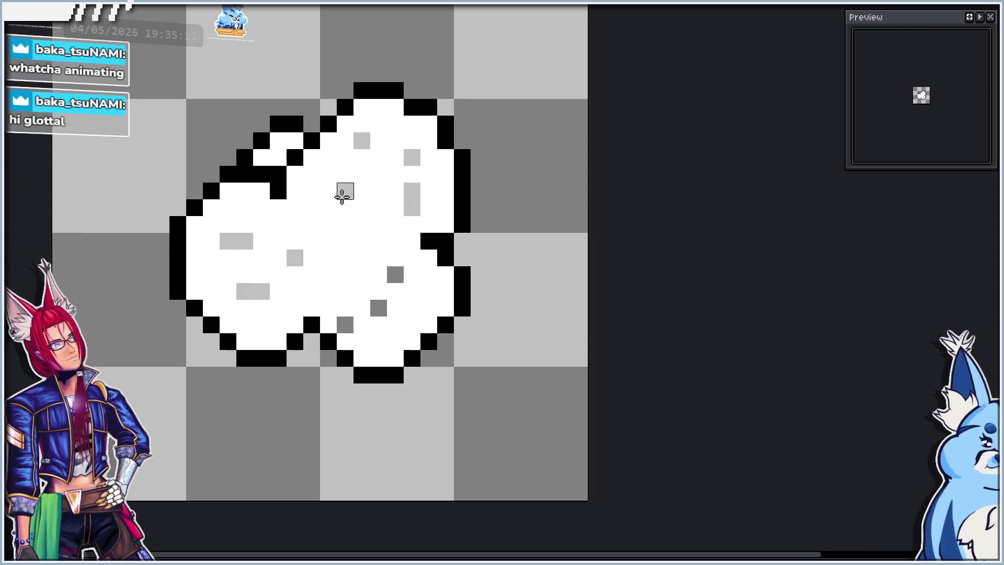
click(328, 241)
click(412, 207)
scroll(360, 207, down, 3)
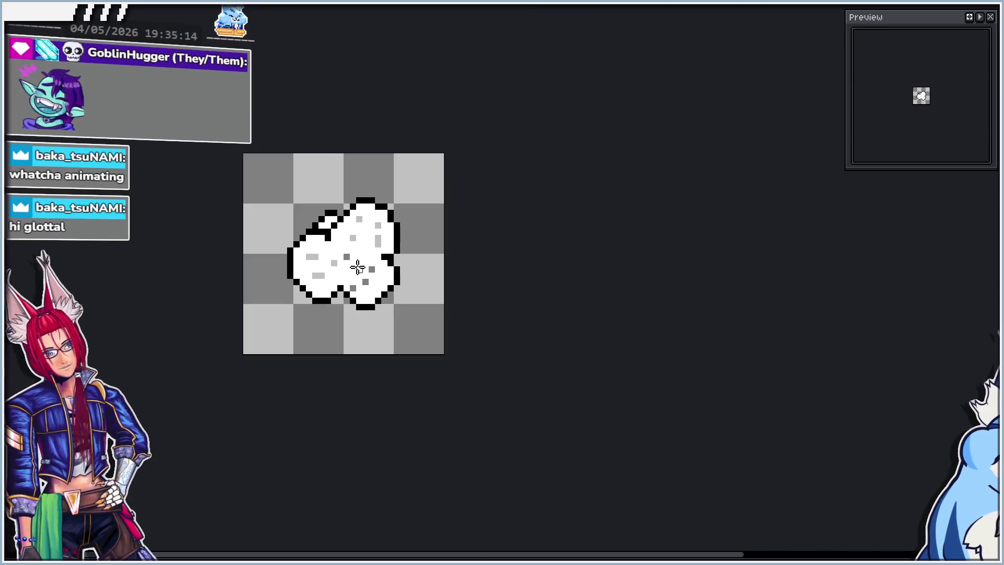
key(Return)
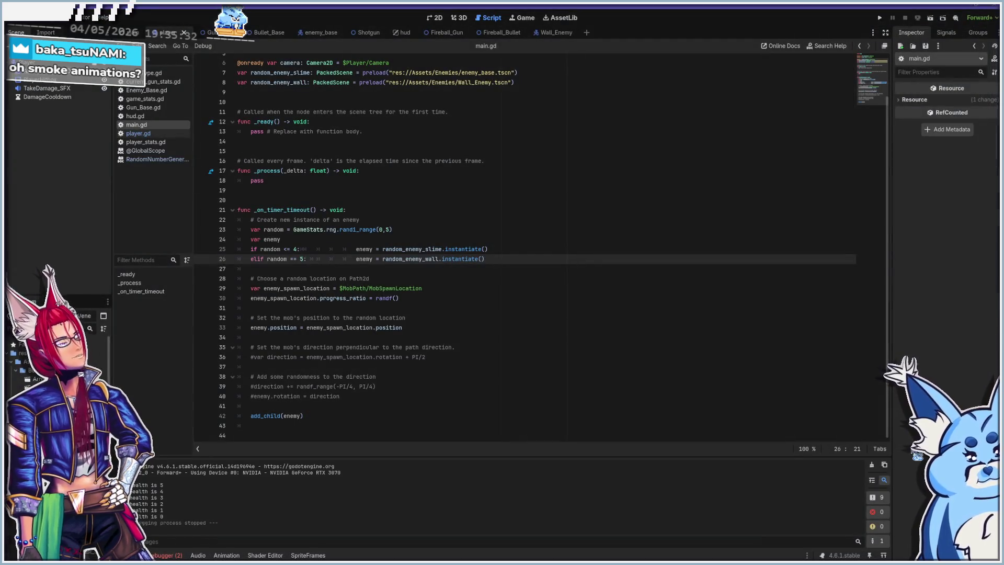
- Run the game with F5, move around shooting the approaching slimes, then stop it
key(F5)
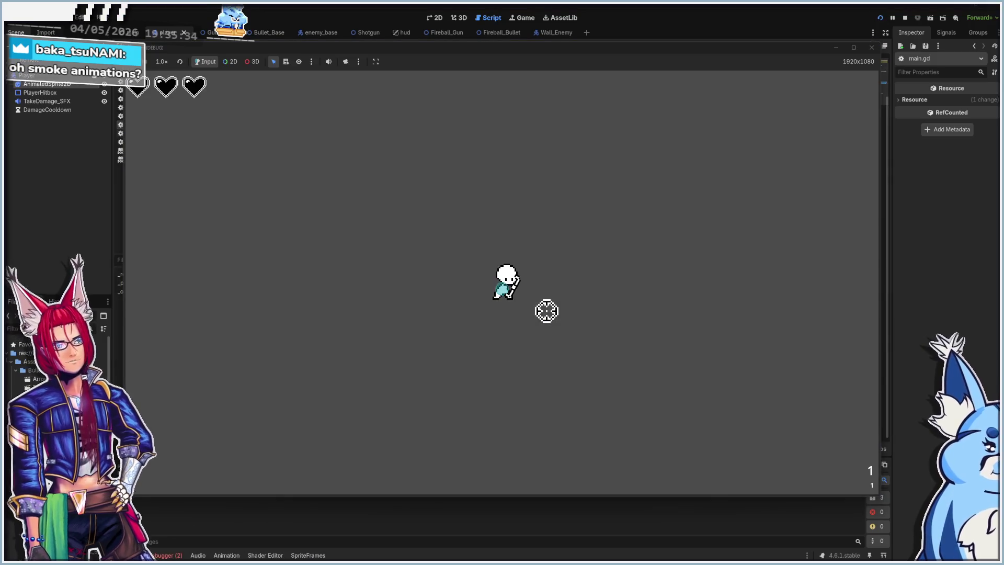
key(d)
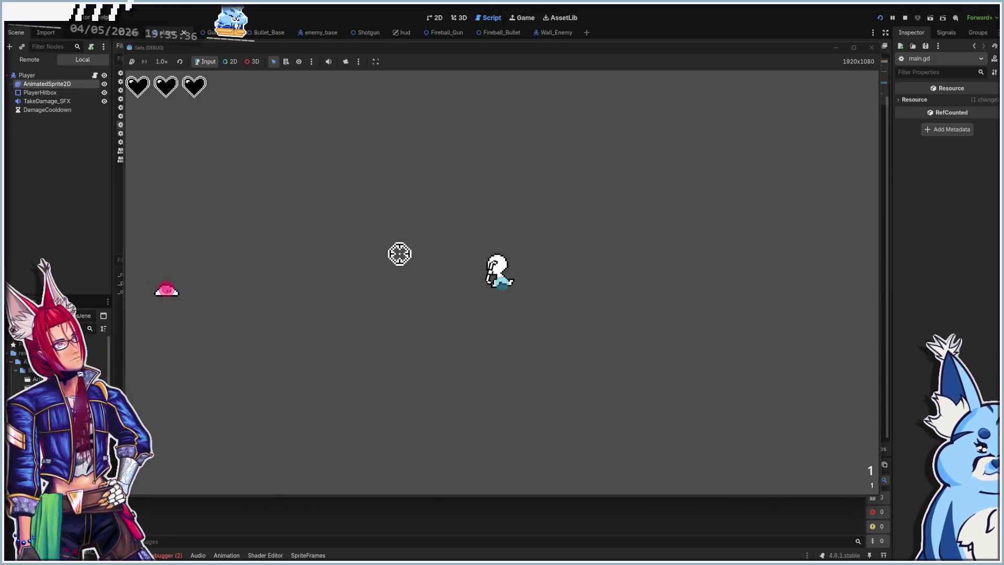
click(314, 310)
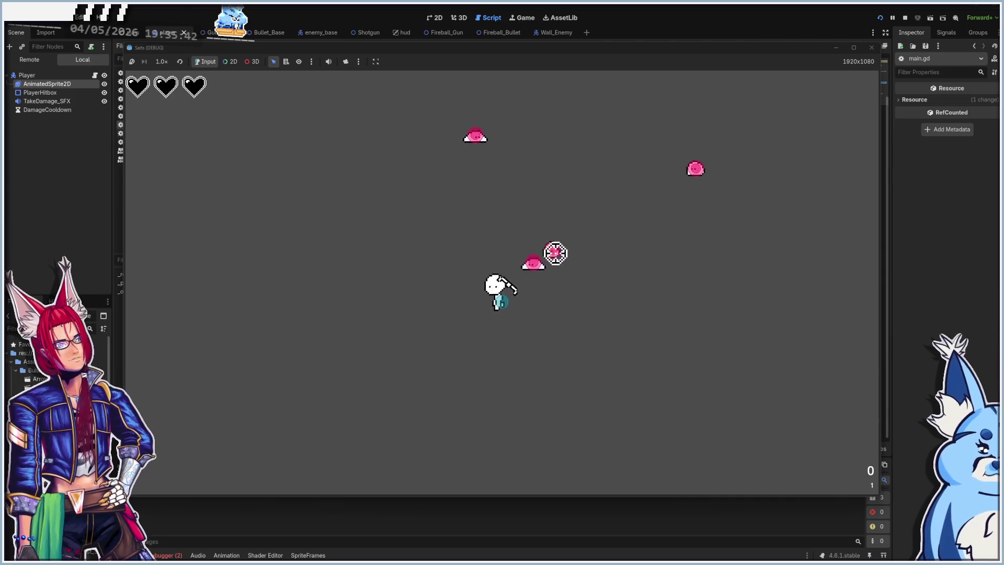
click(537, 224)
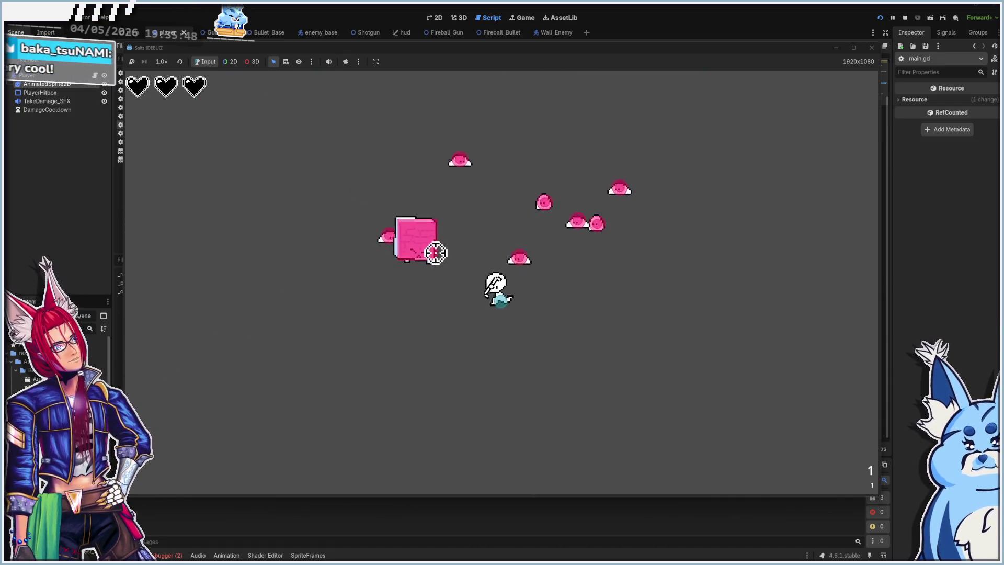
click(438, 230)
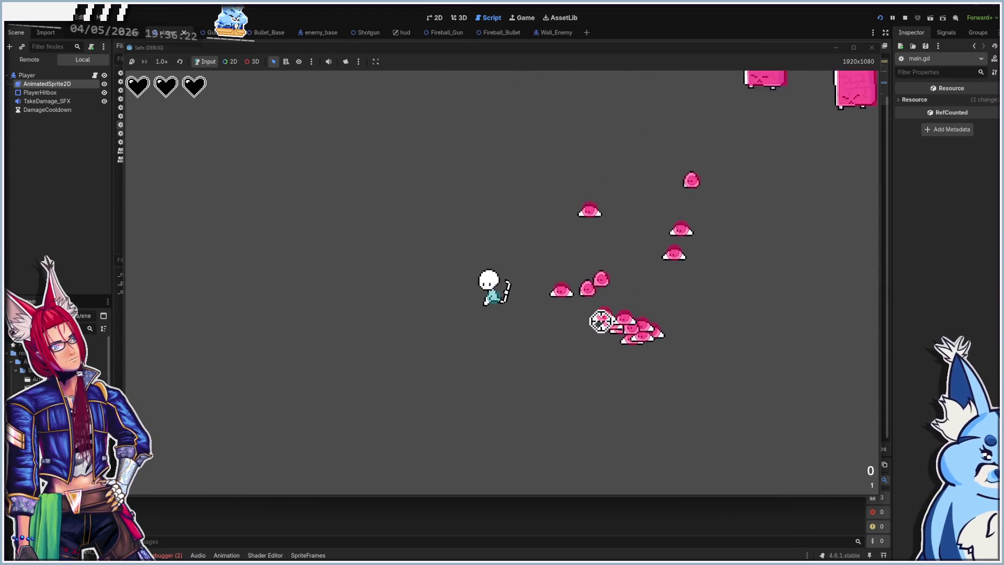
click(871, 47)
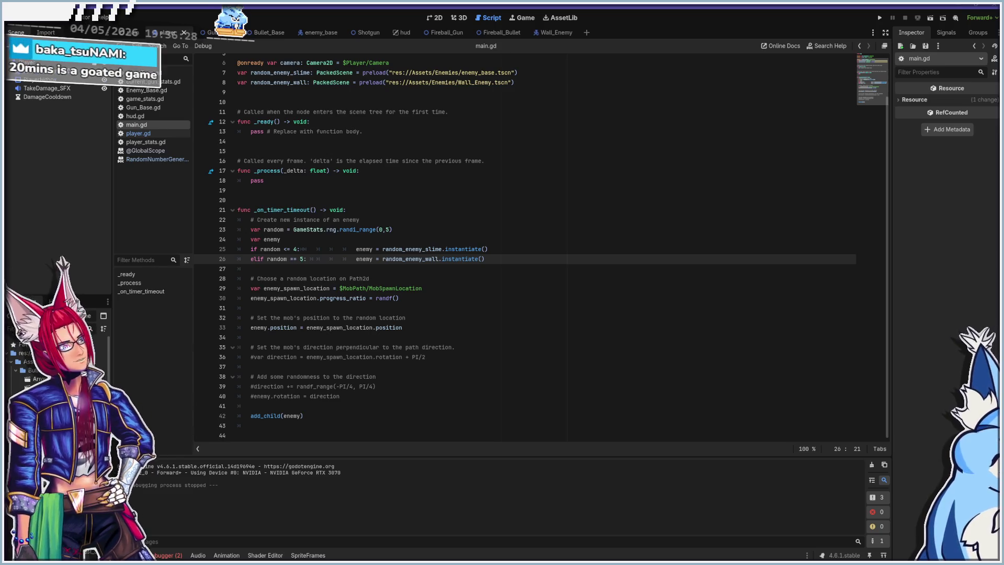
- Switch from Godot to the Aseprite window and zoom in on the cloud sprite
key(alt+Tab)
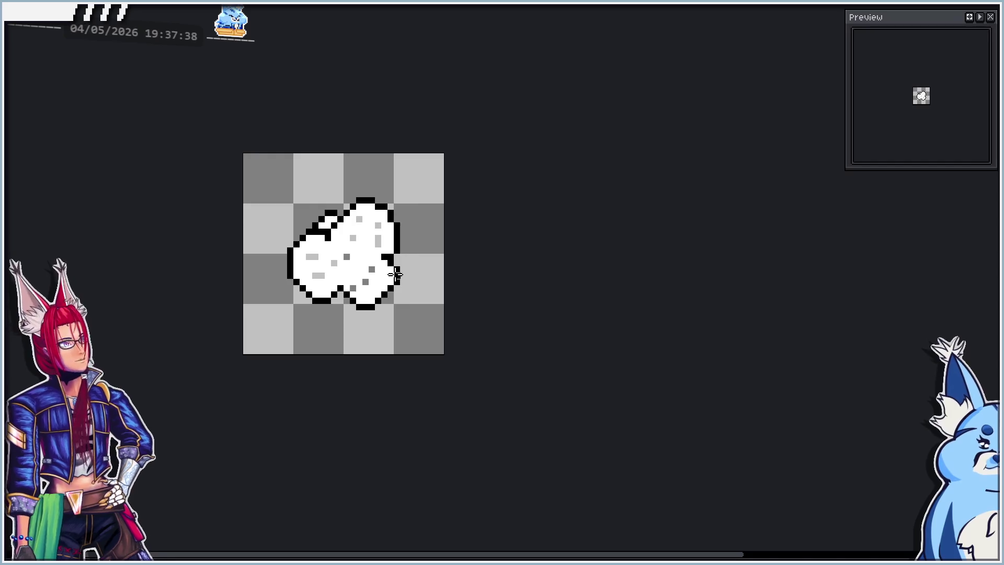
scroll(364, 258, up, 2)
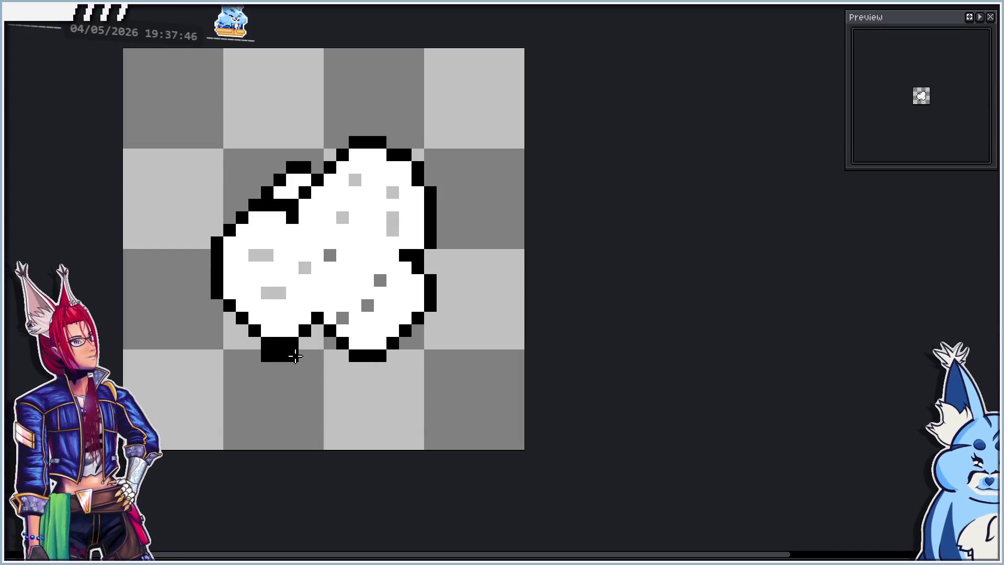
- Outline the left edge in black, redraw the upper-left notch one row higher, and undo a stray pixel
mouse_move(217, 306)
mouse_down()
mouse_move(205, 289)
mouse_move(206, 244)
mouse_move(231, 216)
mouse_move(218, 290)
mouse_move(268, 342)
mouse_move(316, 331)
mouse_move(352, 366)
mouse_move(390, 366)
mouse_move(442, 302)
mouse_move(431, 254)
mouse_move(445, 243)
mouse_move(442, 202)
mouse_move(424, 157)
mouse_move(403, 140)
mouse_move(320, 156)
mouse_move(334, 142)
mouse_move(317, 167)
mouse_up()
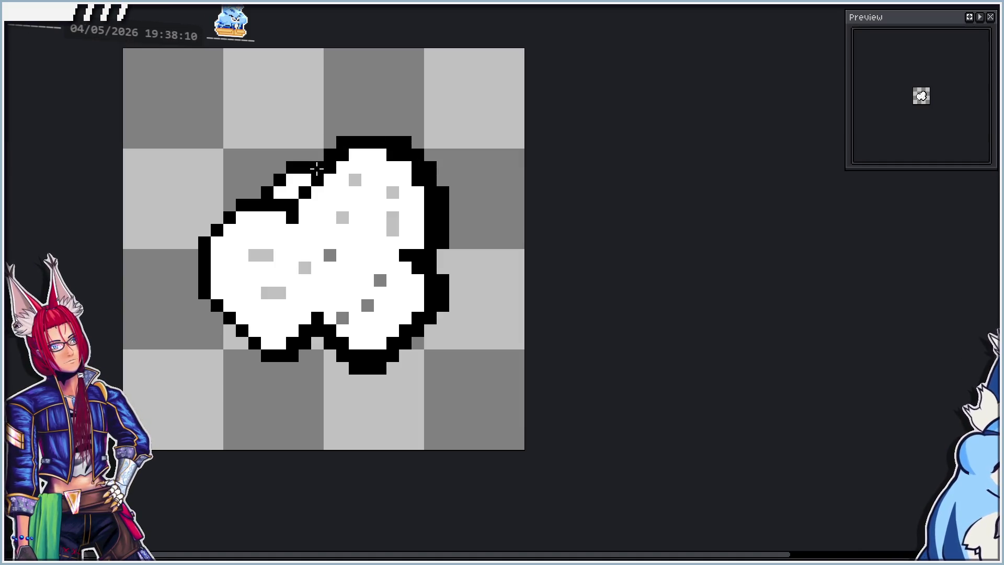
mouse_move(256, 184)
mouse_down()
mouse_move(285, 193)
mouse_move(293, 167)
mouse_up()
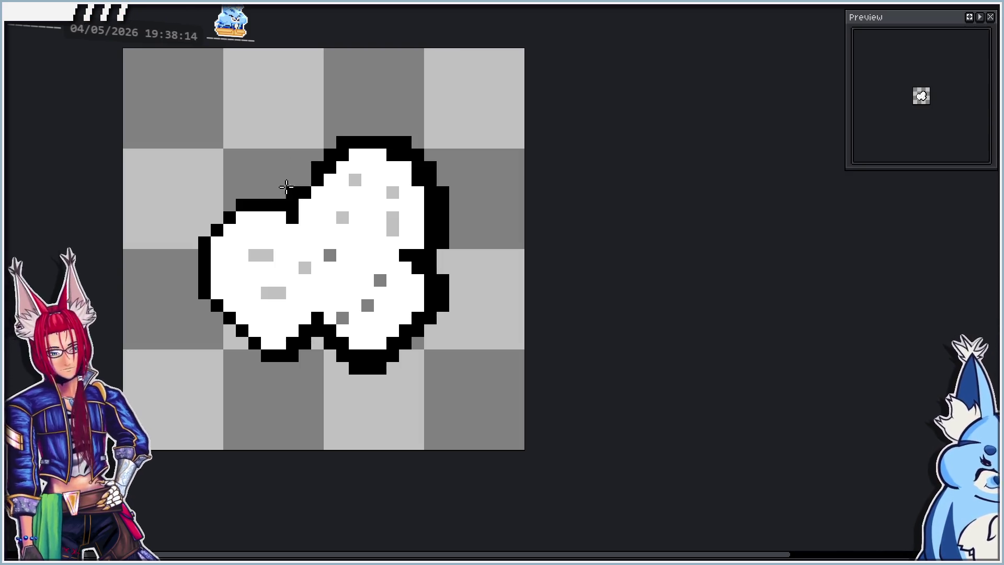
mouse_move(259, 201)
mouse_down()
mouse_move(253, 193)
mouse_move(273, 219)
mouse_move(251, 197)
mouse_move(276, 204)
mouse_up()
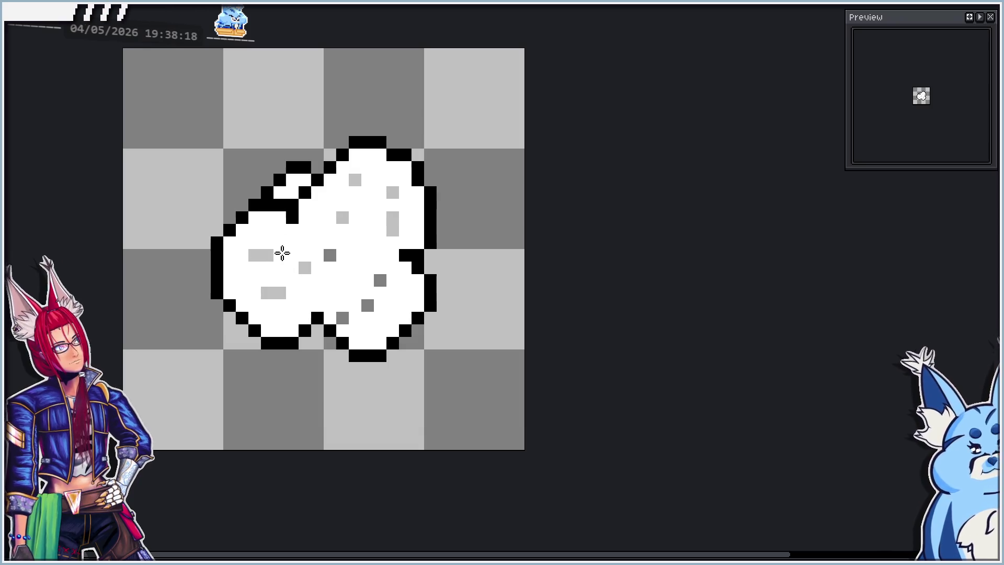
click(292, 180)
click(292, 192)
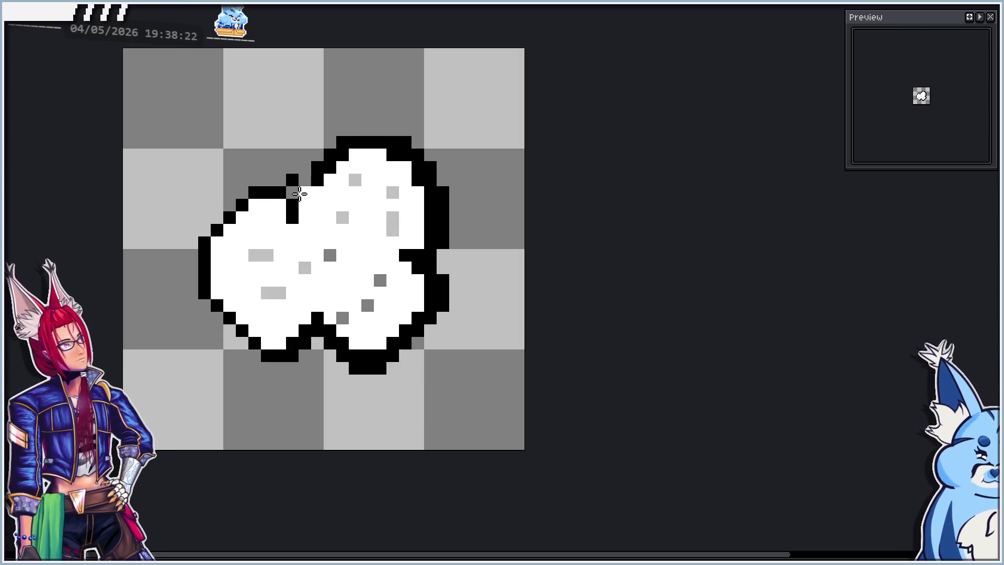
click(304, 167)
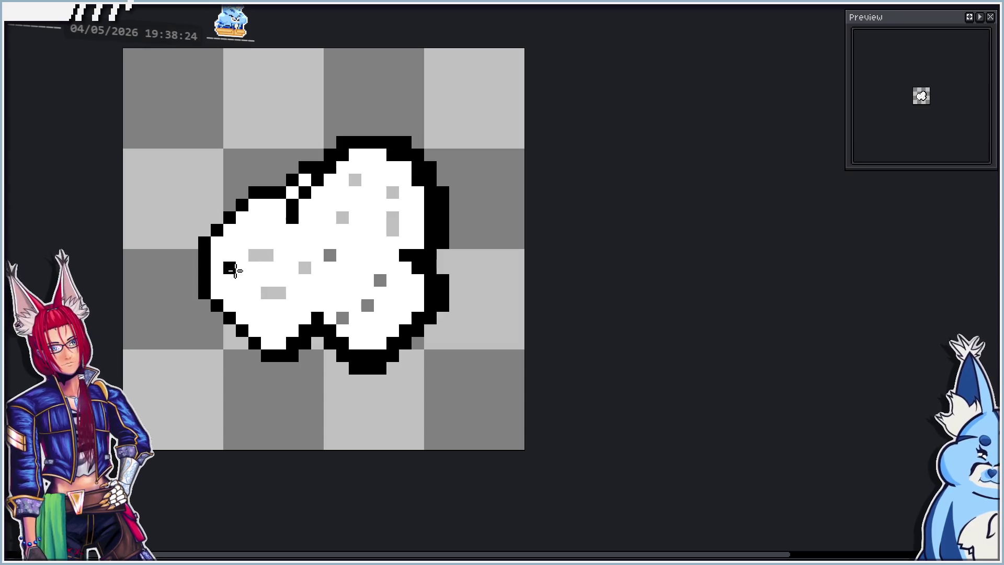
click(344, 379)
key(ctrl+z)
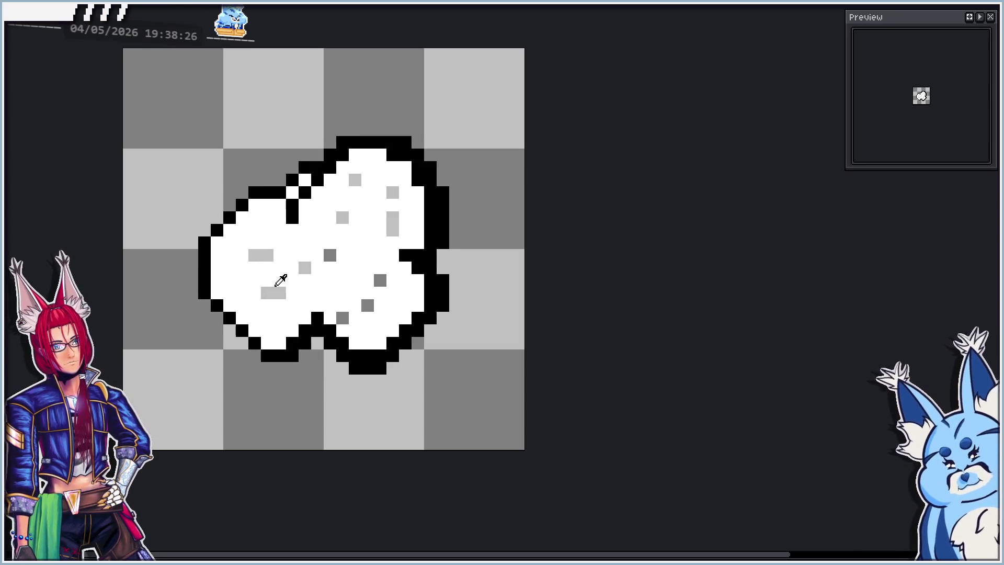
- Tidy the cloud's top-left and notch outline by swapping black and white pixels
click(317, 331)
mouse_move(340, 343)
mouse_down()
mouse_move(380, 355)
mouse_move(420, 315)
mouse_move(429, 279)
mouse_move(411, 245)
mouse_move(427, 225)
mouse_move(427, 198)
mouse_move(422, 175)
mouse_move(387, 152)
mouse_move(333, 156)
mouse_up()
right_click(332, 157)
click(331, 167)
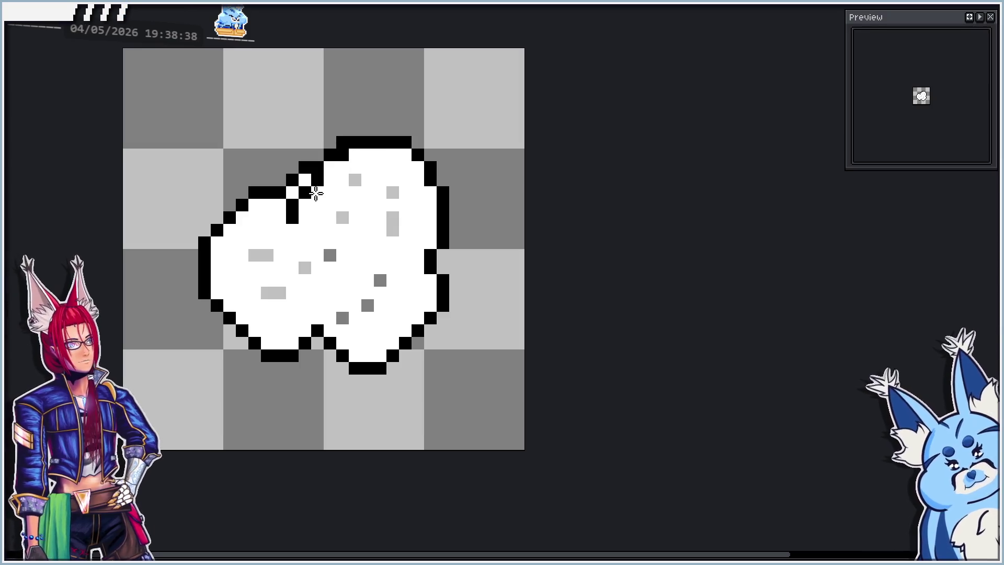
click(347, 154)
click(293, 216)
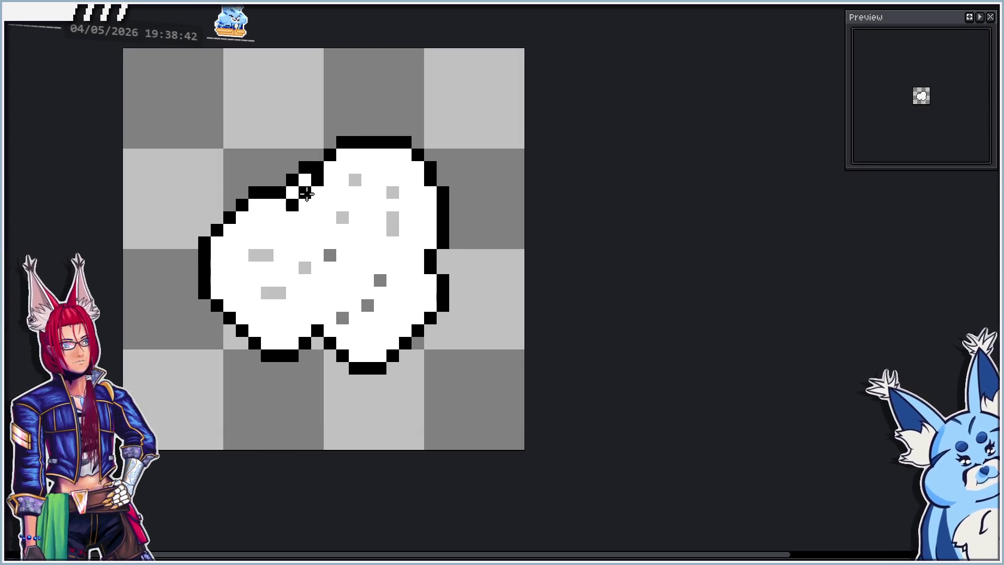
right_click(292, 193)
right_click(305, 181)
click(306, 194)
click(316, 179)
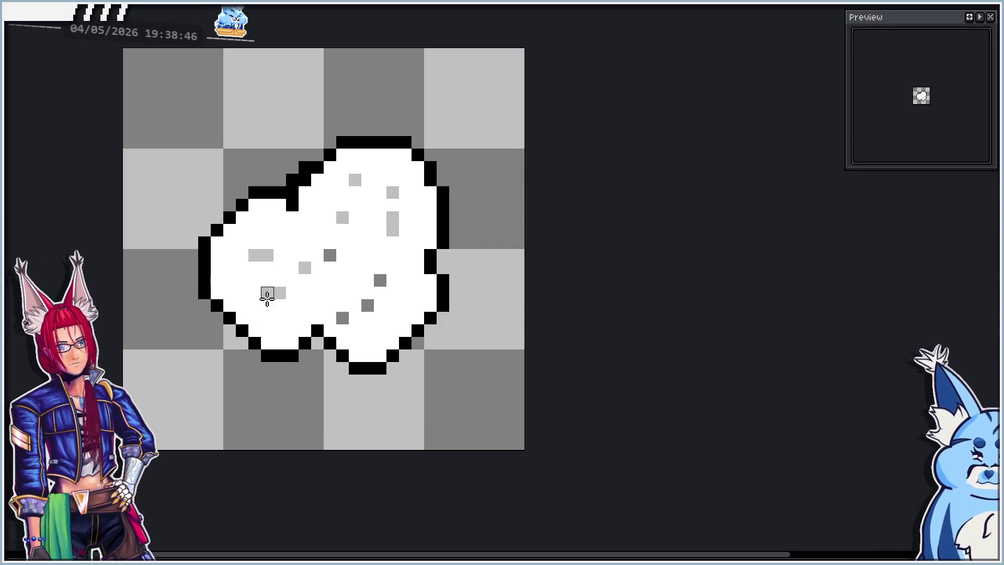
- Paint light-grey speckles and shading inside the cloud
mouse_move(254, 256)
mouse_down()
mouse_move(253, 264)
mouse_move(276, 253)
mouse_move(257, 245)
mouse_up()
click(242, 255)
click(275, 301)
click(266, 302)
mouse_move(287, 296)
mouse_down()
mouse_move(271, 282)
mouse_move(255, 293)
mouse_move(313, 268)
mouse_move(305, 255)
mouse_move(293, 267)
mouse_up()
- Add a dark-grey patch and a plus-shaped grey patch in the cloud's lower right
click(336, 256)
click(329, 262)
click(312, 261)
mouse_move(340, 231)
mouse_down()
mouse_move(347, 218)
mouse_move(329, 206)
mouse_move(329, 217)
mouse_move(366, 177)
mouse_move(343, 174)
mouse_move(392, 202)
mouse_move(405, 195)
mouse_move(390, 180)
mouse_up()
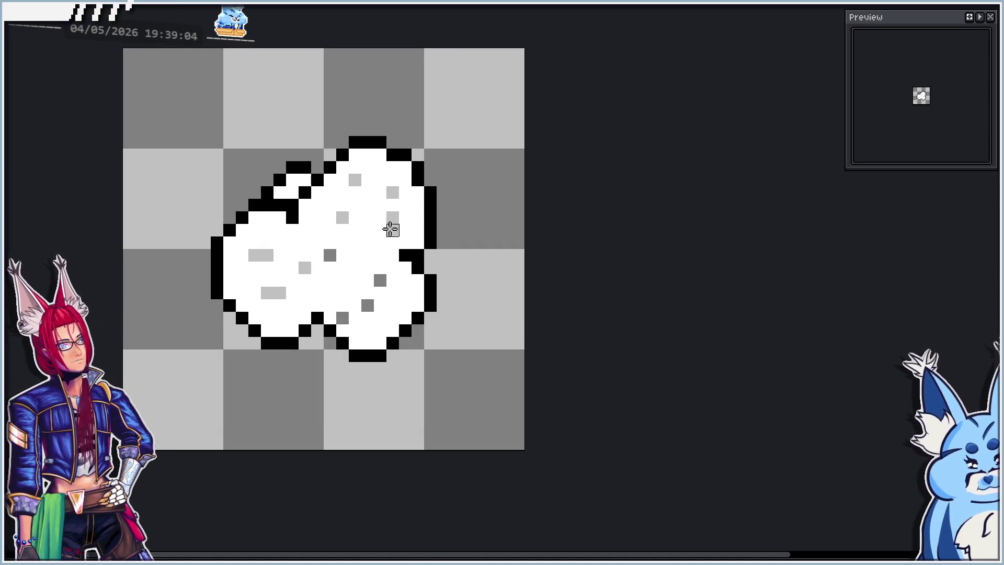
mouse_move(381, 217)
mouse_down()
mouse_move(391, 242)
mouse_move(398, 216)
mouse_up()
- Compare against the neighbouring frame, then add scattered light and dark grey pixels inside the cloud
key(Right)
key(Left)
key(Right)
key(Left)
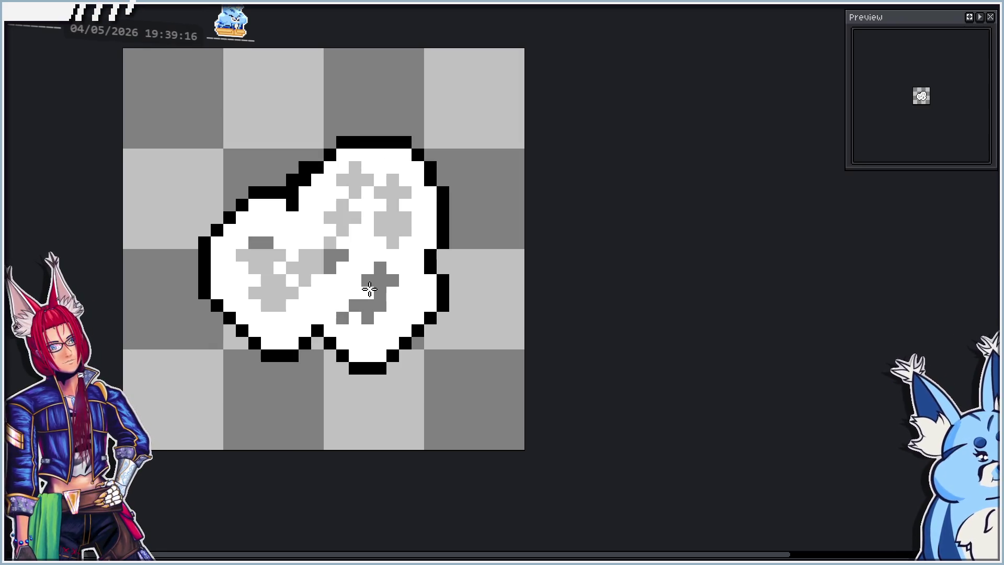
click(366, 321)
click(332, 316)
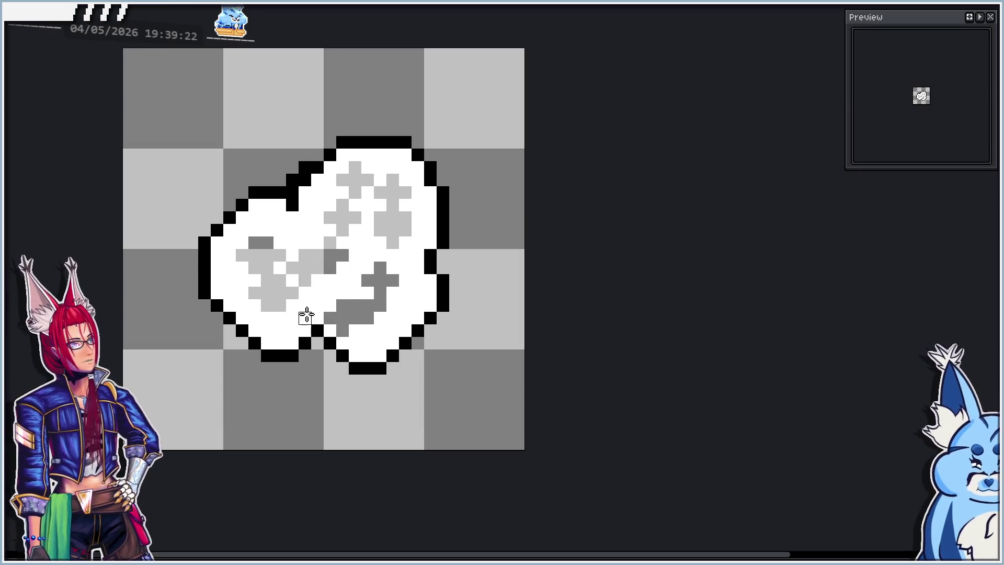
click(343, 292)
click(304, 230)
click(229, 269)
click(266, 329)
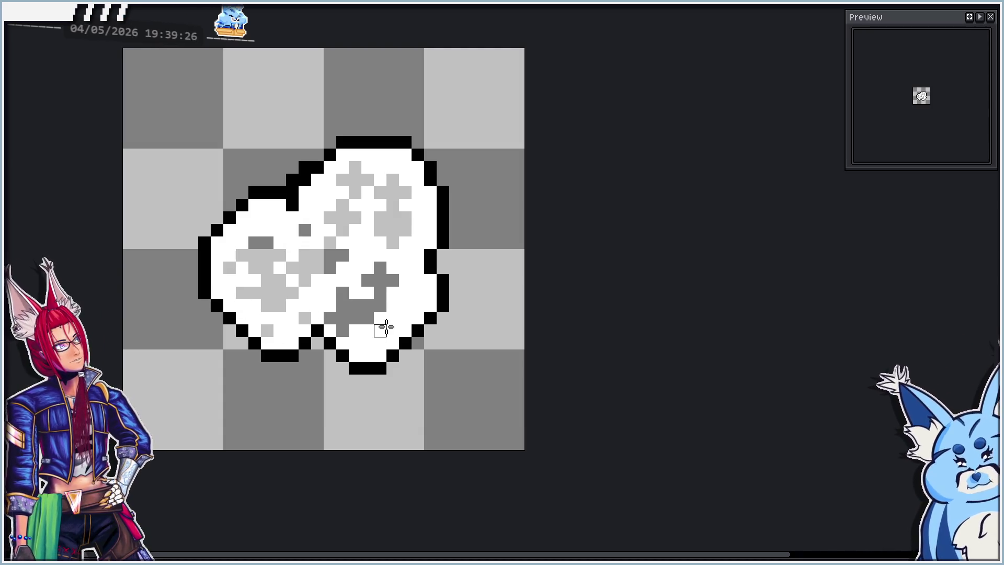
click(381, 343)
click(404, 317)
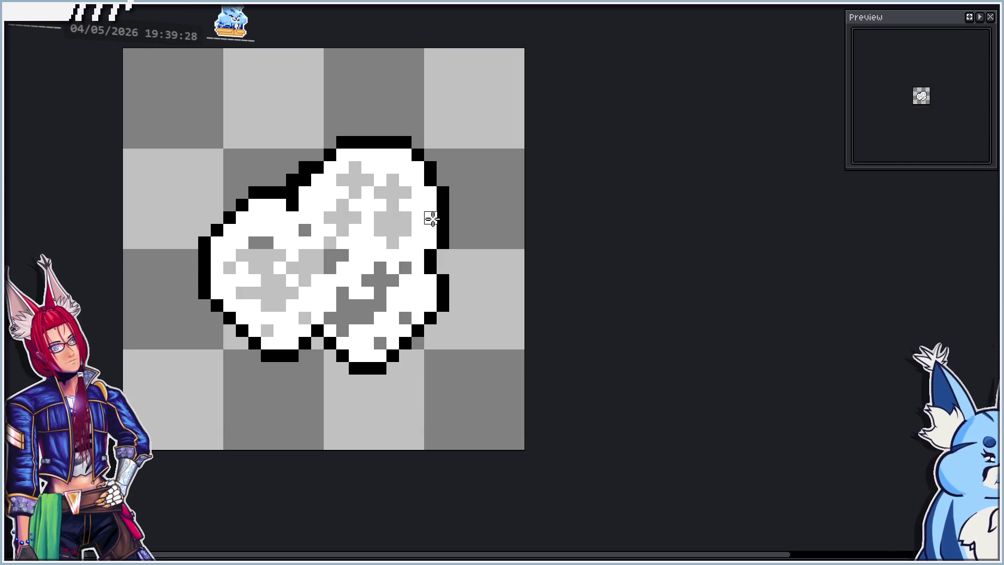
- Preview the animation, whiten the bottom outline, and replace the whole black outline with white
key(Return)
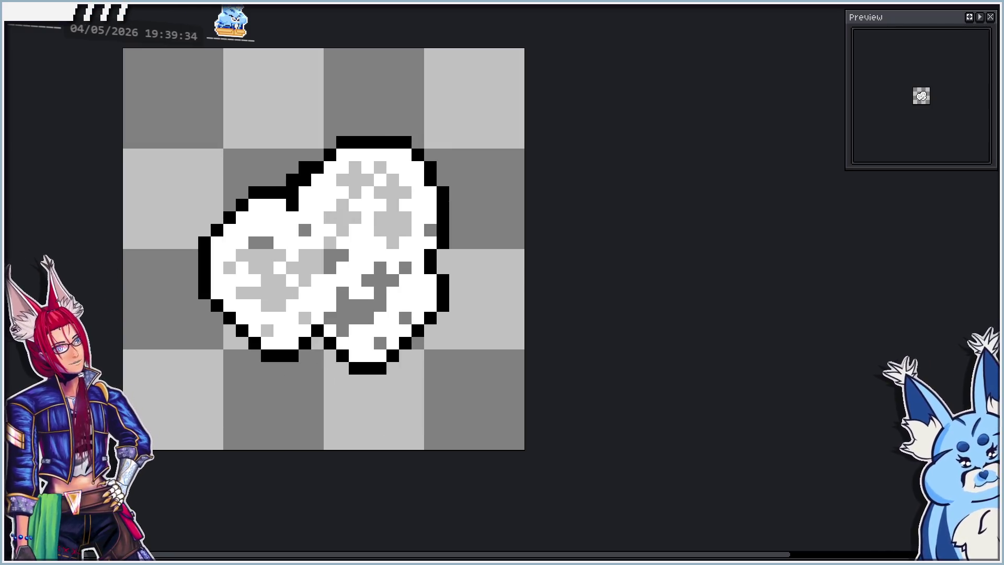
click(366, 370)
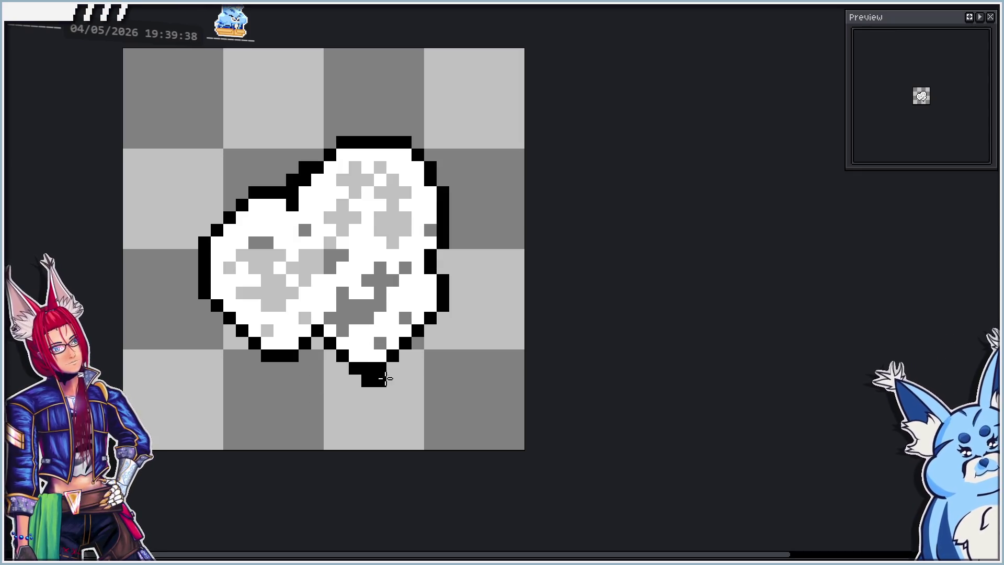
drag(366, 369, 377, 364)
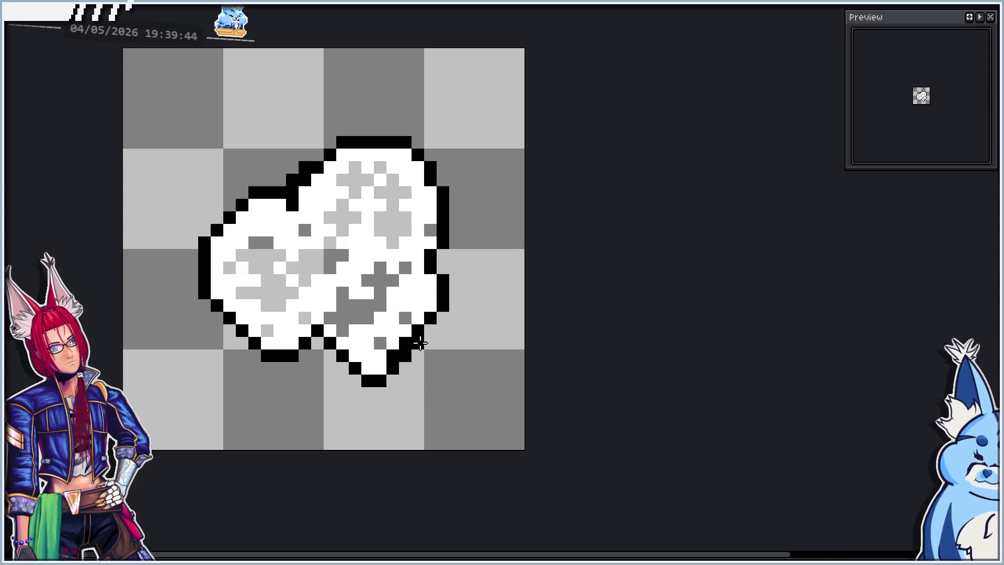
drag(454, 304, 453, 273)
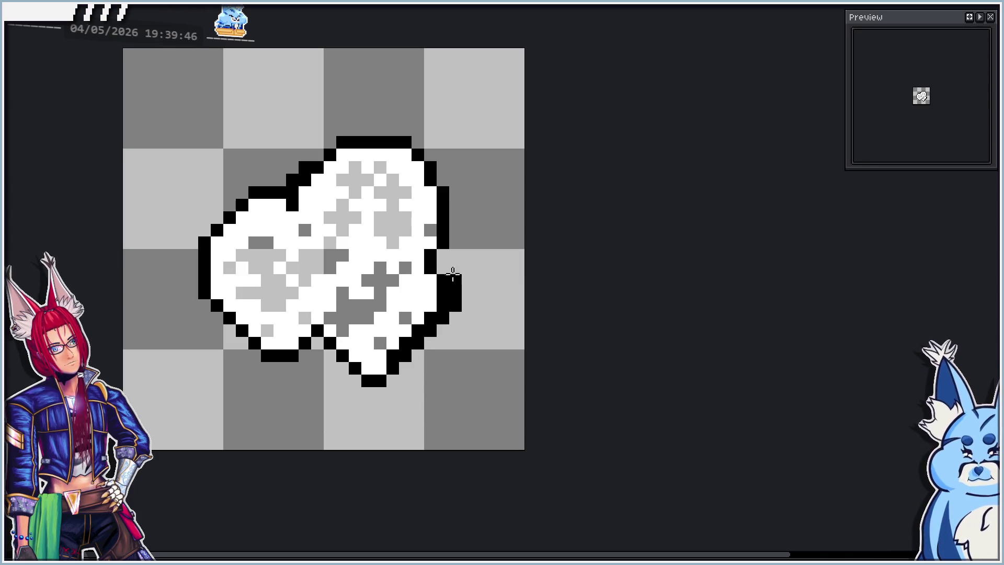
key(ctrl+z)
key(ctrl+z)
key(ctrl+z)
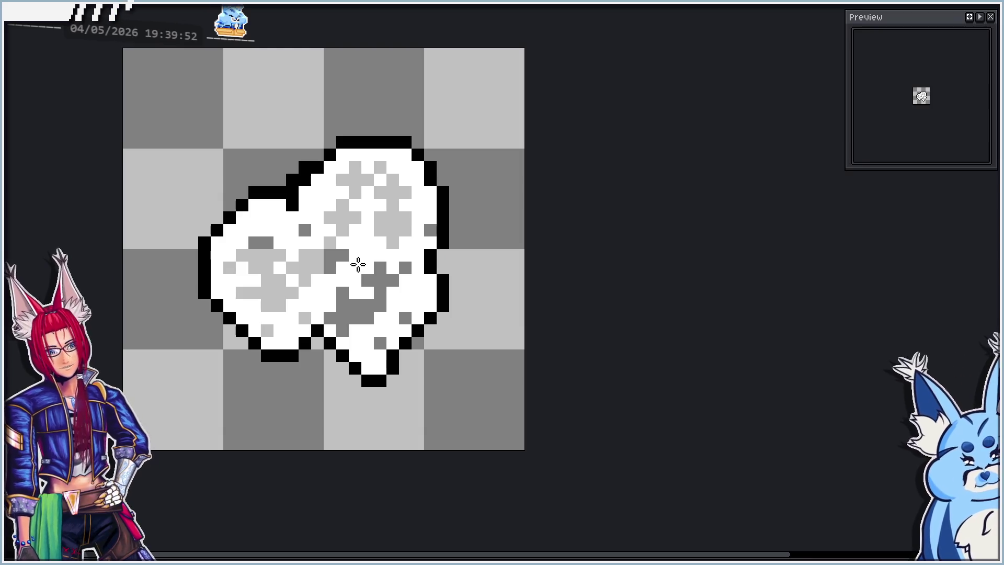
click(263, 190)
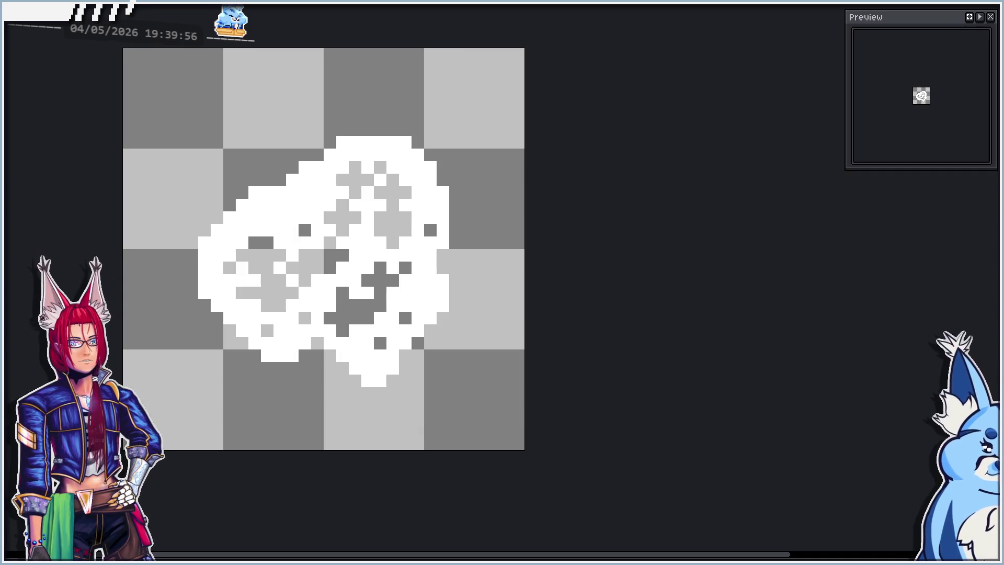
- Apply Edit > FX > Outline with the outline colour set to black (RGB 0, 0, 0)
click(23, 247)
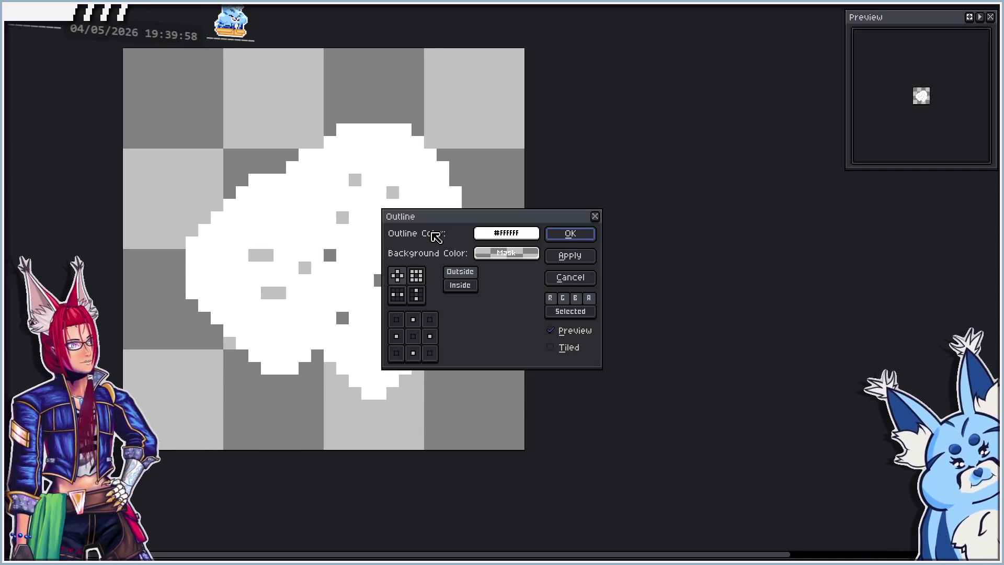
click(506, 233)
drag(565, 285, 489, 277)
click(497, 233)
click(494, 293)
click(489, 307)
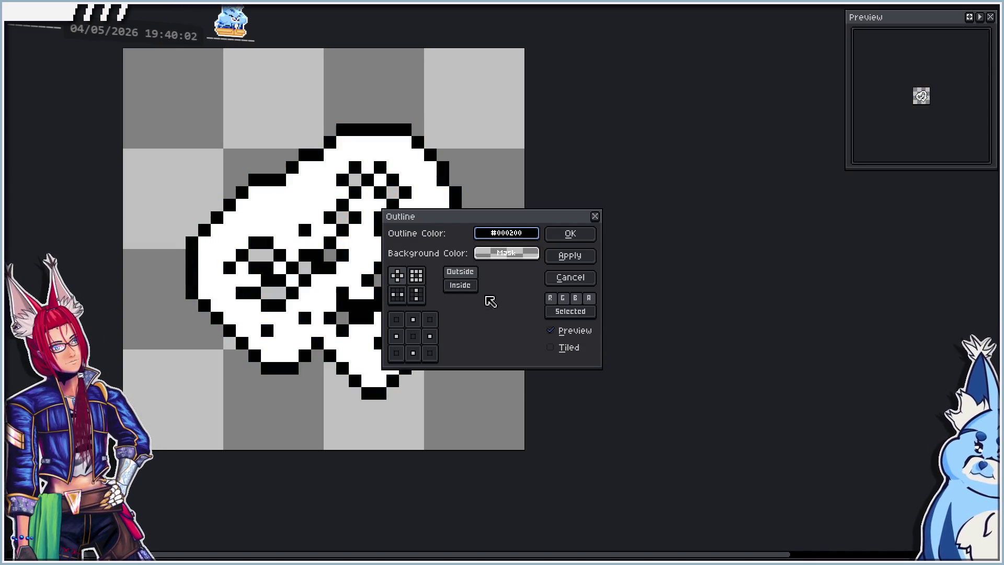
click(565, 235)
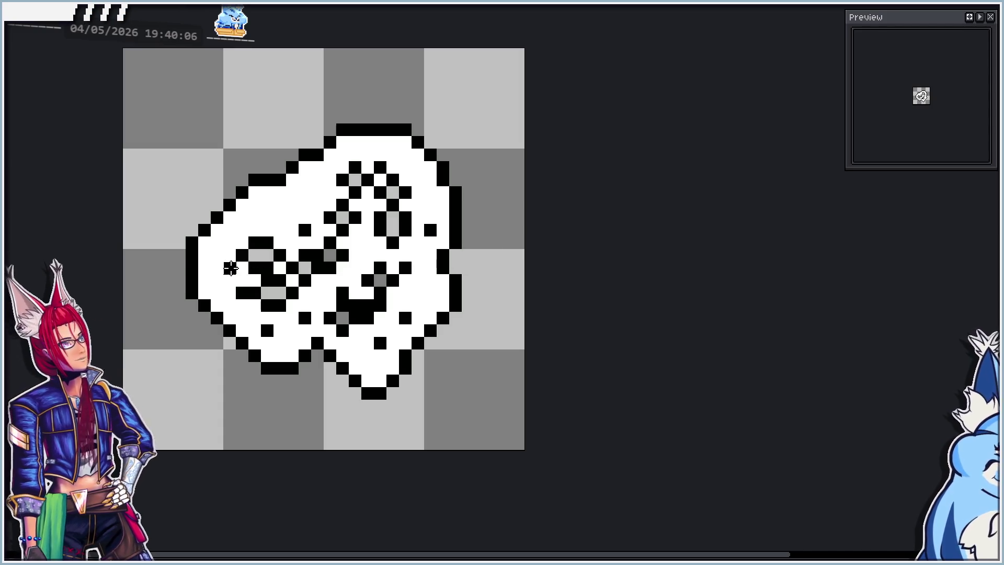
- Erase the black-edged markings inside the blob from left to upper right
drag(256, 244, 265, 308)
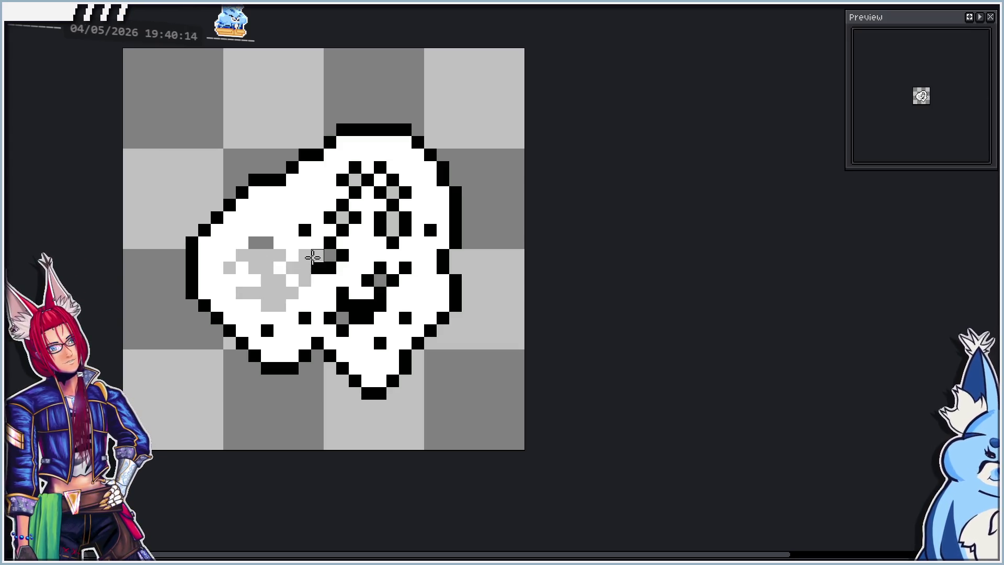
drag(313, 256, 323, 266)
mouse_move(304, 318)
mouse_down()
mouse_move(327, 319)
mouse_move(343, 302)
mouse_up()
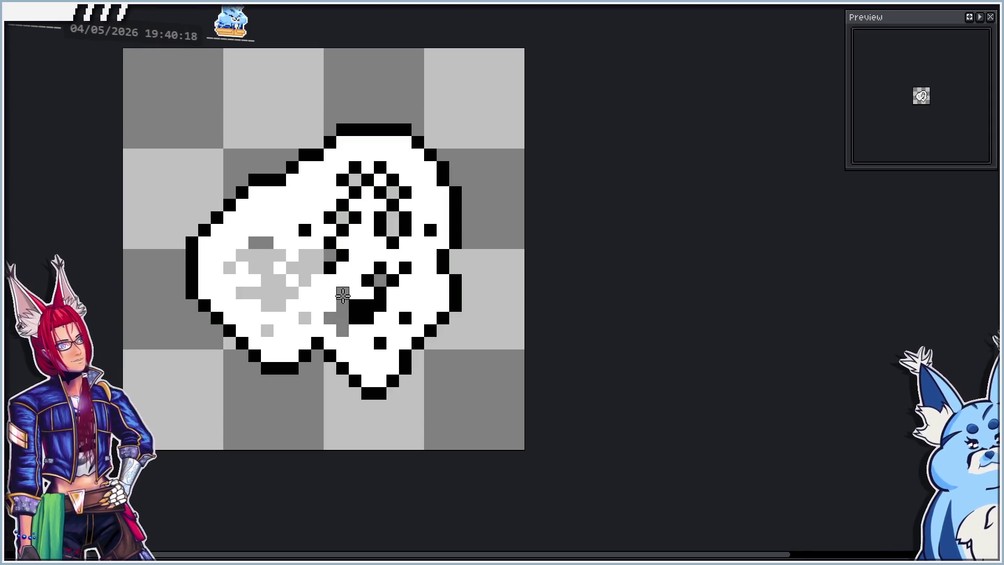
click(364, 315)
drag(369, 306, 380, 292)
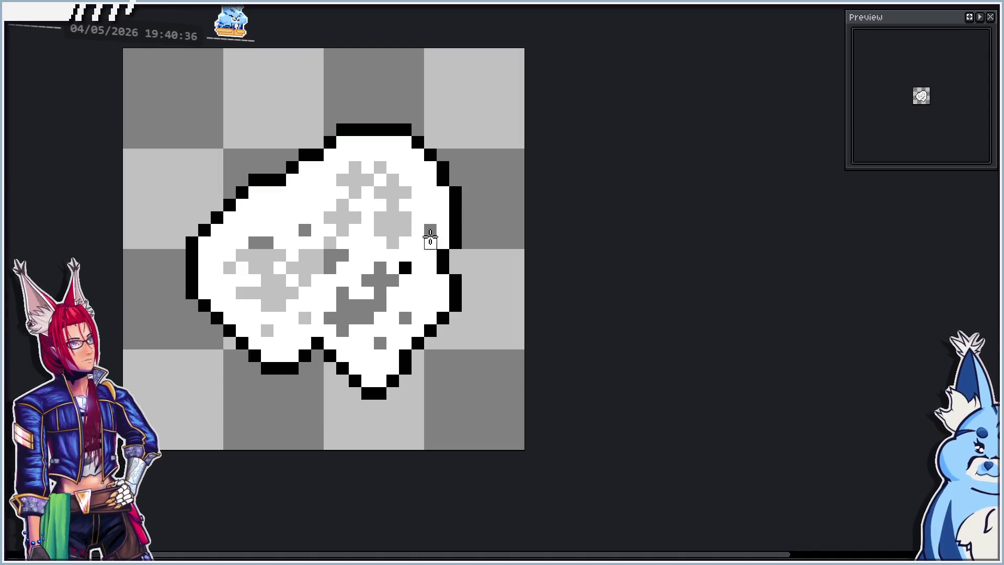
- Compare with undo/redo, then erase outline pixels along the blob's lower-right edge
key(ctrl+z)
key(ctrl+y)
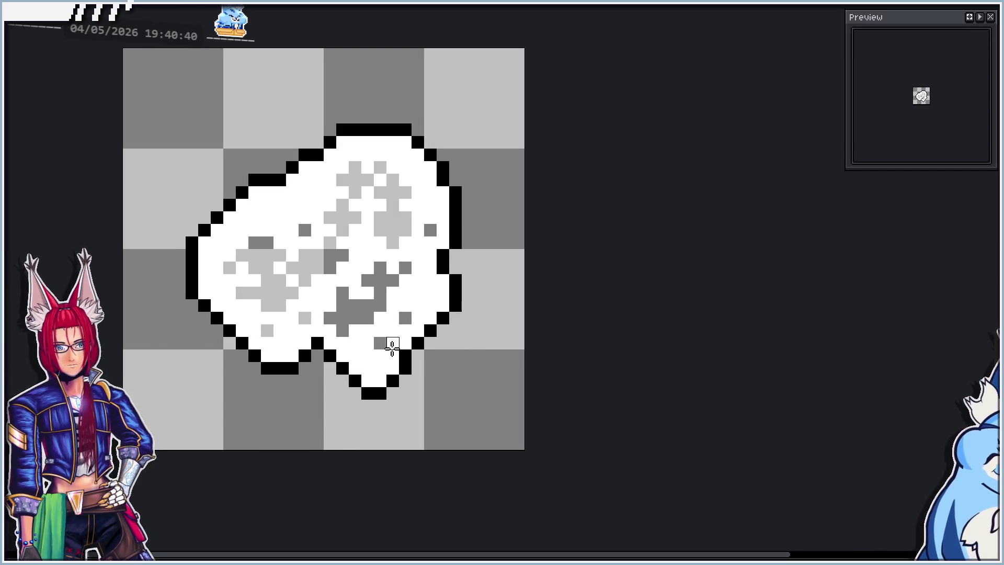
key(ctrl+z)
key(ctrl+y)
key(ctrl+z)
key(ctrl+y)
mouse_move(362, 372)
mouse_down()
mouse_move(418, 340)
mouse_move(481, 254)
mouse_move(432, 191)
mouse_move(336, 162)
mouse_move(439, 157)
mouse_move(367, 112)
mouse_move(378, 119)
mouse_move(367, 152)
mouse_move(262, 190)
mouse_move(193, 264)
mouse_move(246, 331)
mouse_up()
key(ctrl+z)
- Erase the blob's lower-left outline pixels, repeatedly toggling undo/redo to compare the result
key(ctrl+y)
drag(250, 287, 240, 283)
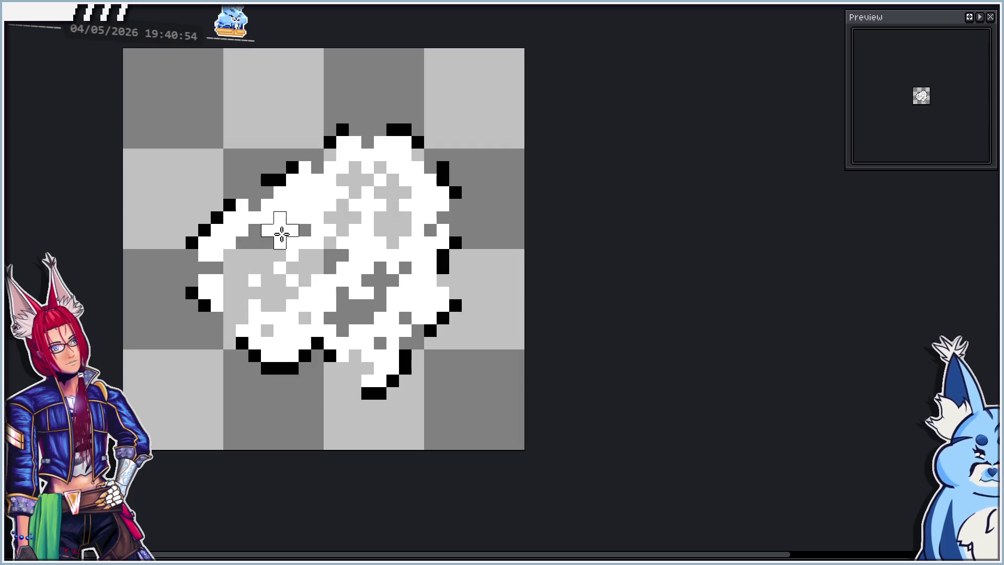
key(ctrl+z)
key(ctrl+y)
key(ctrl+z)
key(ctrl+y)
key(ctrl+z)
key(ctrl+y)
key(ctrl+z)
key(ctrl+y)
key(ctrl+z)
key(ctrl+y)
key(ctrl+z)
key(ctrl+y)
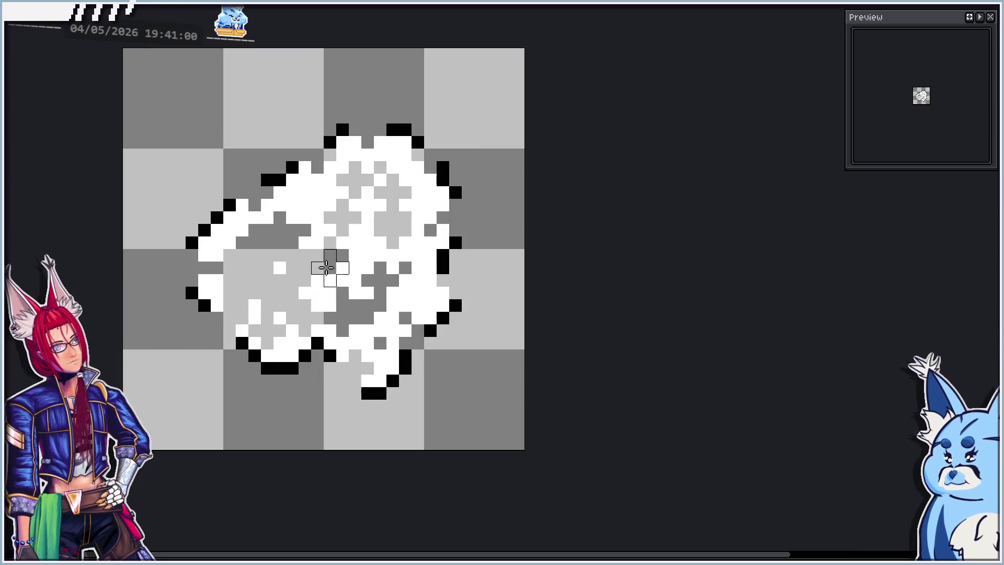
key(ctrl+y)
key(ctrl+y)
key(ctrl+z)
key(ctrl+y)
key(ctrl+z)
key(ctrl+y)
key(ctrl+z)
key(ctrl+y)
key(ctrl+z)
key(ctrl+y)
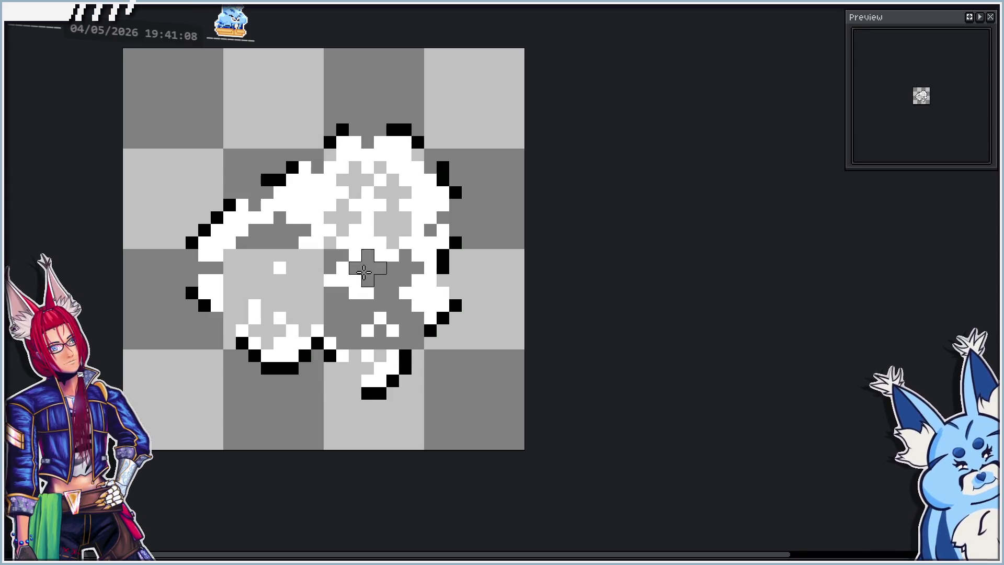
key(ctrl+z)
key(ctrl+y)
key(ctrl+z)
key(ctrl+y)
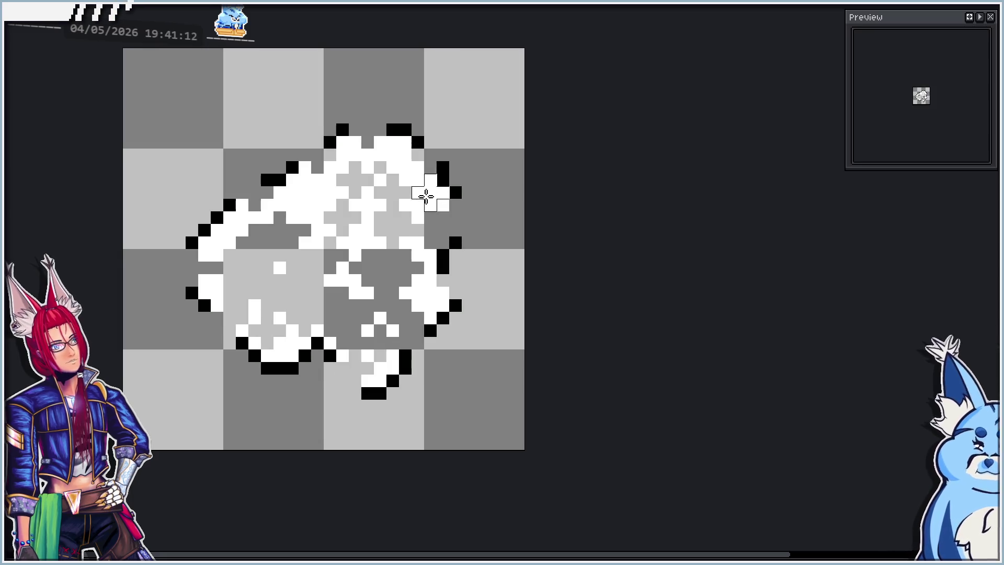
key(ctrl+z)
key(ctrl+y)
key(ctrl+z)
key(ctrl+y)
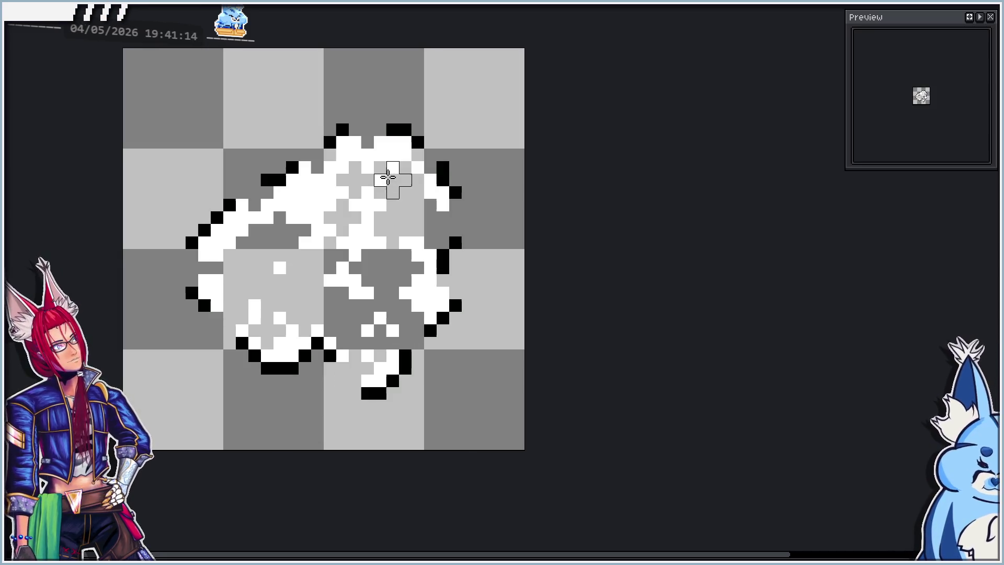
- Erase white interior pixels near the blob's top and centre, comparing against adjacent frames
drag(392, 169, 380, 180)
key(ctrl+z)
key(ctrl+y)
key(ctrl+z)
key(ctrl+y)
key(ctrl+z)
key(ctrl+y)
key(ctrl+z)
key(ctrl+y)
click(325, 217)
key(ctrl+z)
key(ctrl+y)
key(ctrl+z)
key(ctrl+y)
key(Right)
key(Left)
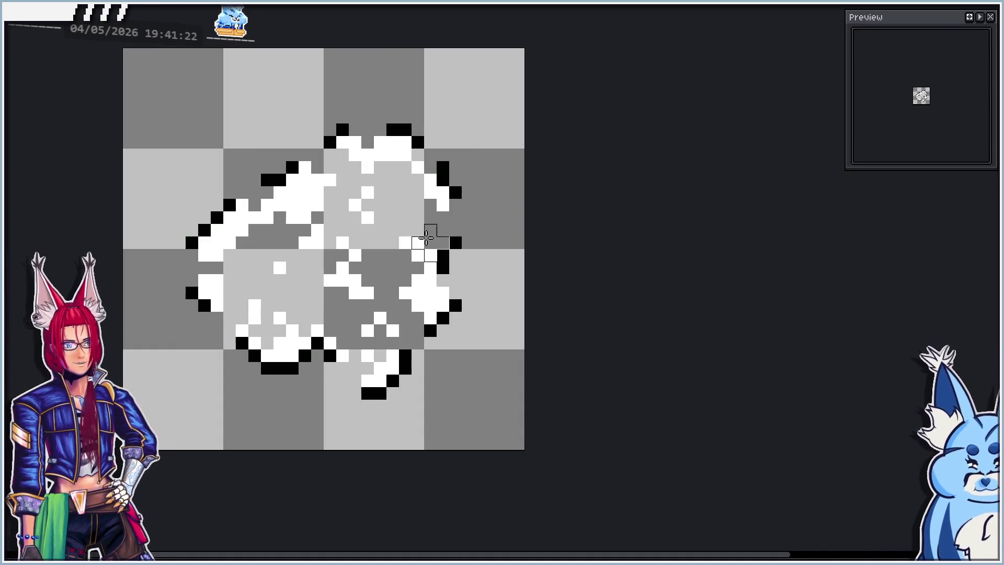
key(ctrl+z)
key(ctrl+y)
scroll(298, 289, down, 1)
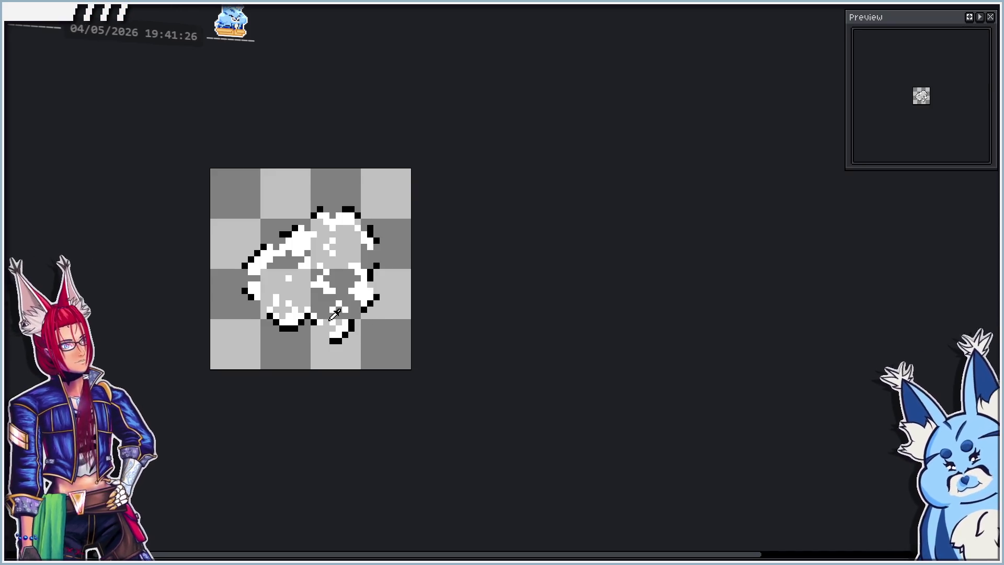
- Erase most of the blob and its black outline, leaving only scattered pixel clusters
scroll(306, 327, up, 3)
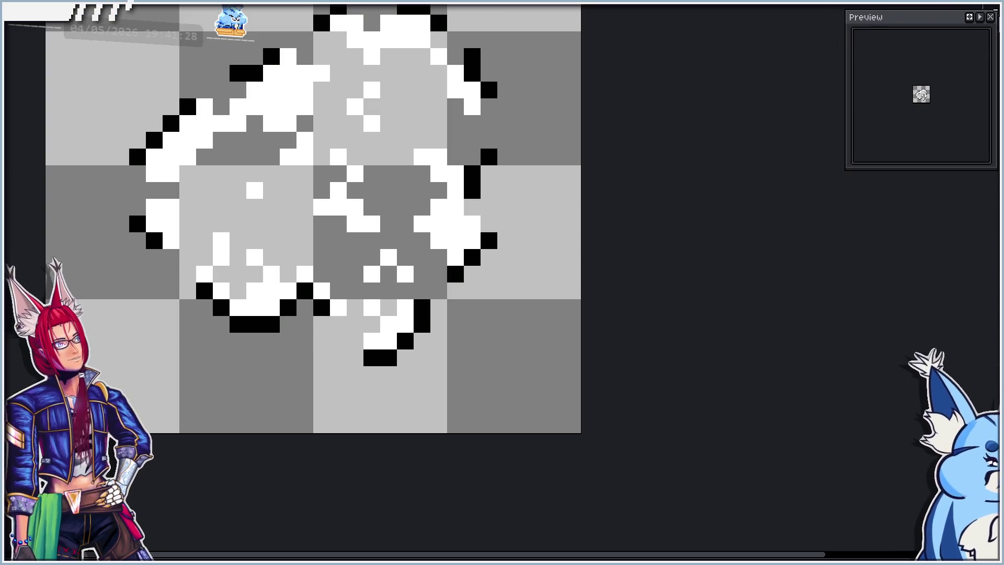
key(u)
drag(209, 247, 333, 342)
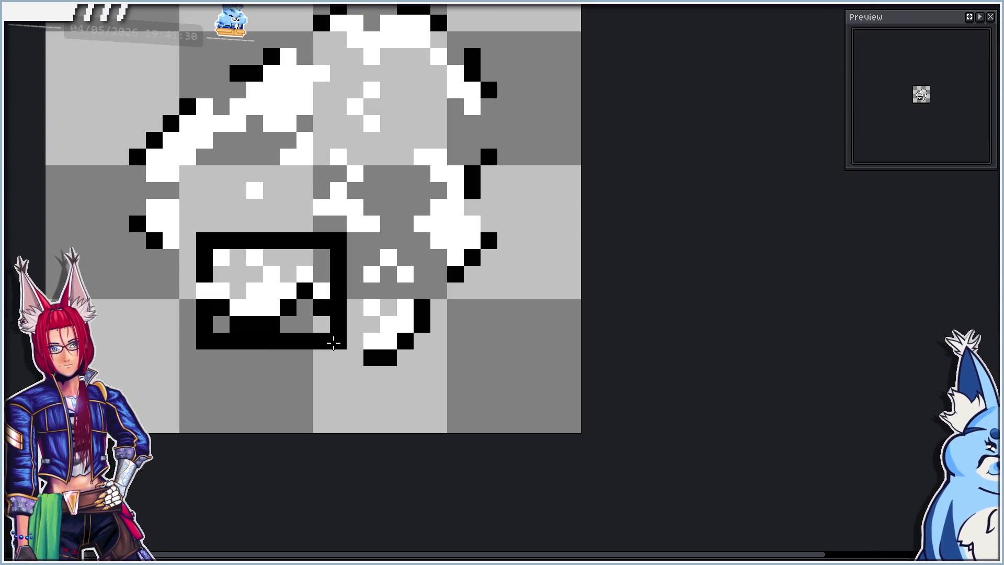
key(ctrl+z)
scroll(373, 328, down, 1)
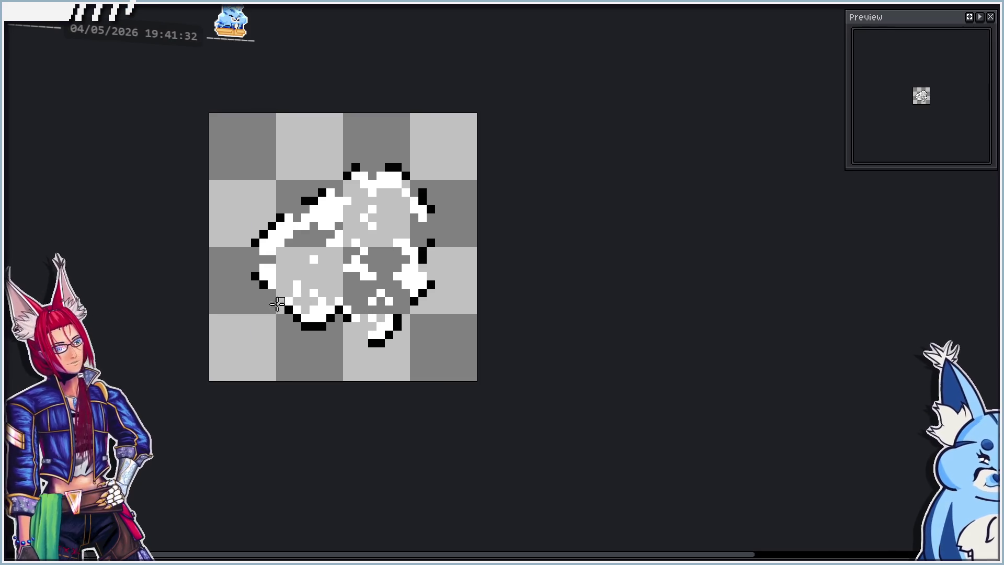
scroll(324, 295, up, 1)
key(e)
mouse_move(335, 283)
mouse_down()
mouse_move(304, 331)
mouse_move(251, 269)
mouse_move(235, 216)
mouse_move(277, 170)
mouse_move(336, 156)
mouse_move(370, 134)
mouse_up()
mouse_move(458, 121)
mouse_down()
mouse_move(417, 118)
mouse_move(345, 168)
mouse_move(421, 327)
mouse_move(470, 230)
mouse_move(469, 150)
mouse_up()
mouse_move(560, 308)
mouse_down()
mouse_move(470, 302)
mouse_move(432, 353)
mouse_up()
click(296, 343)
drag(321, 143, 308, 155)
click(369, 101)
- Select the left and lower-middle pixel clusters and shift them down and outward
mouse_move(260, 90)
mouse_down()
mouse_move(403, 226)
mouse_move(441, 218)
mouse_move(383, 67)
mouse_move(342, 163)
mouse_move(329, 126)
mouse_up()
key(ctrl+d)
key(u)
mouse_move(178, 201)
mouse_down()
mouse_move(274, 300)
mouse_move(172, 195)
mouse_up()
key(ctrl+z)
mouse_move(212, 312)
mouse_down()
mouse_move(218, 328)
mouse_move(214, 302)
mouse_up()
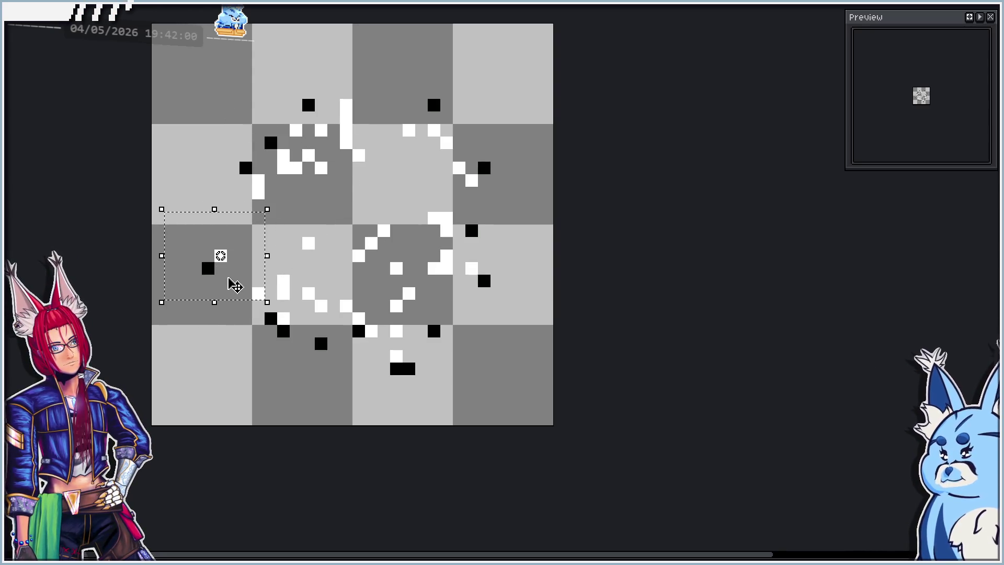
drag(264, 278, 354, 358)
drag(352, 322, 340, 347)
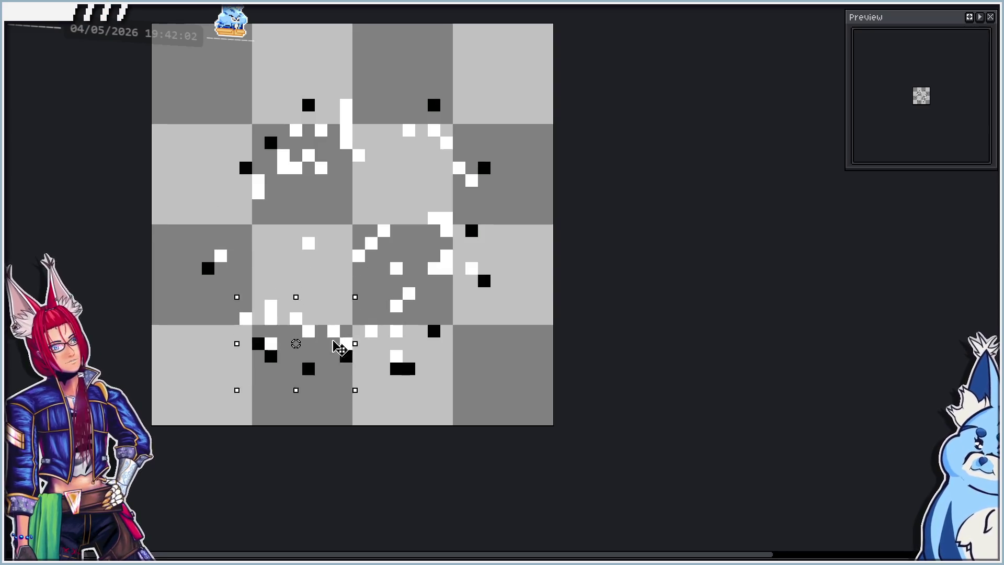
key(ctrl+z)
key(ctrl+z)
key(u)
drag(354, 289, 473, 382)
key(ctrl+z)
click(372, 299)
drag(354, 289, 493, 403)
drag(348, 278, 388, 312)
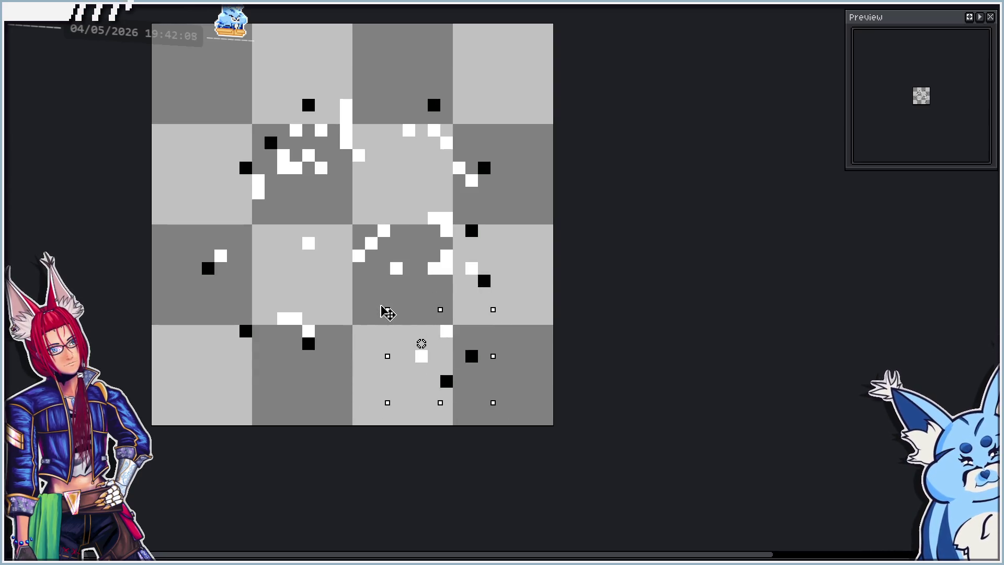
click(576, 229)
- Push the right-hand and upper-right clusters further out to the right
key(u)
drag(535, 180, 414, 291)
mouse_move(408, 242)
mouse_down()
mouse_move(434, 251)
mouse_move(488, 171)
mouse_move(494, 209)
mouse_move(474, 262)
mouse_up()
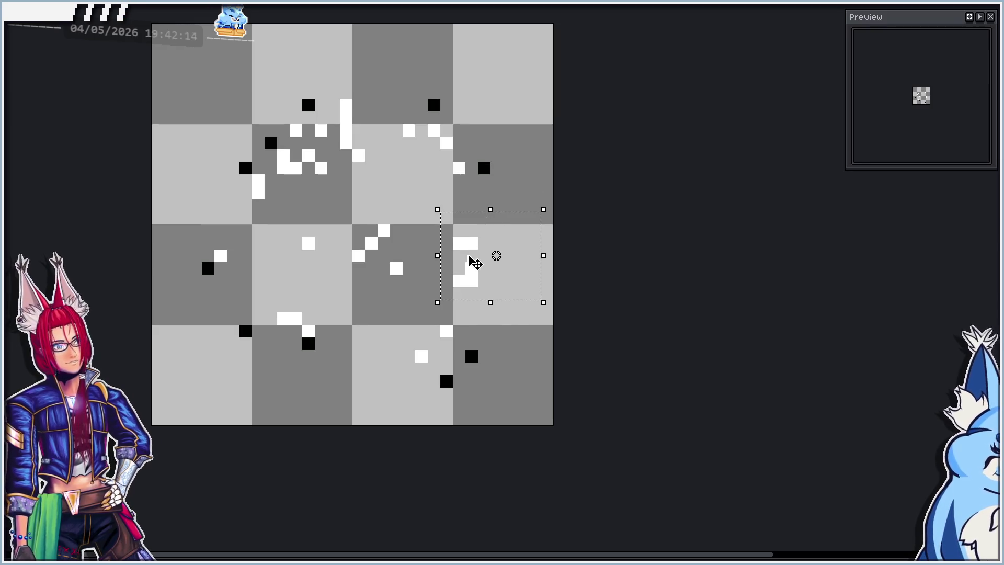
click(533, 141)
drag(341, 213, 426, 283)
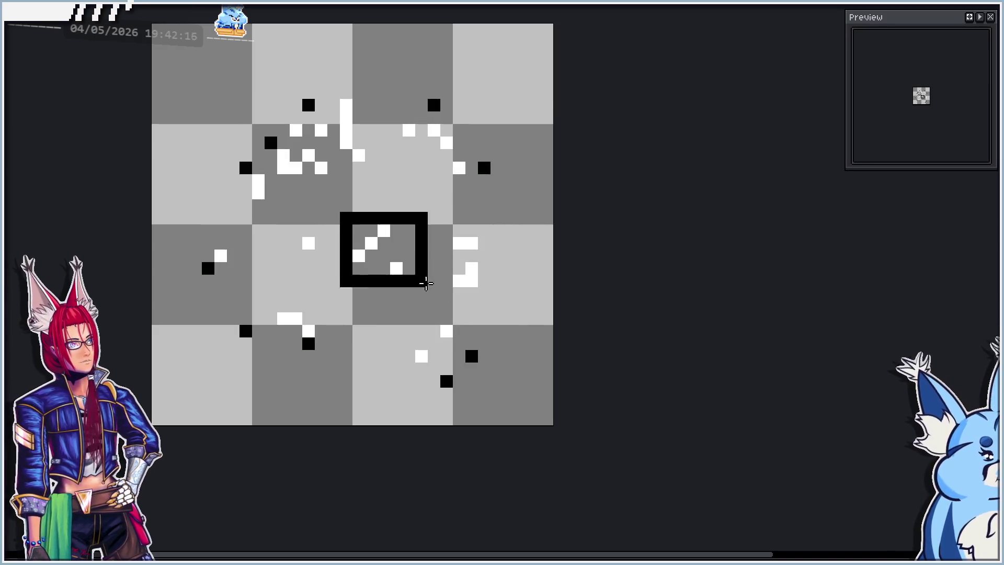
mouse_move(391, 62)
mouse_down()
mouse_move(519, 193)
mouse_move(529, 167)
mouse_up()
drag(412, 186, 425, 179)
click(425, 180)
scroll(343, 287, down, 5)
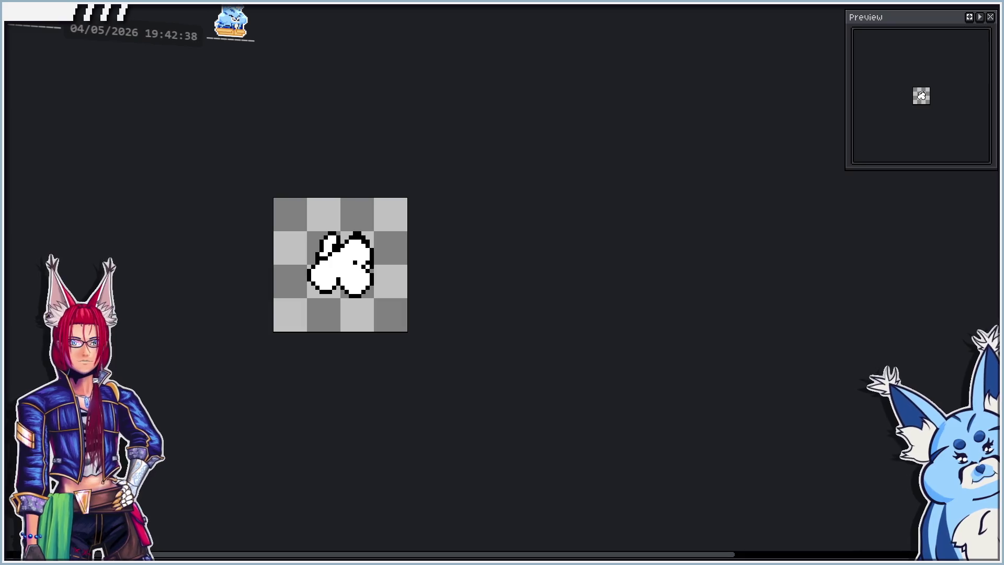
- Export all frames as the Flapper.png sprite sheet, then switch back to Godot
key(ctrl+e)
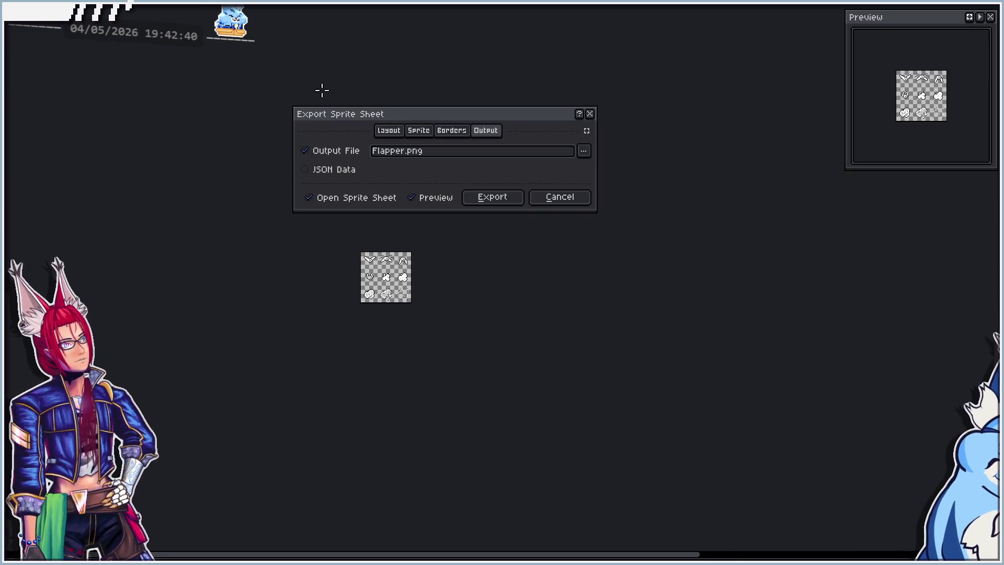
scroll(416, 260, up, 3)
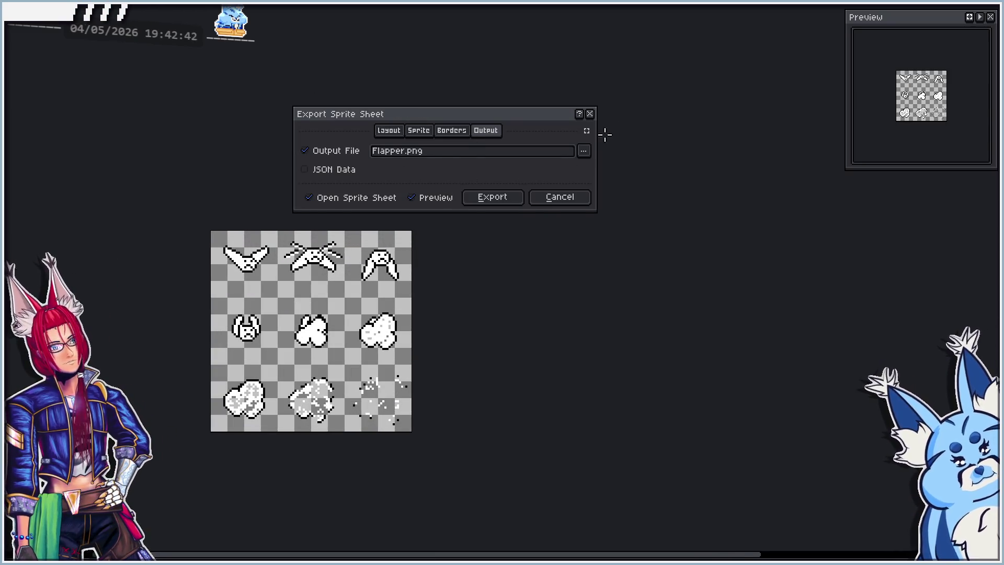
click(583, 150)
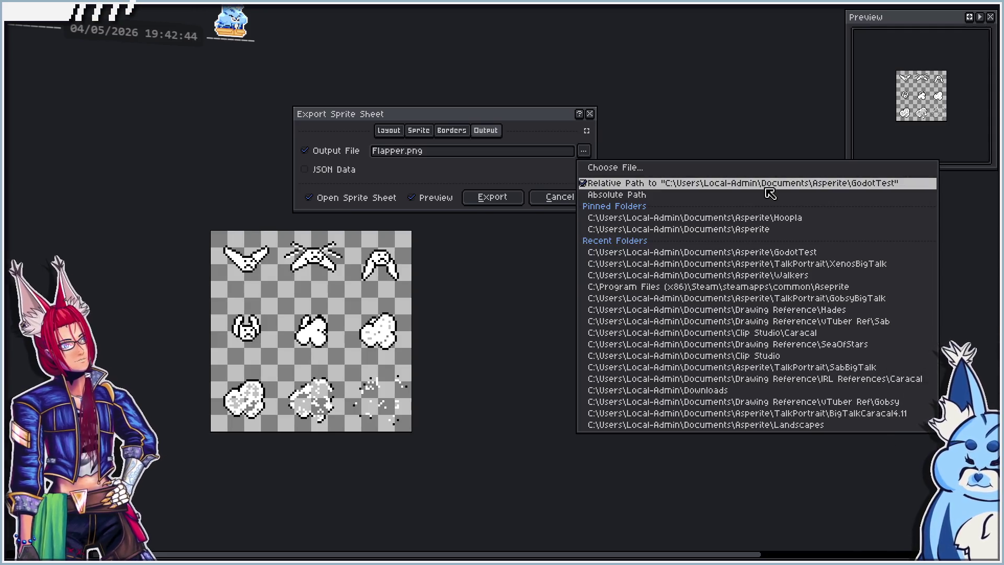
click(766, 187)
click(496, 197)
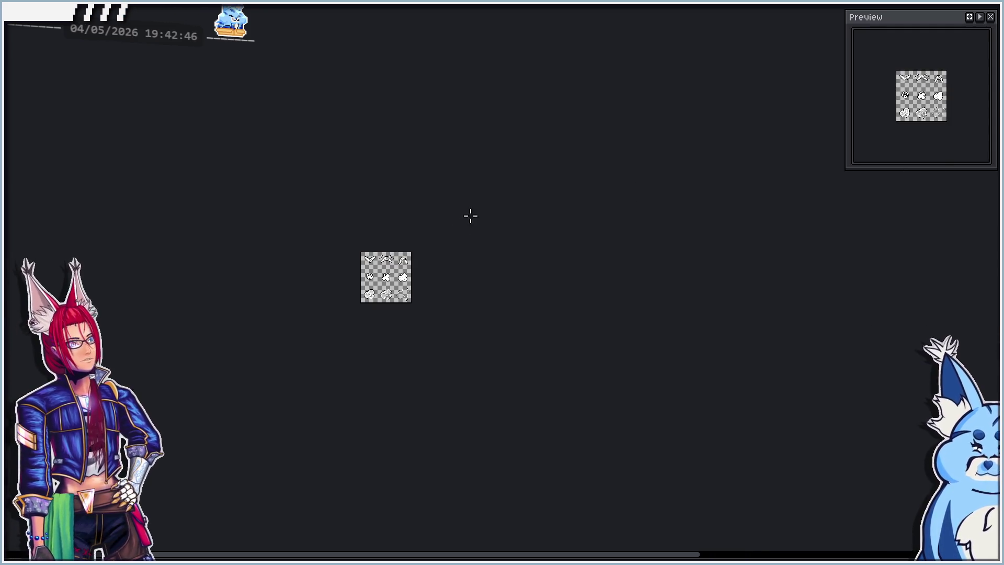
scroll(388, 273, up, 3)
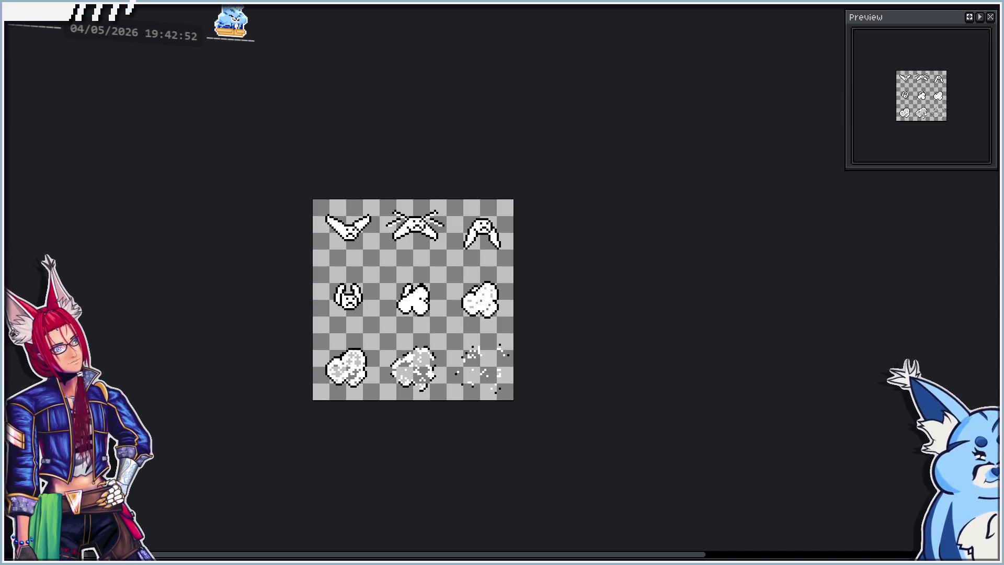
key(alt+Tab)
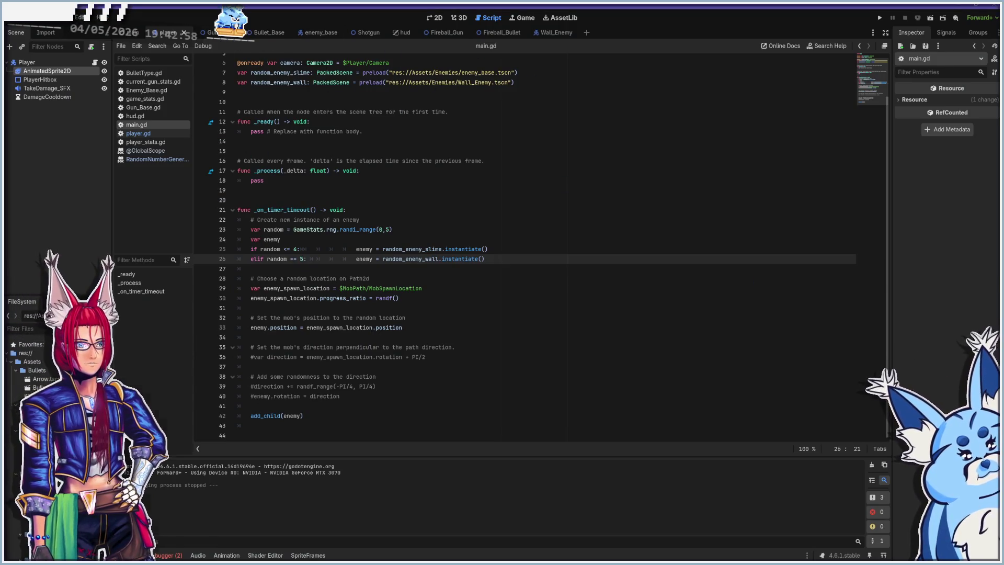
- Create a New Inherited Scene from the enemy scene and make its AnimatedSprite2D Sprite Frames unique
right_click(52, 379)
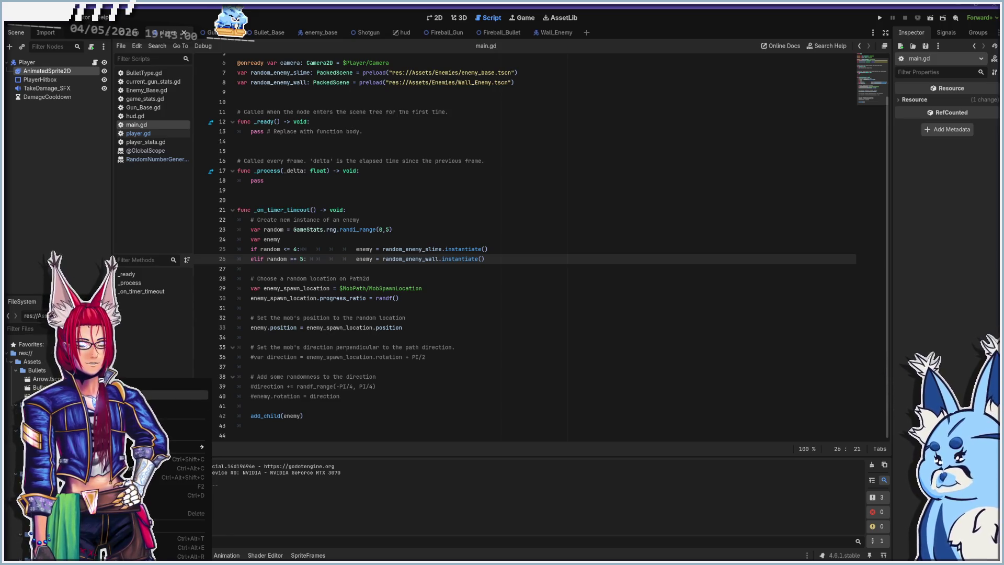
click(136, 394)
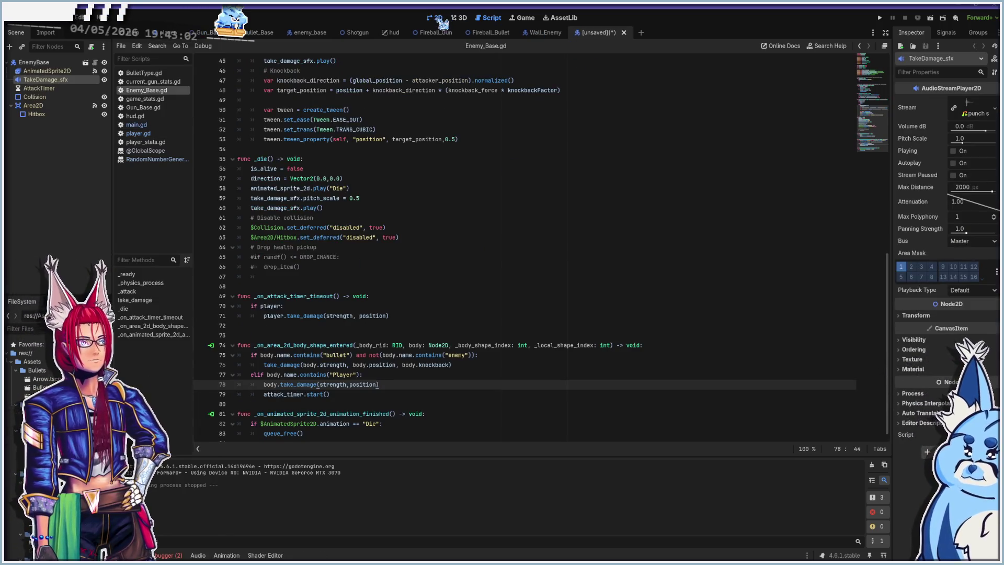
click(438, 18)
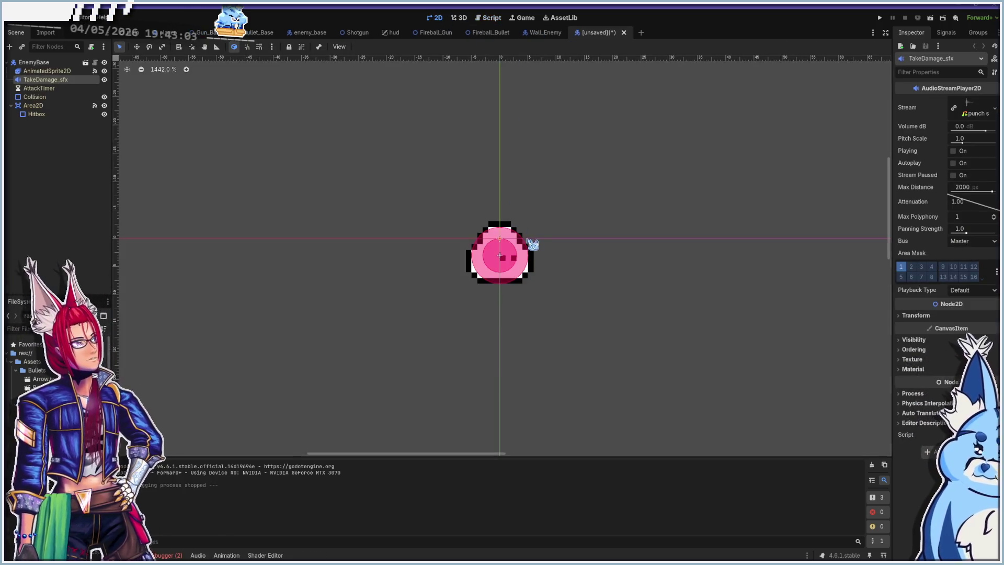
click(46, 71)
click(952, 101)
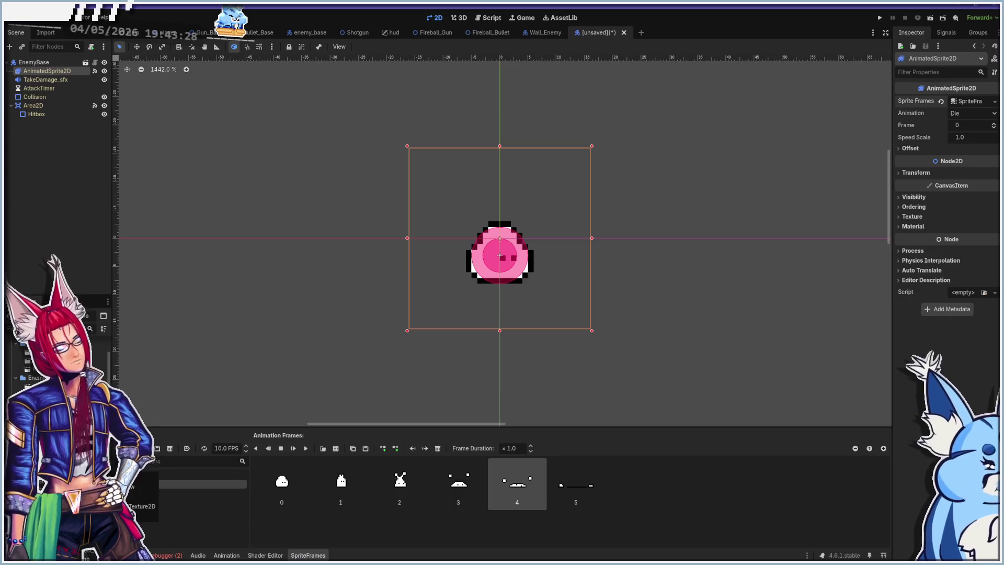
- Delete the old Attack frames and load Flapper.png as the frame source
click(209, 474)
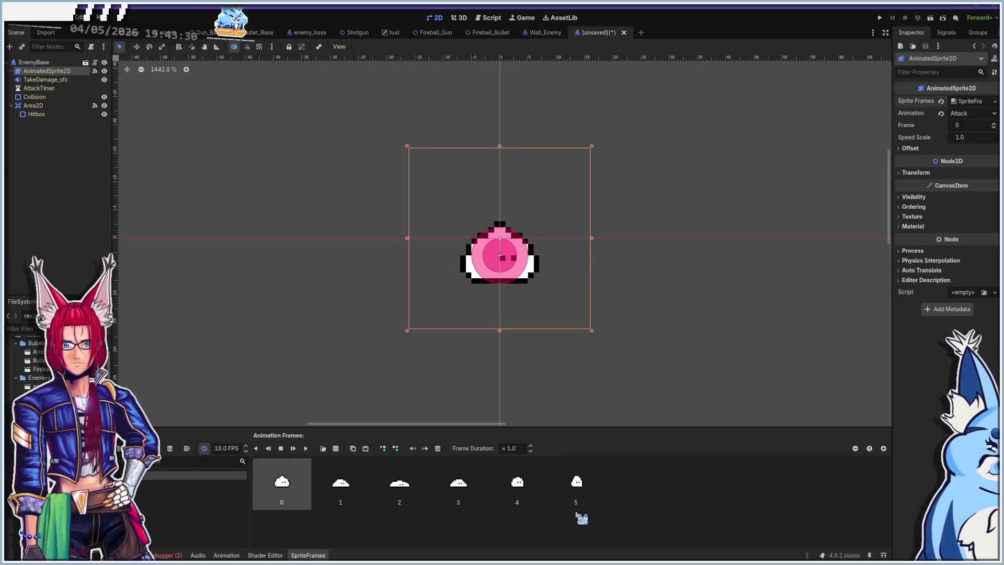
shift+click(579, 497)
click(437, 448)
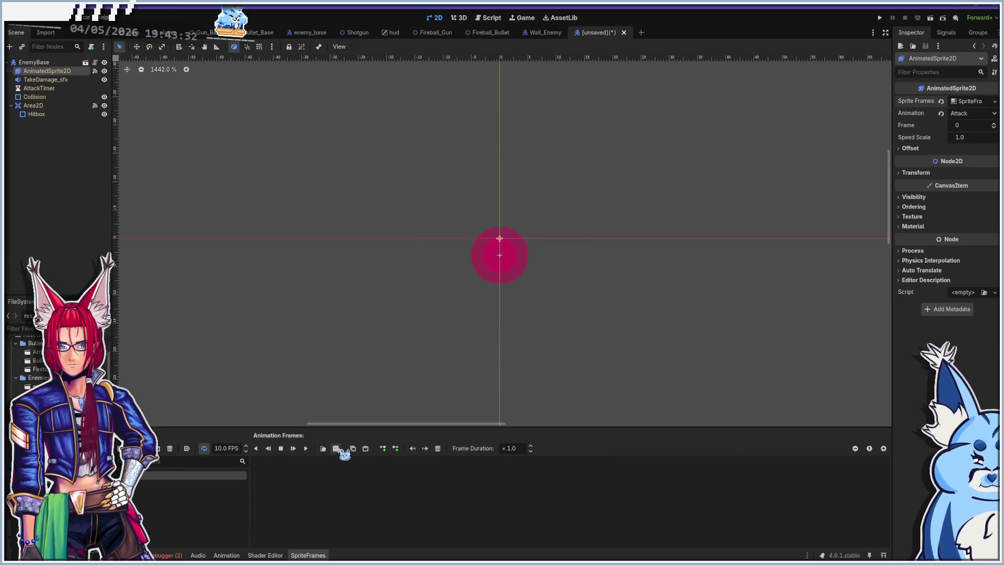
click(337, 449)
click(416, 199)
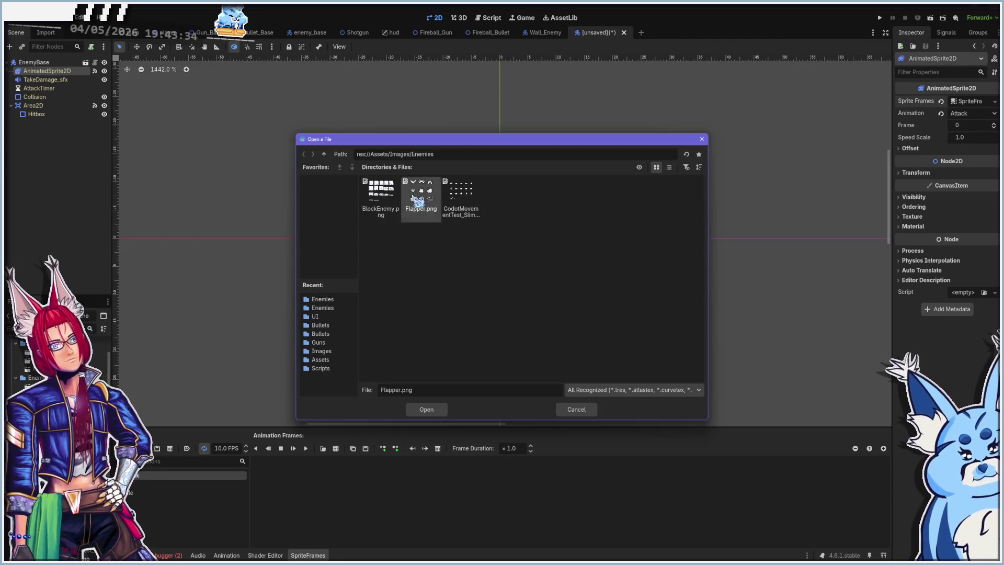
double_click(417, 199)
- Slice Flapper.png into a 3x3 grid and add frames 0–3 to the Attack animation
click(822, 111)
click(821, 124)
click(406, 198)
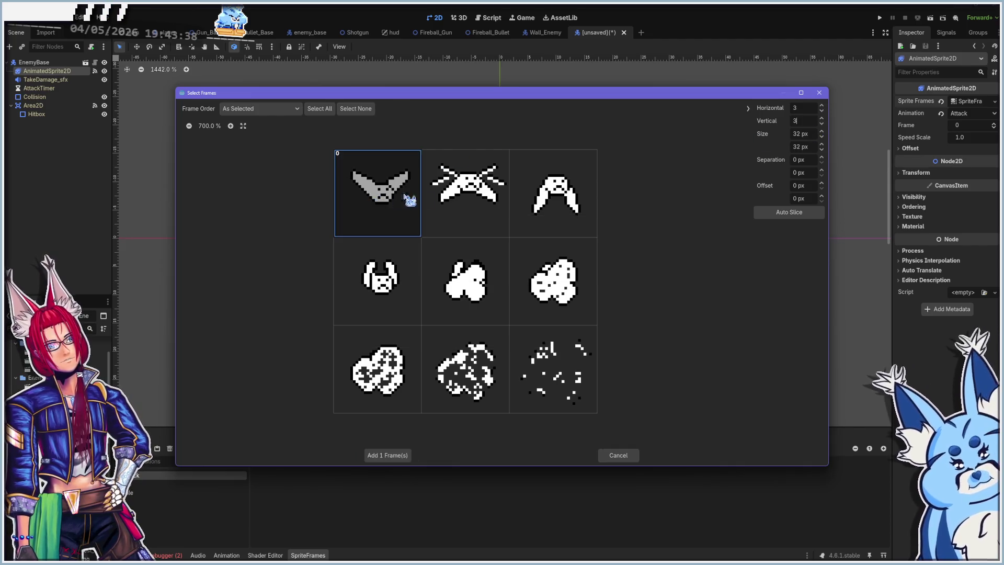
drag(466, 196, 574, 211)
click(383, 280)
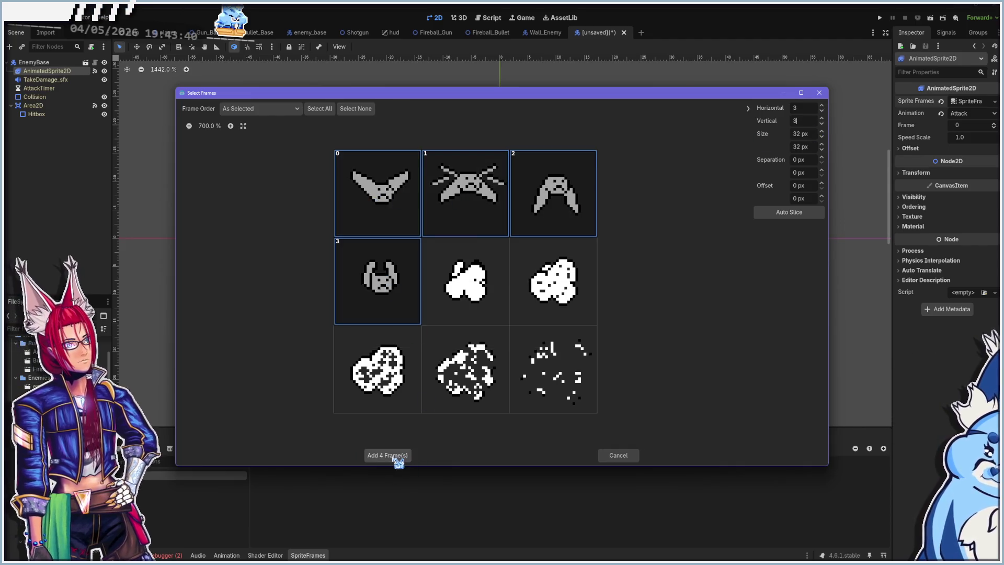
click(393, 455)
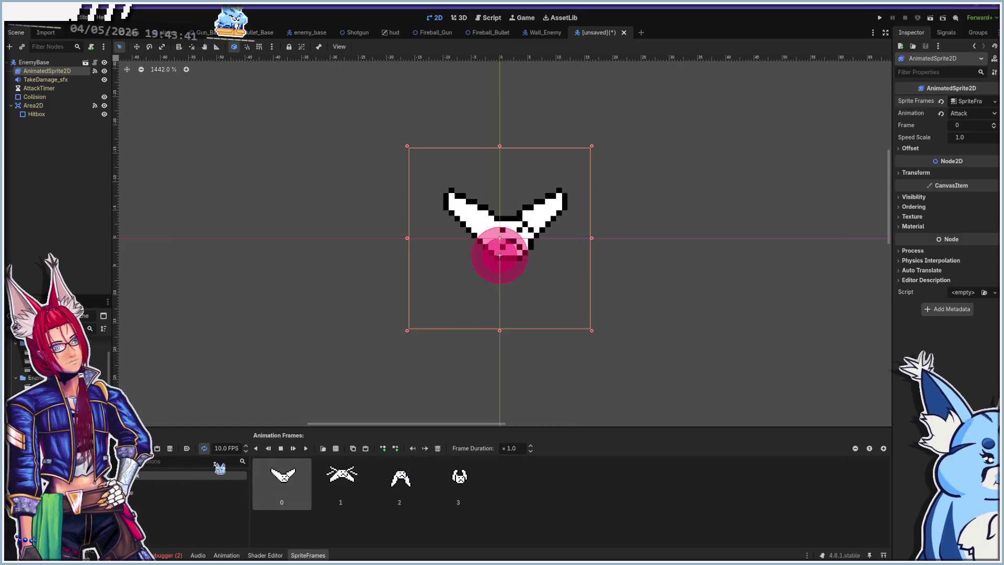
click(307, 448)
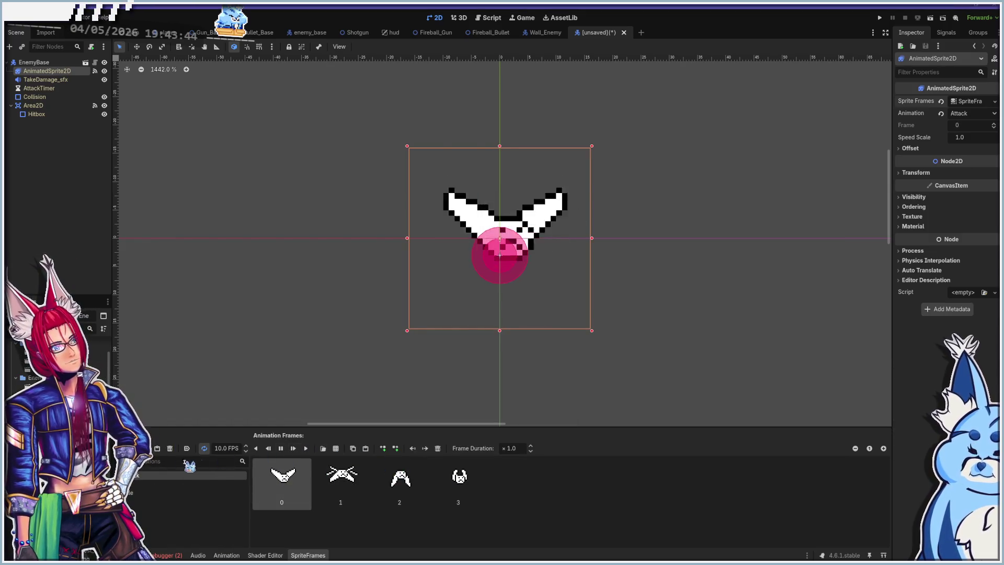
click(177, 483)
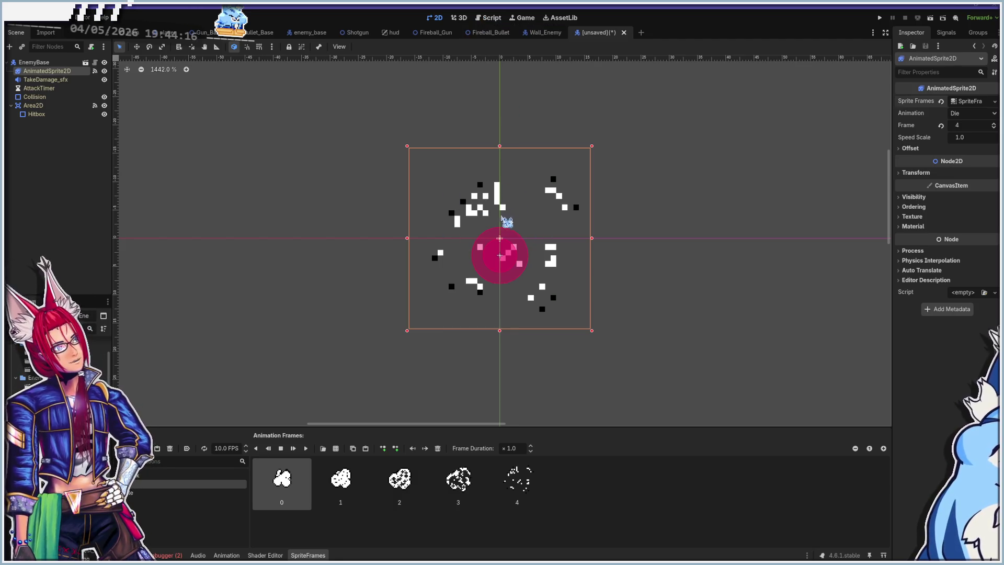
click(488, 17)
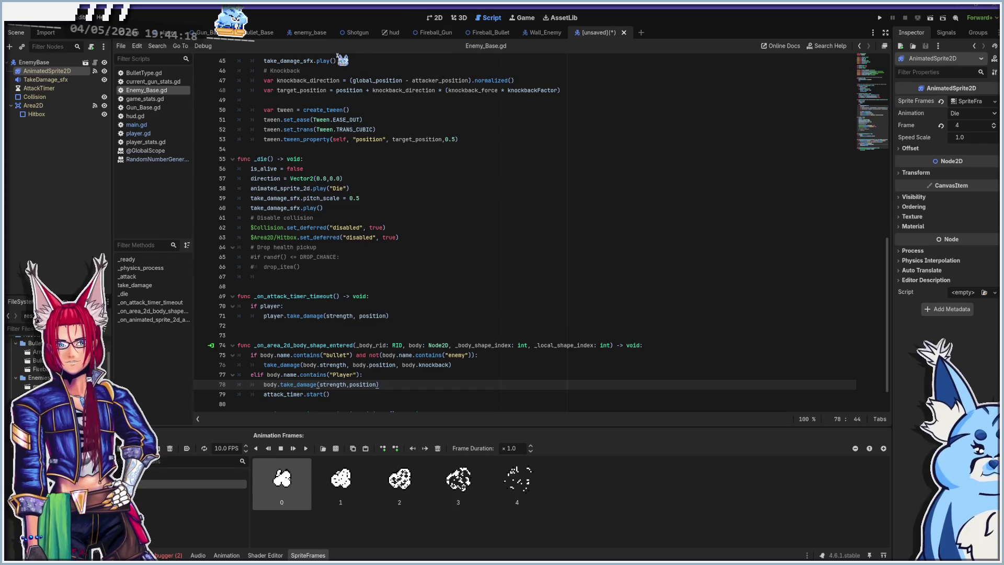
- Save the new scene as Flapper_Enemy.tscn in res://Assets/Enemies
scroll(408, 218, up, 15)
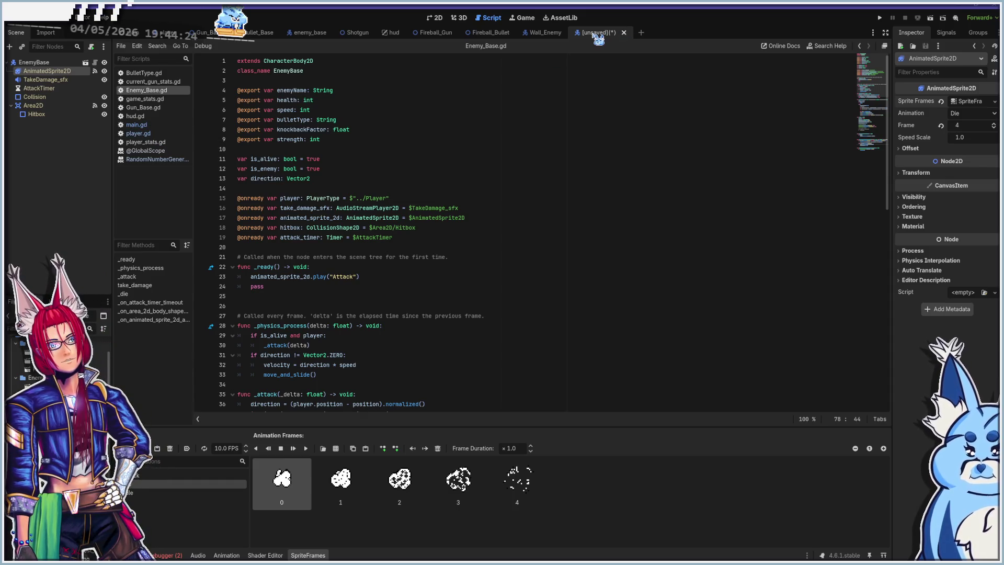
key(ctrl+s)
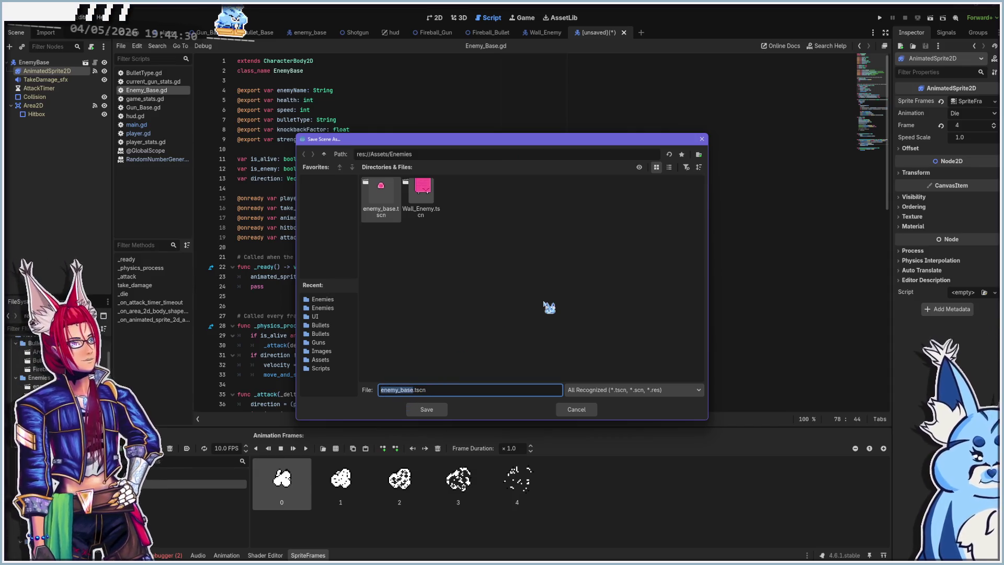
text(Fi)
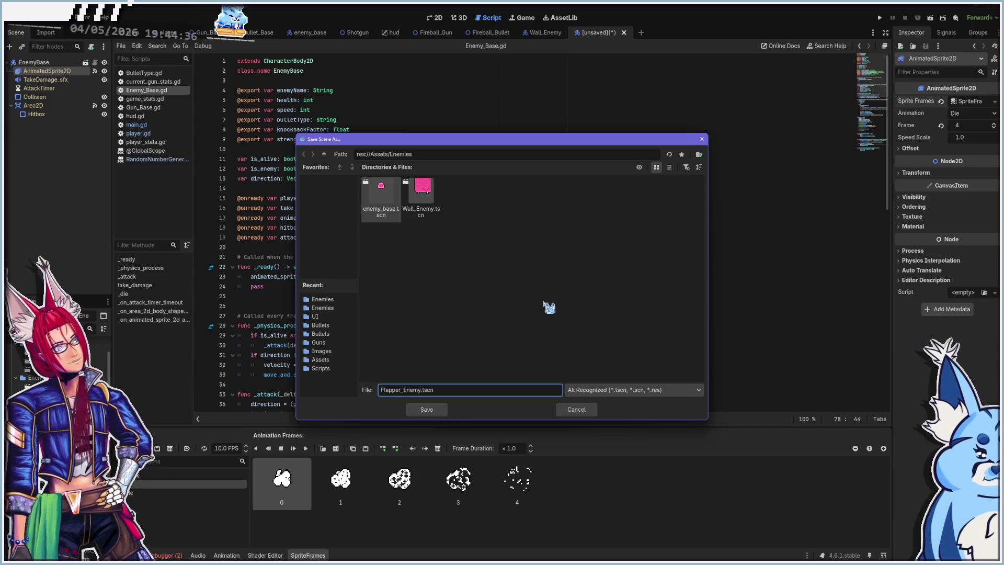
key(Return)
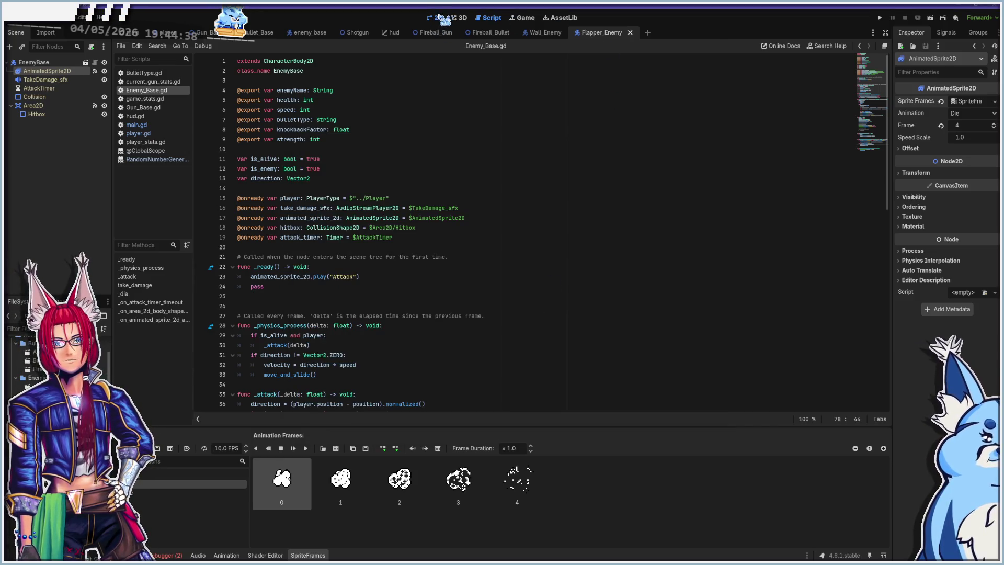
click(439, 16)
- Move the Flapper enemy's Area2D collision circle slightly upward
click(220, 492)
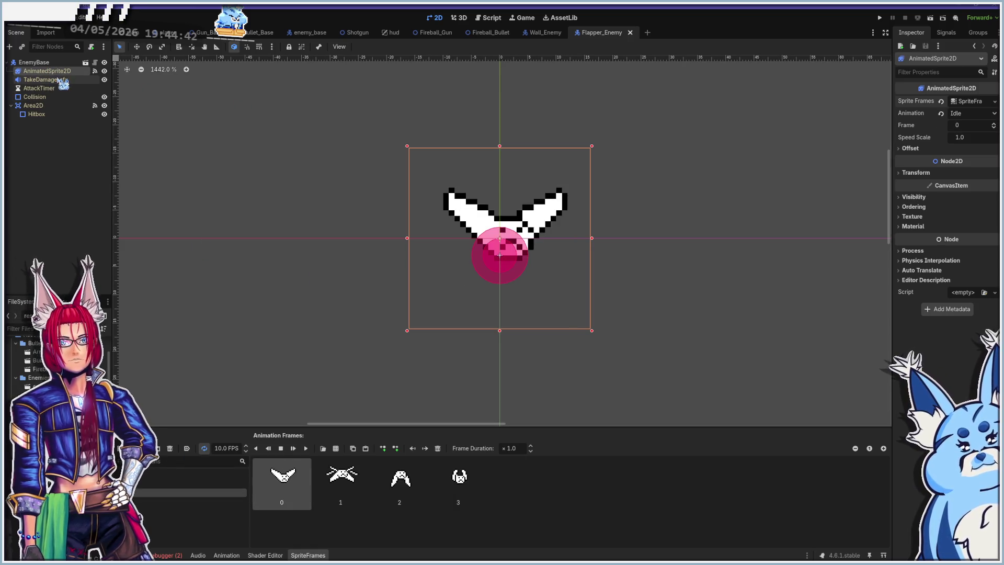
click(55, 106)
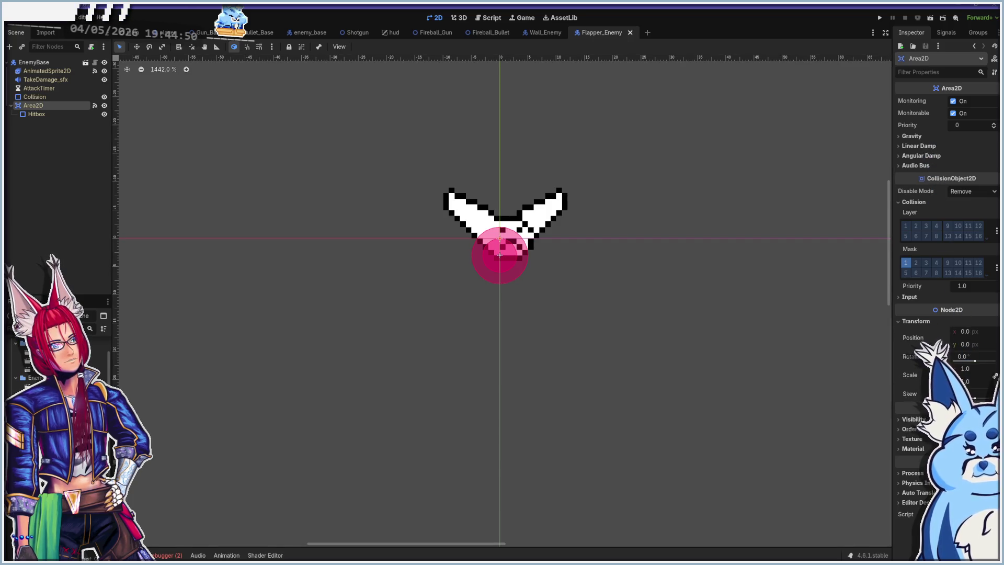
mouse_move(503, 261)
mouse_down()
mouse_move(512, 235)
mouse_move(500, 271)
mouse_move(503, 250)
mouse_up()
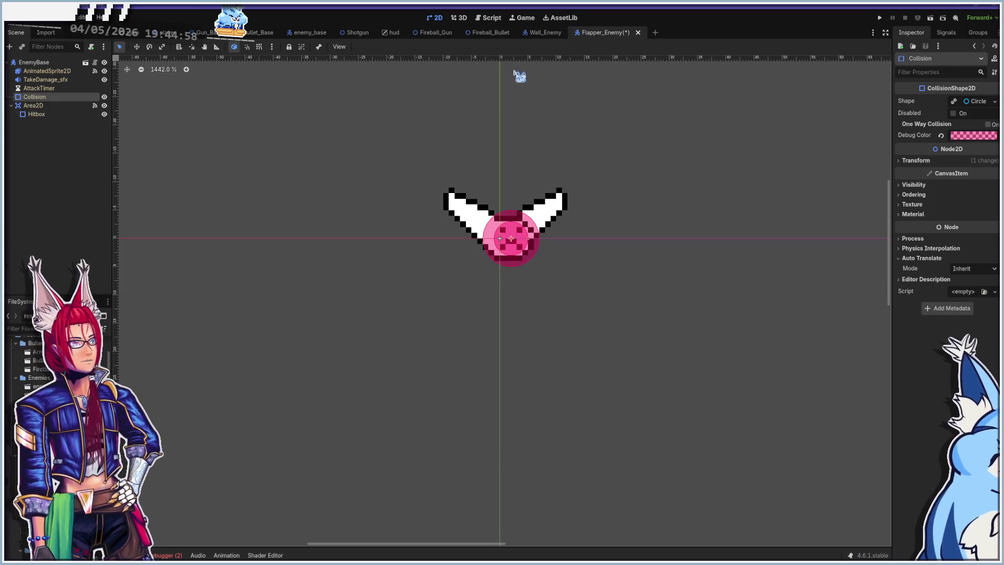
- Compare with the Wall_Enemy and enemy_base scenes, then save Flapper_Enemy
click(544, 33)
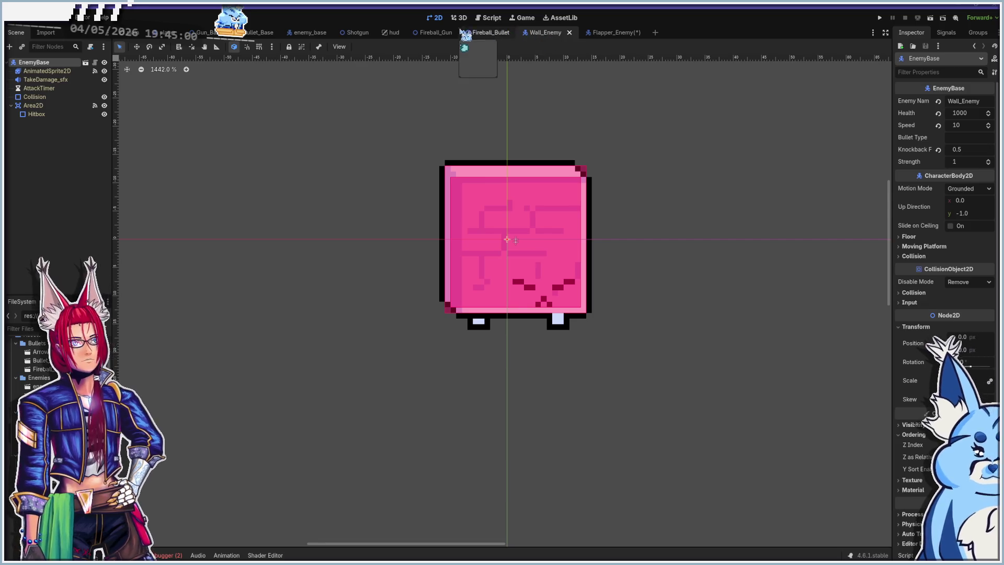
click(305, 34)
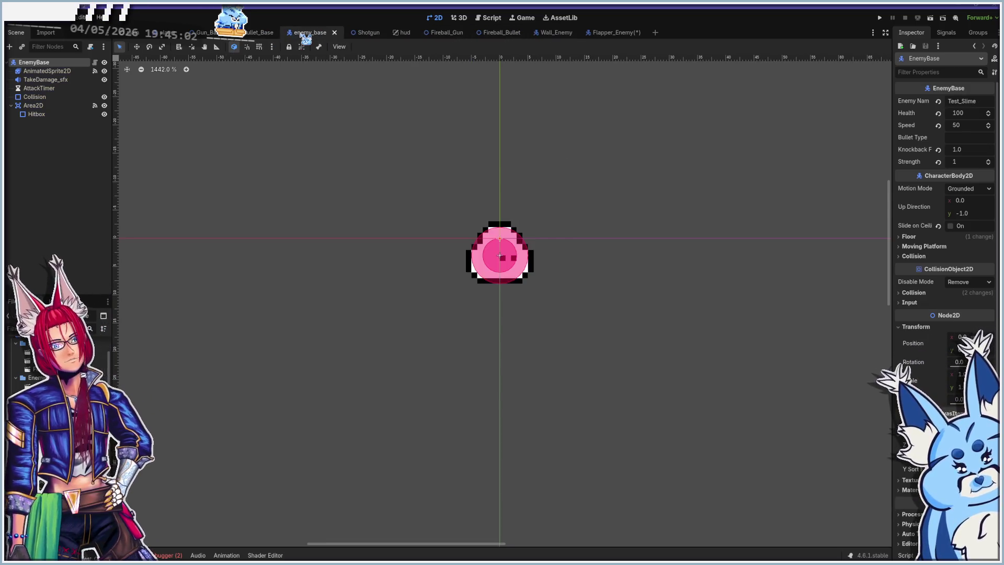
click(615, 33)
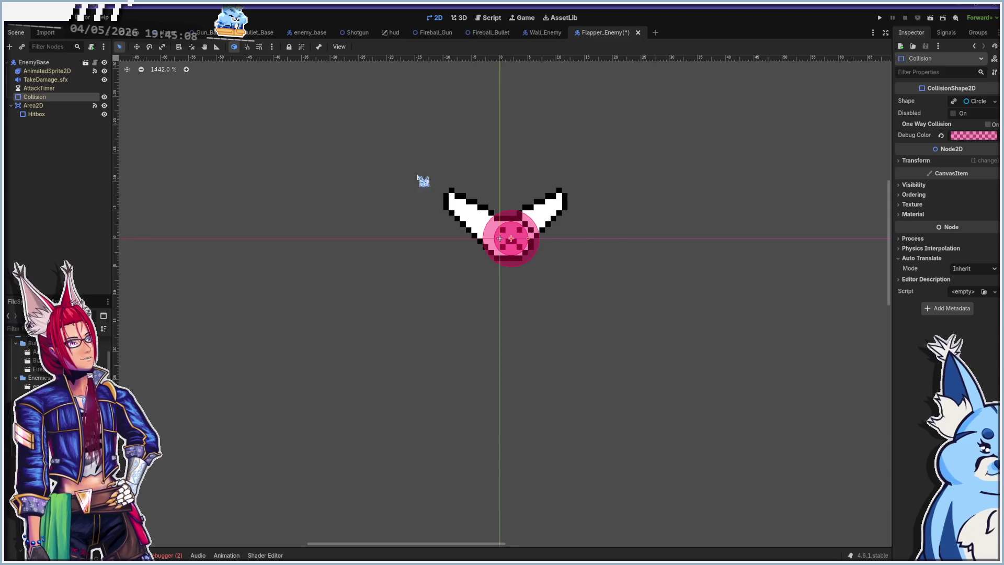
key(ctrl+s)
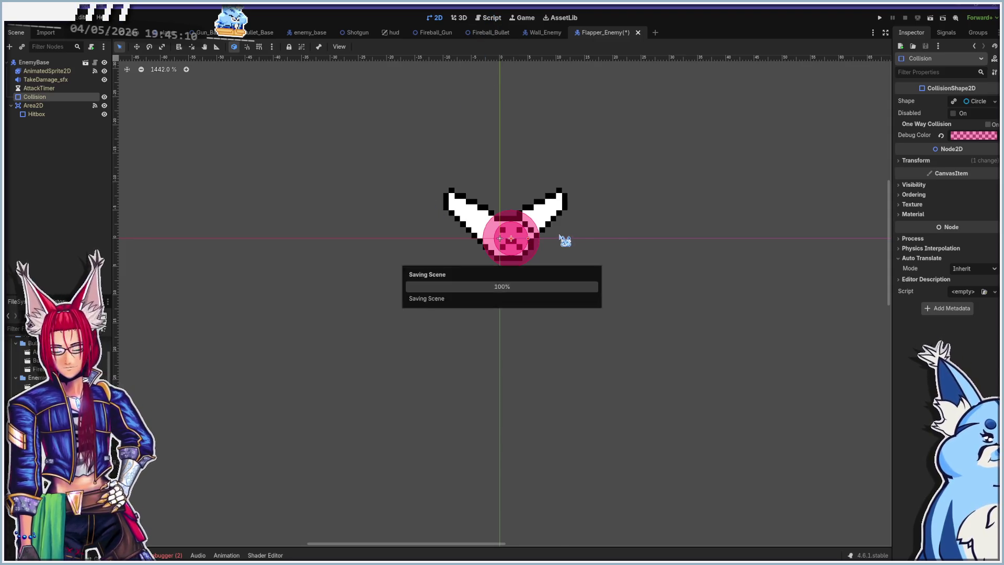
click(134, 32)
click(492, 19)
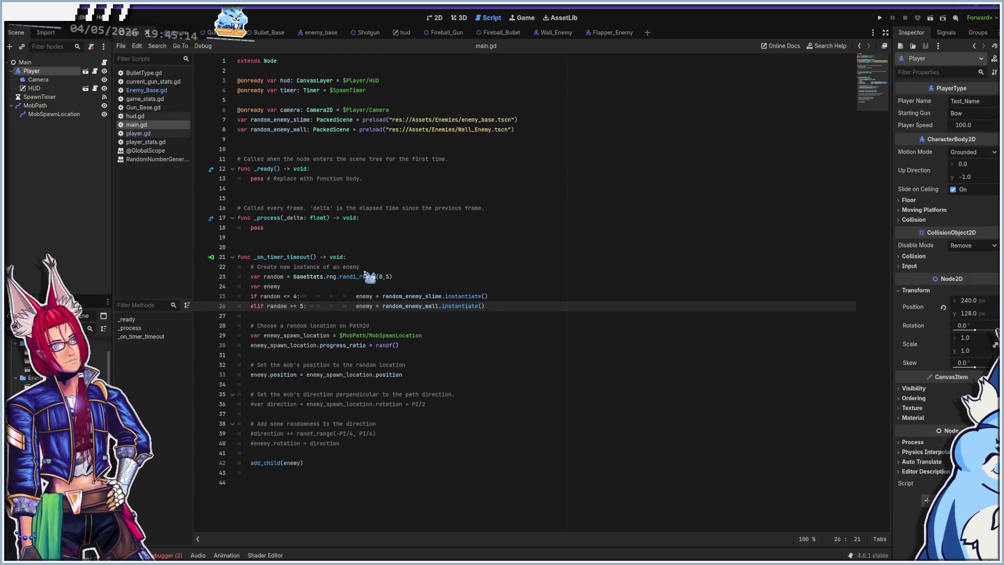
- Duplicate the wall enemy preload line (line 8) in main.gd
text(:)
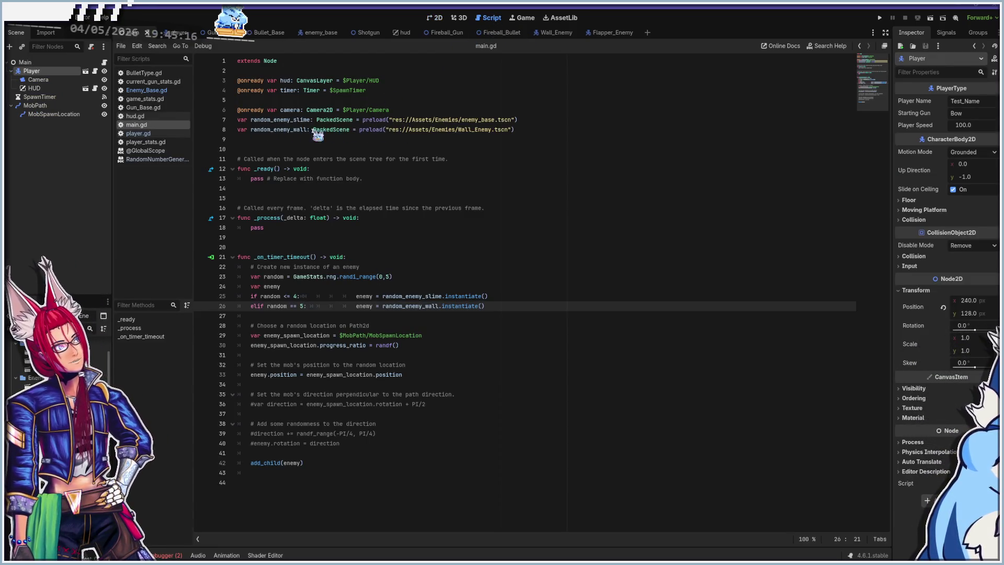
click(533, 130)
key(shift+Home)
key(ctrl+c)
key(End)
key(Return)
key(ctrl+v)
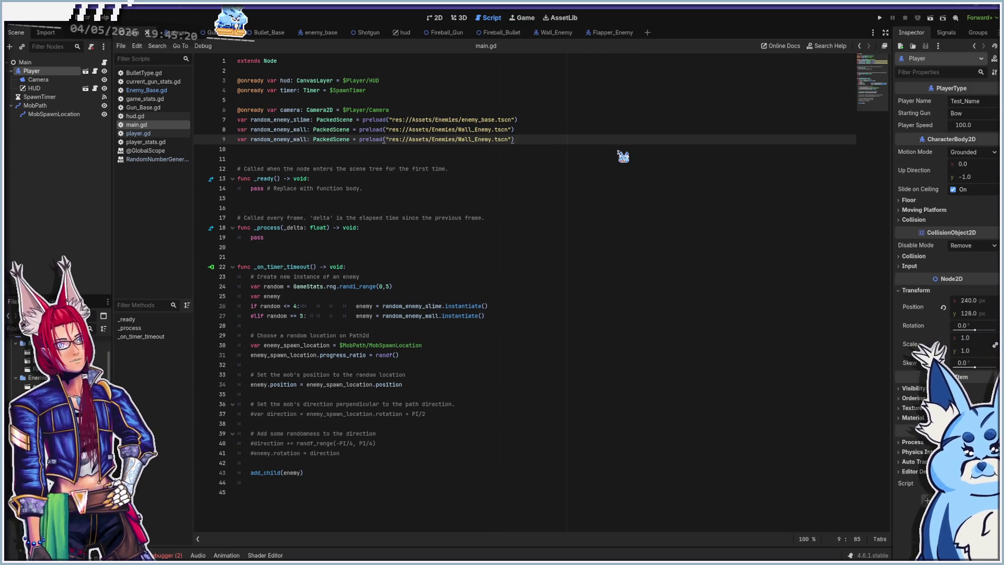
- Rename the copy to random_enemy_flapper and point its preload at Flapper_Enemy.tscn
click(296, 139)
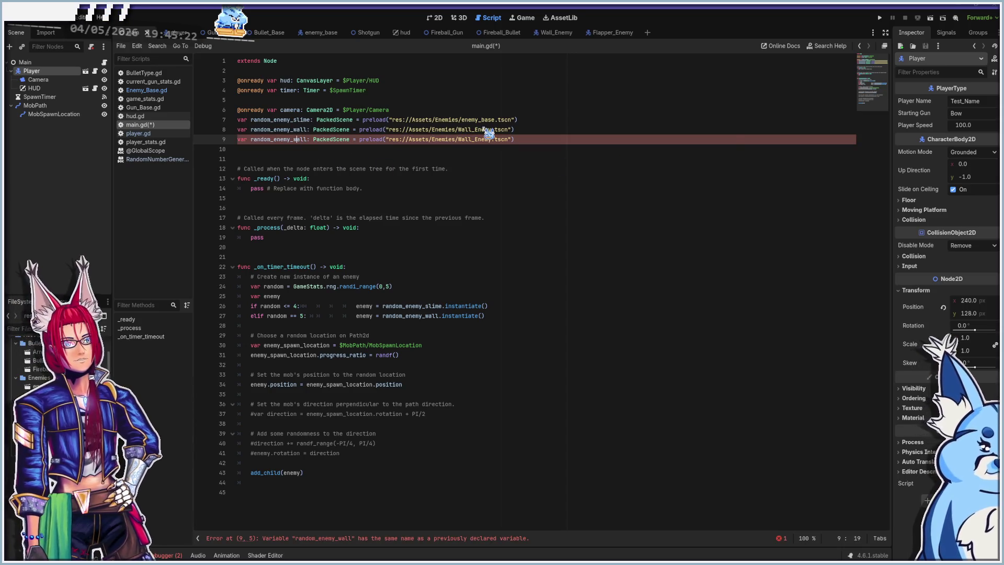
text(flapper)
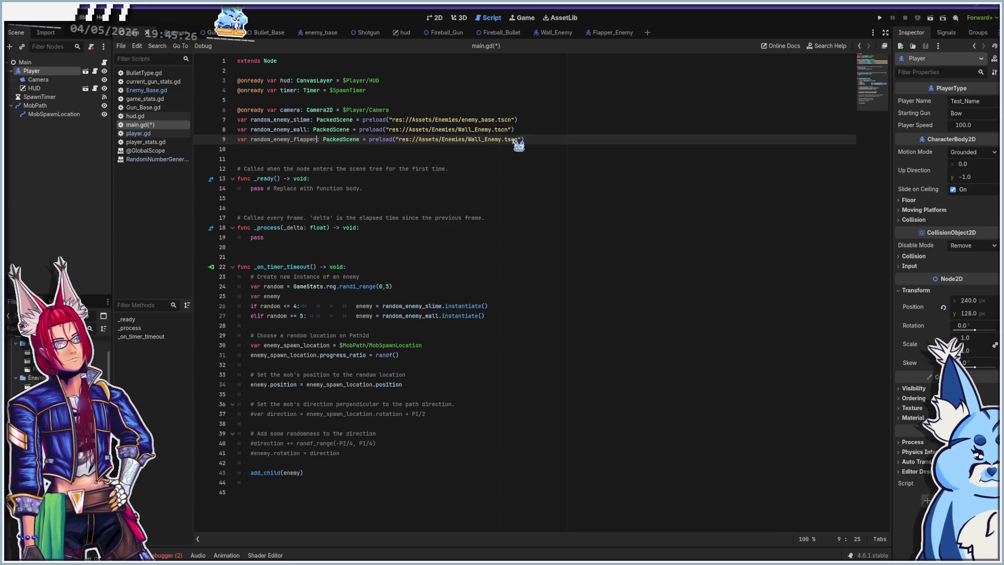
click(470, 139)
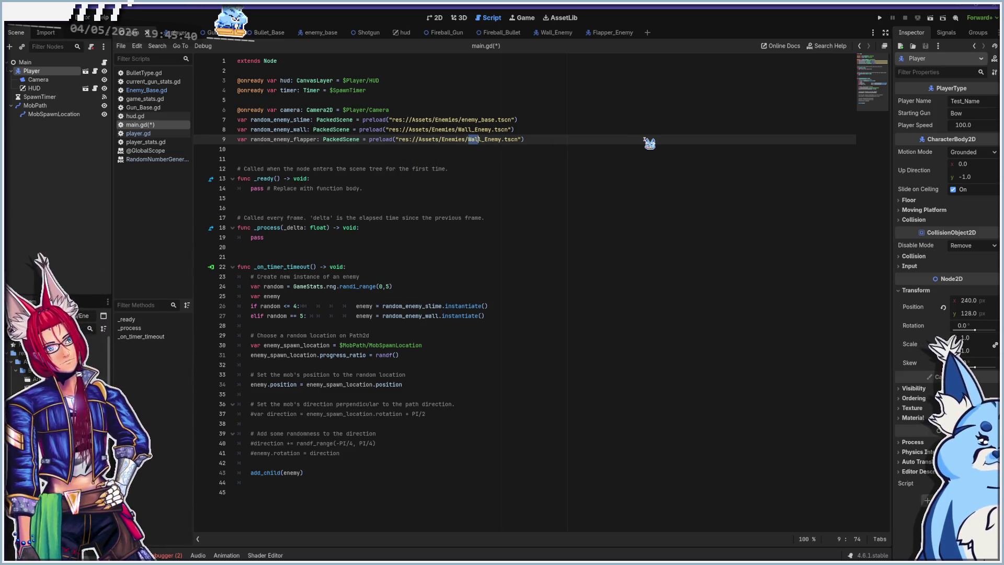
text(Fl)
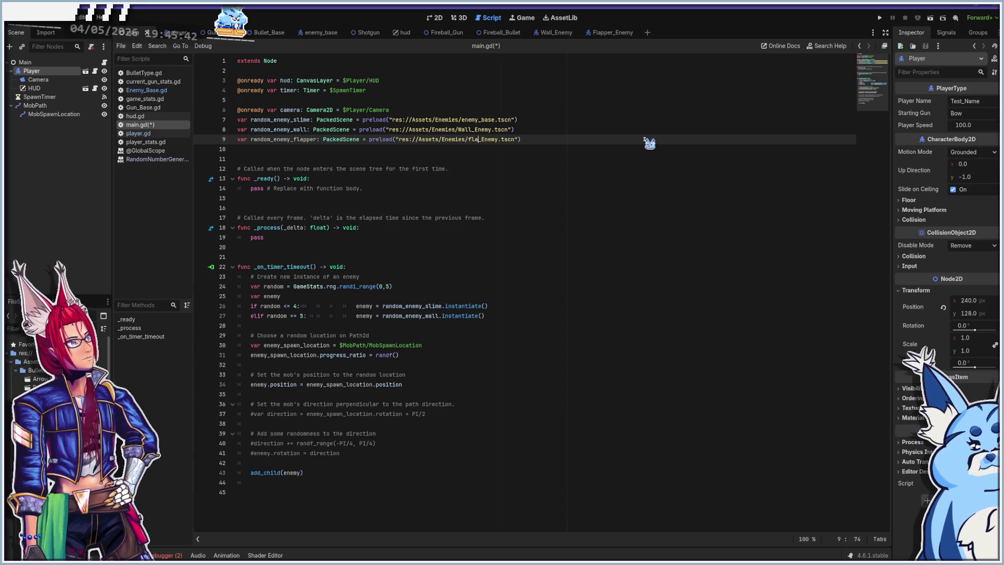
text(pper)
key(Return)
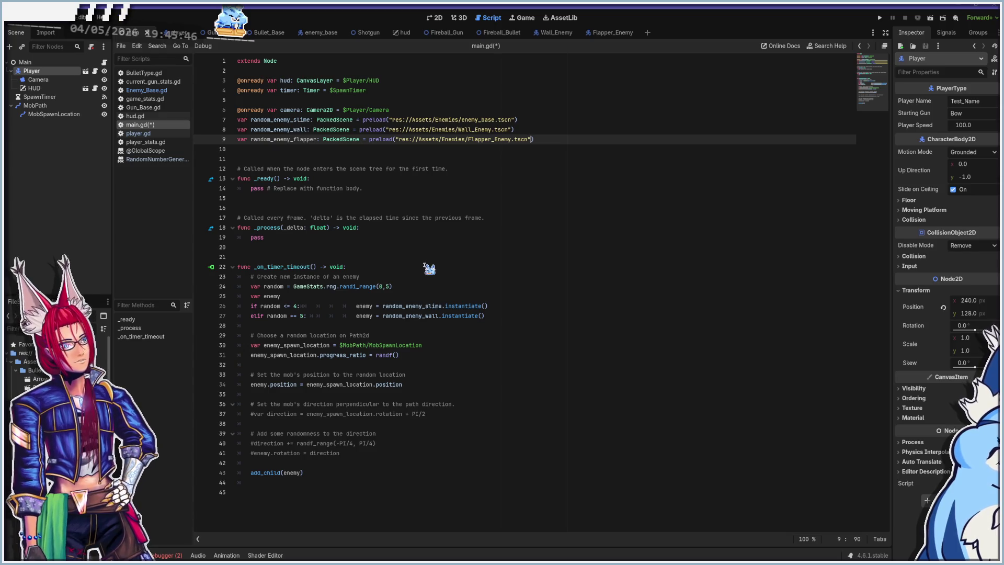
click(313, 316)
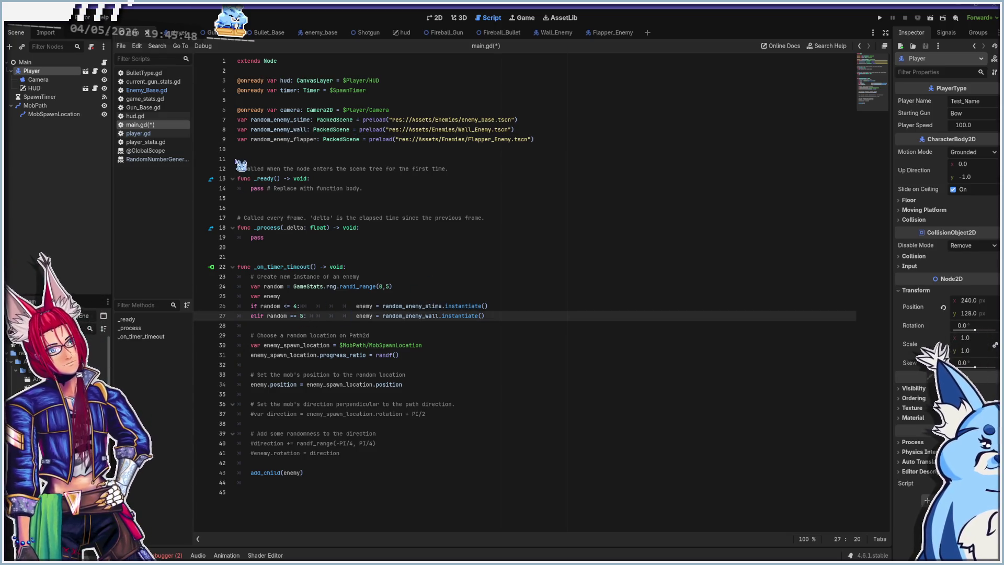
text(8)
click(393, 287)
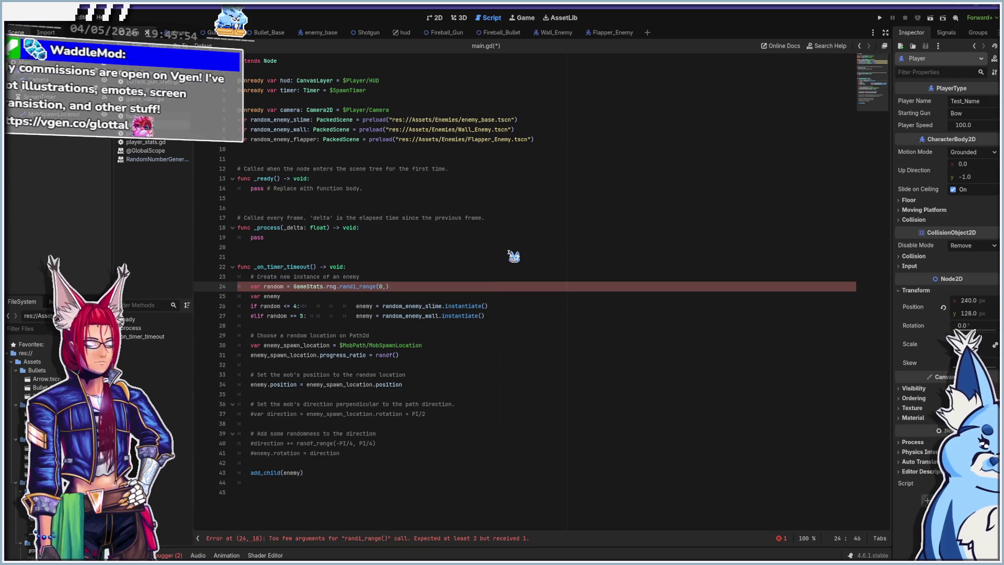
- Duplicate the wall enemy spawn branch line in main.gd
click(501, 317)
key(shift+Home)
key(ctrl+c)
key(End)
key(Return)
key(ctrl+v)
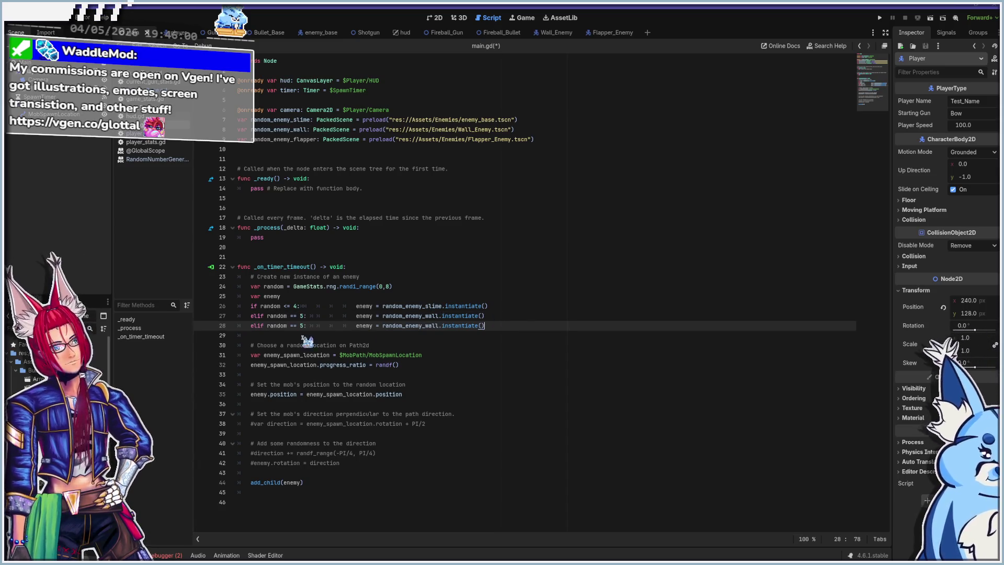
- Change the copied branch's comparison to '<= 8' and save main.gd
click(292, 326)
key(shift+Right)
key(shift+Right)
key(shift+Right)
key(Right)
key(BackSpace)
text(<)
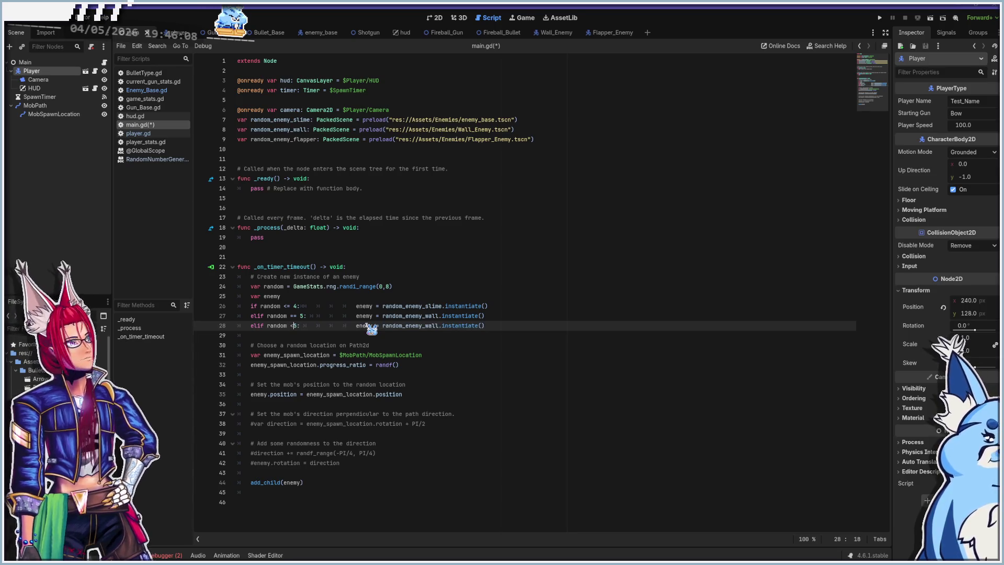
text(=)
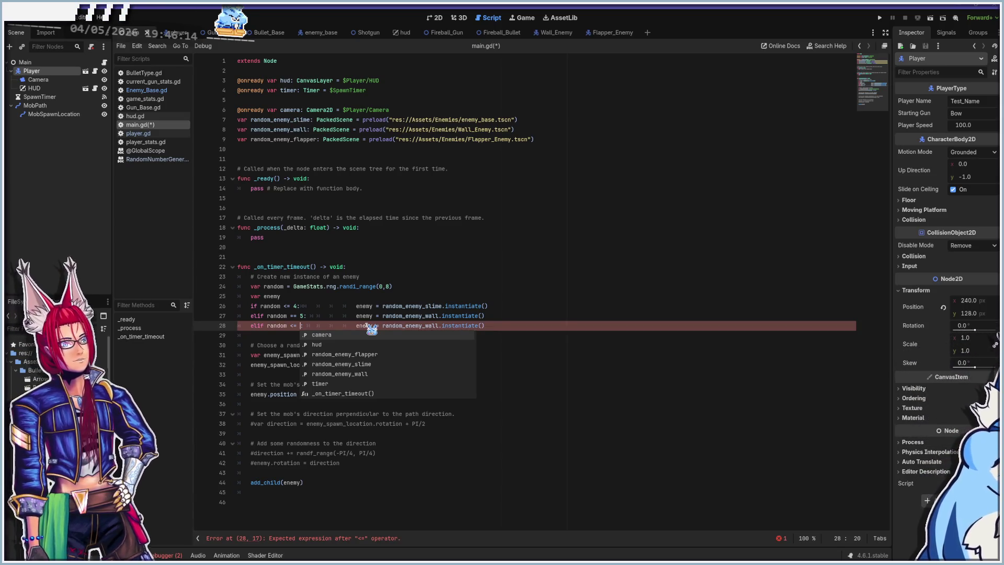
text(8:)
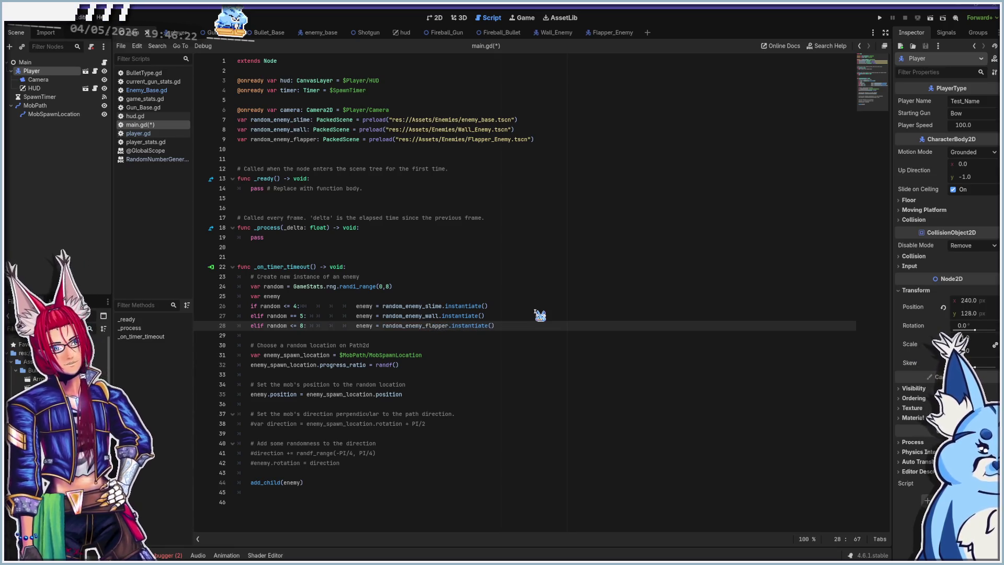
key(ctrl+s)
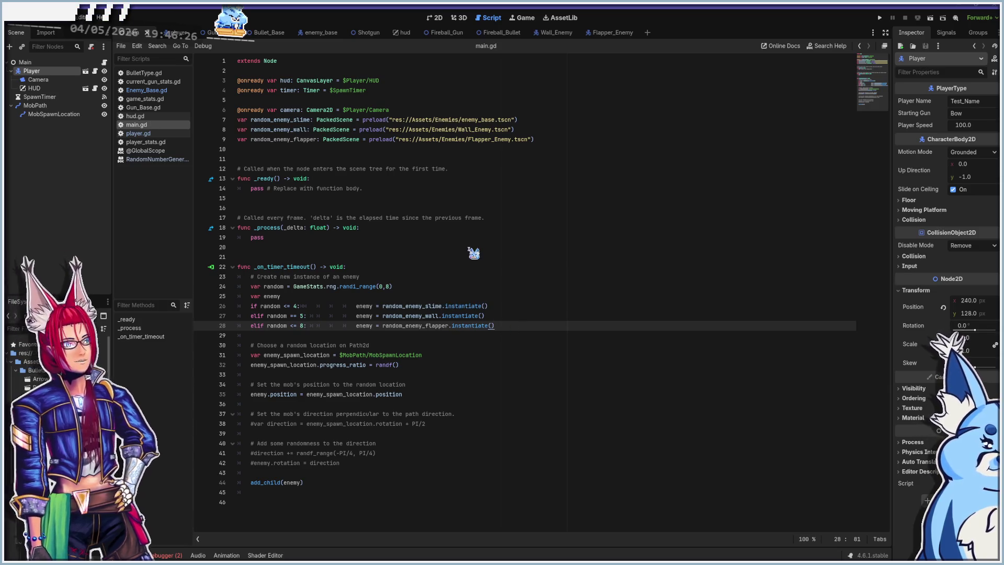
click(608, 33)
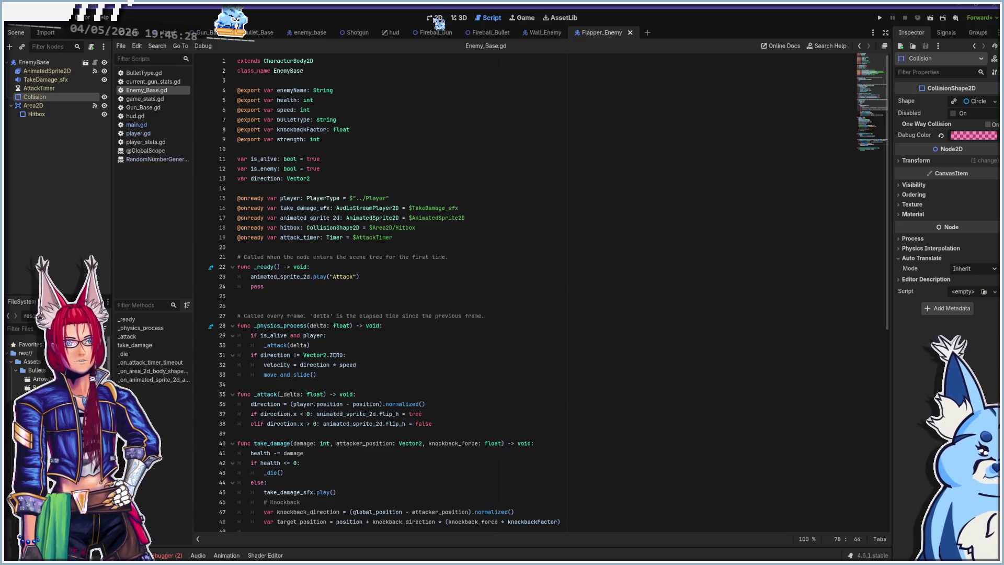
- Change the EnemyBase root's Enemy Name from Test_Slime to Flapper_Enemy
click(436, 18)
click(34, 62)
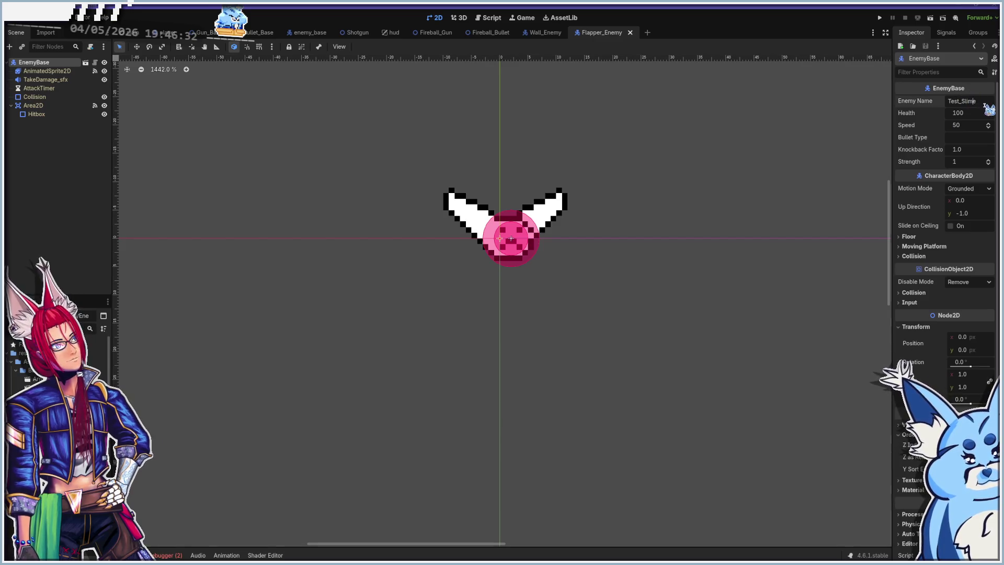
drag(986, 104, 938, 97)
text(Flapper_Enemy)
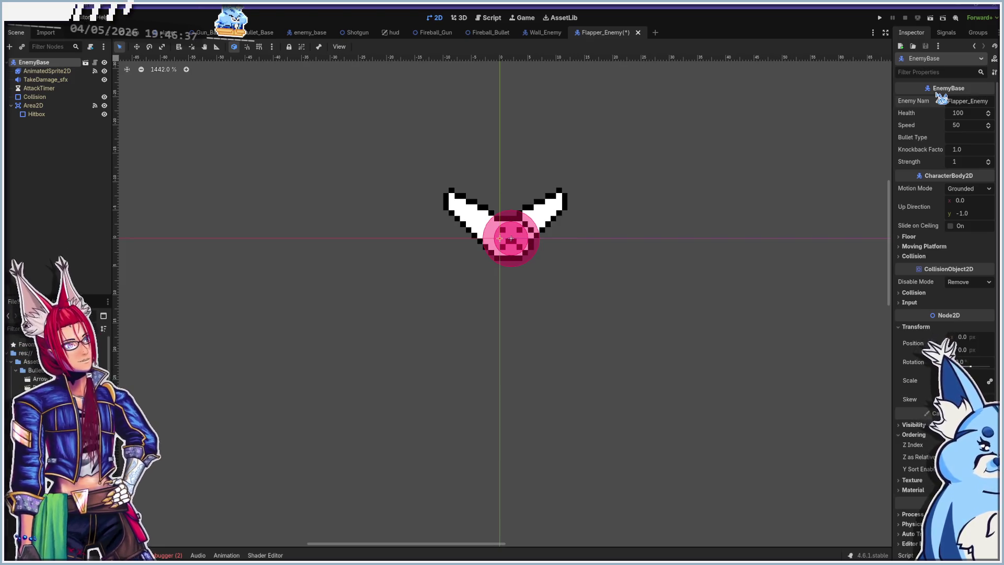
key(Return)
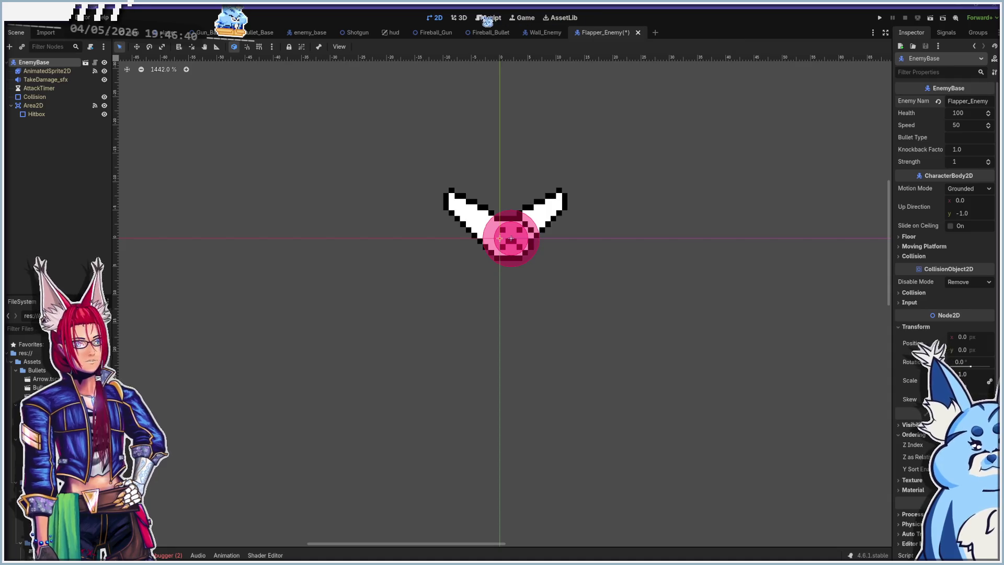
click(488, 18)
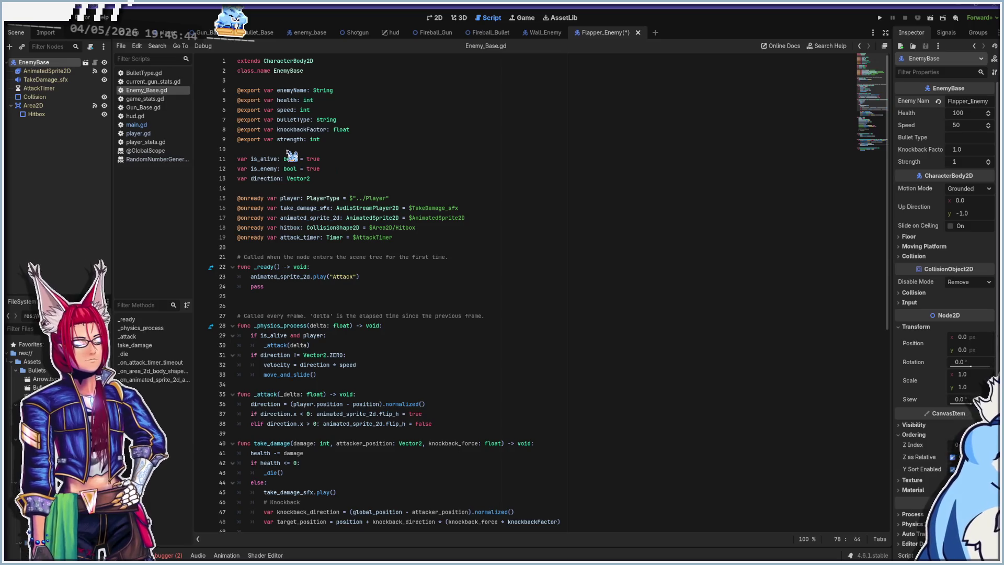
- Scroll through Enemy_Base.gd, then return to the Flapper enemy's 2D view
scroll(397, 264, down, 6)
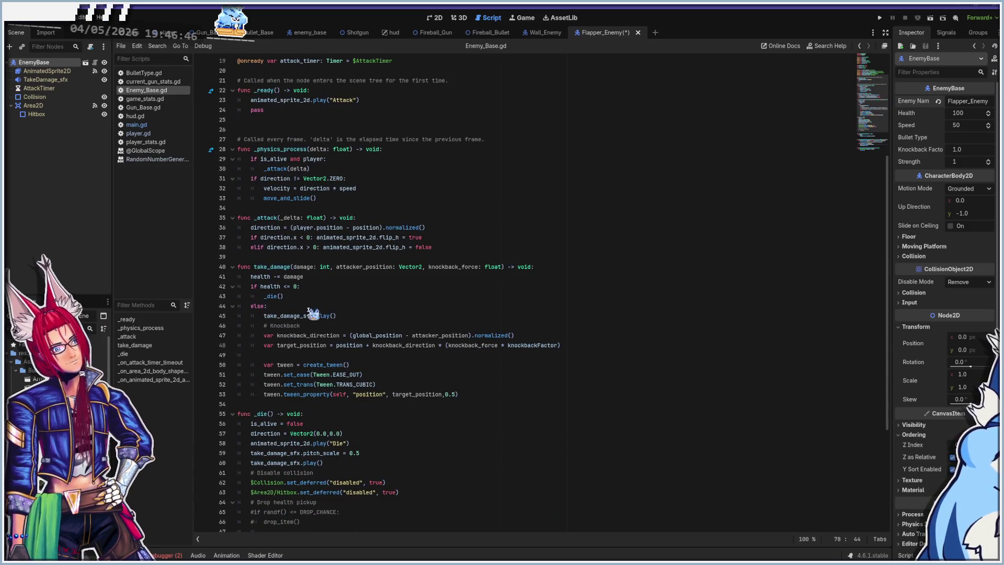
scroll(425, 322, down, 6)
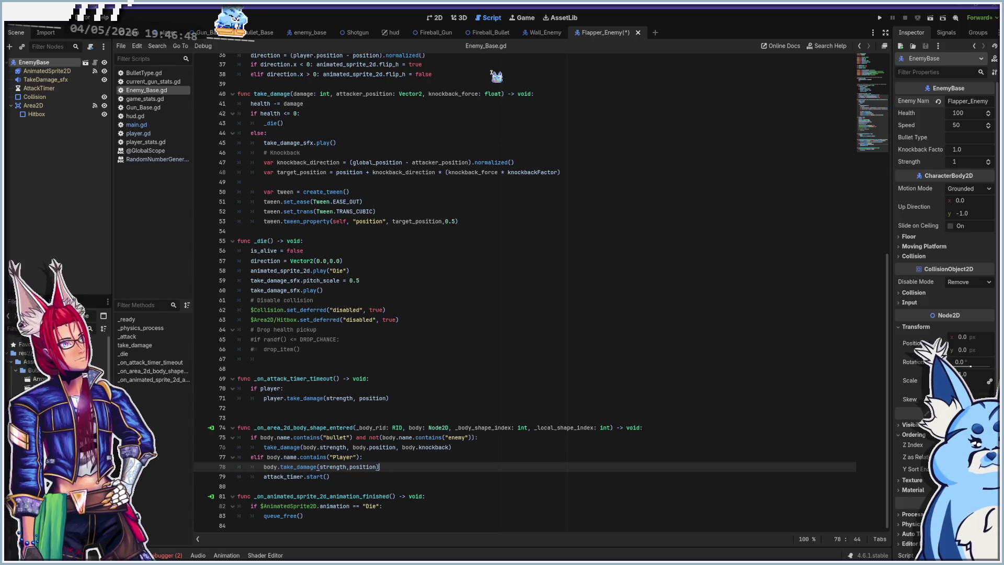
click(435, 18)
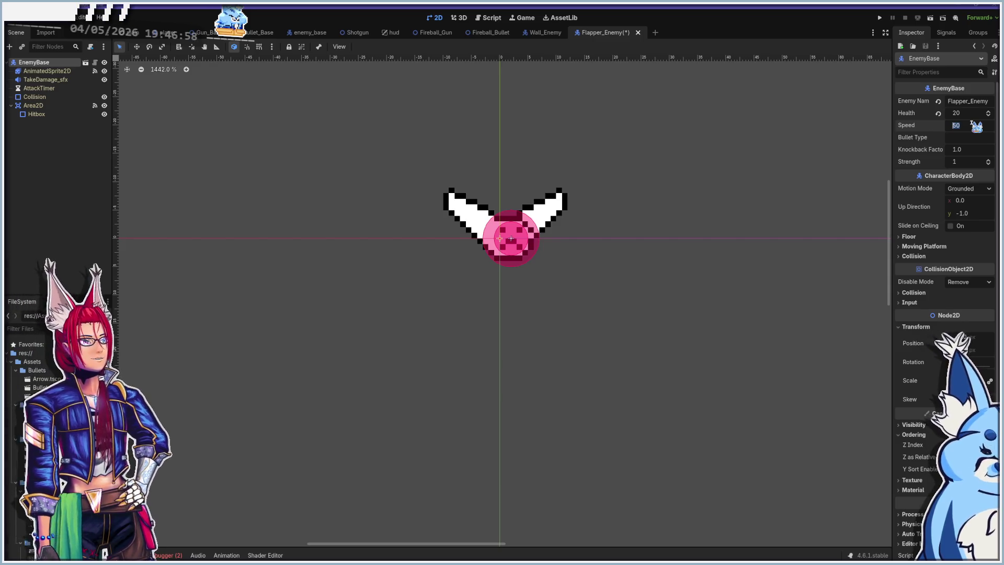
text(200)
- Commit the Flapper's Speed of 200, set Knockback Factor to 5.0, and run the project
click(966, 149)
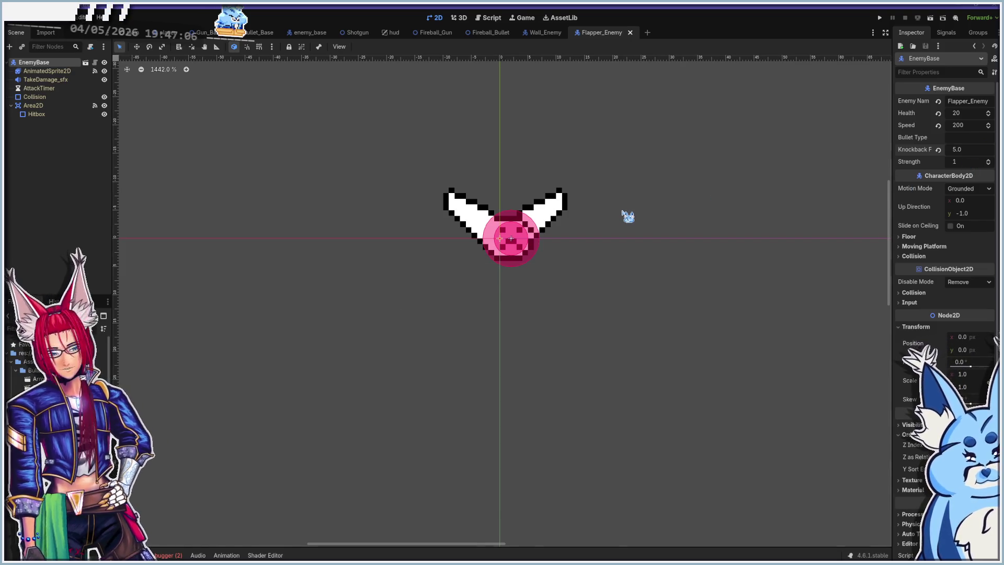
key(F5)
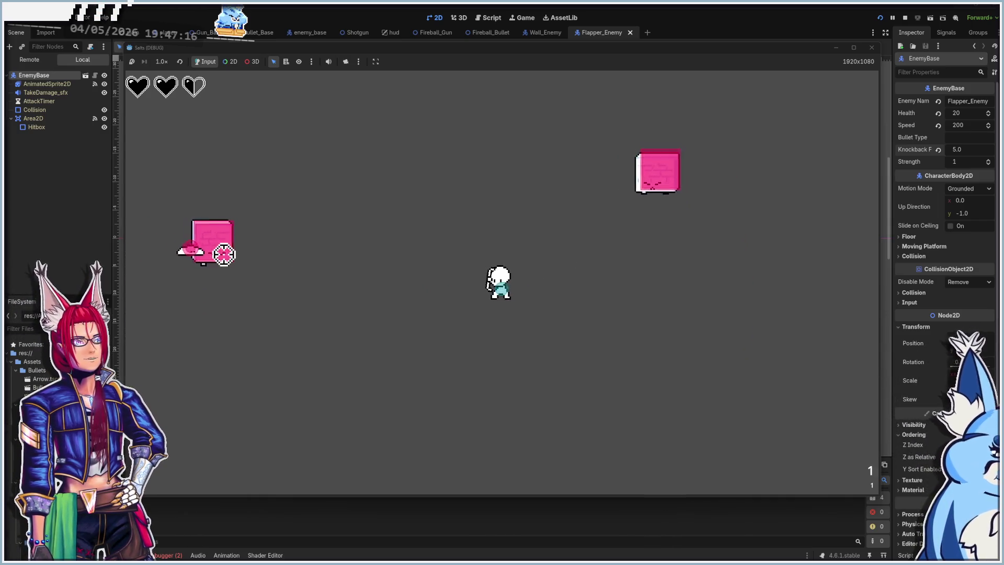
- Dodge with WASD and shoot at slimes, walls and Flappers until the player dies, then close the game
click(581, 193)
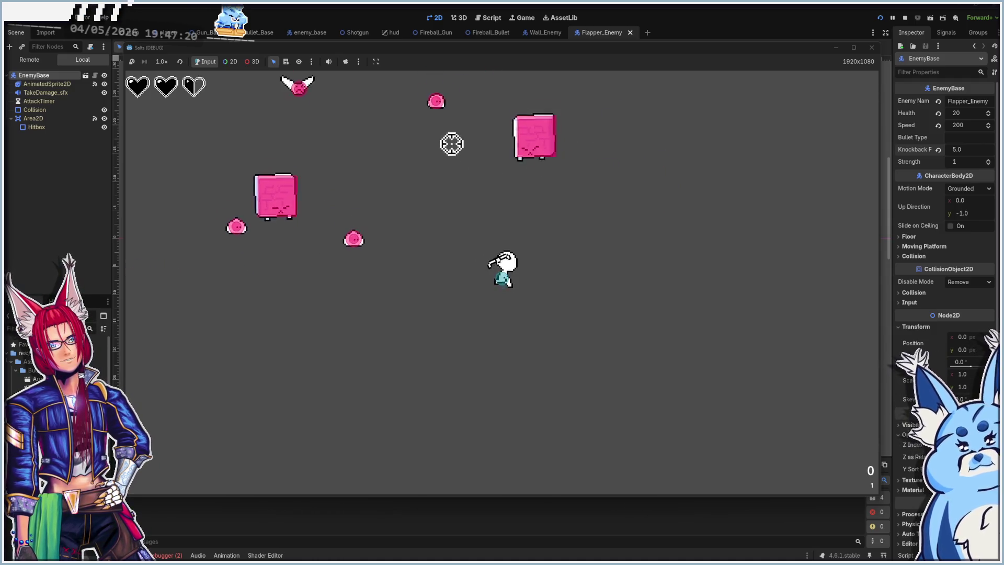
key(w)
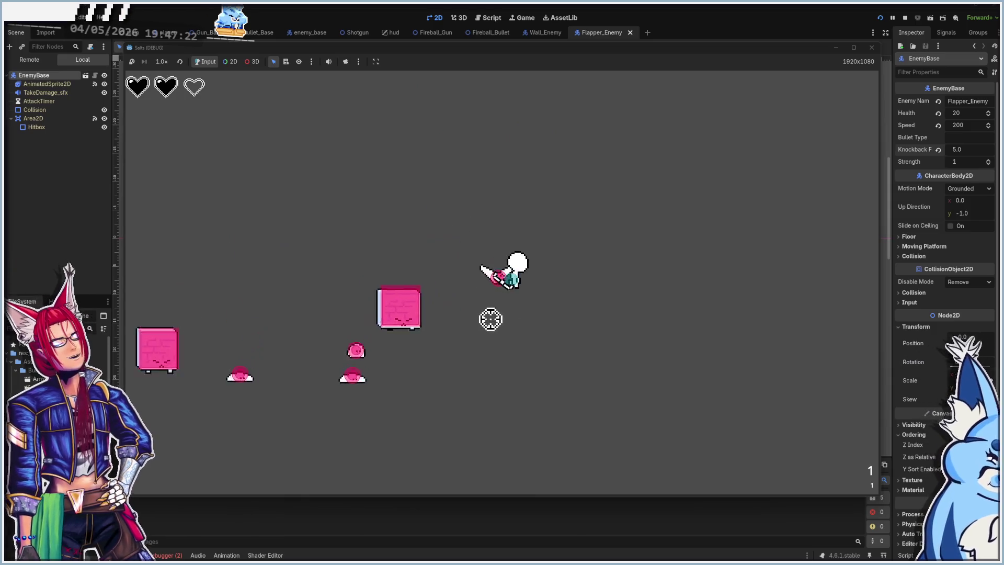
key(a)
key(s)
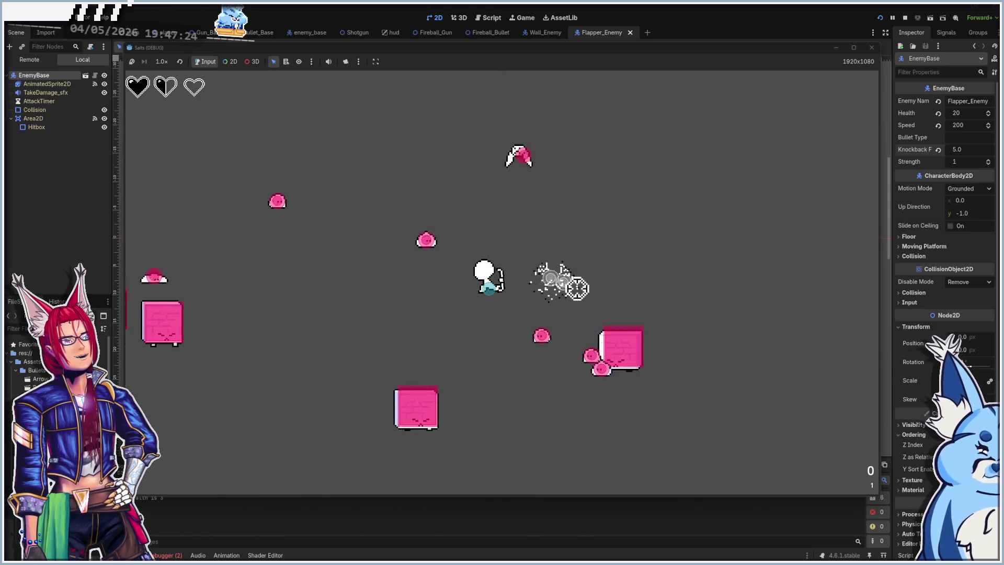
key(s)
key(a)
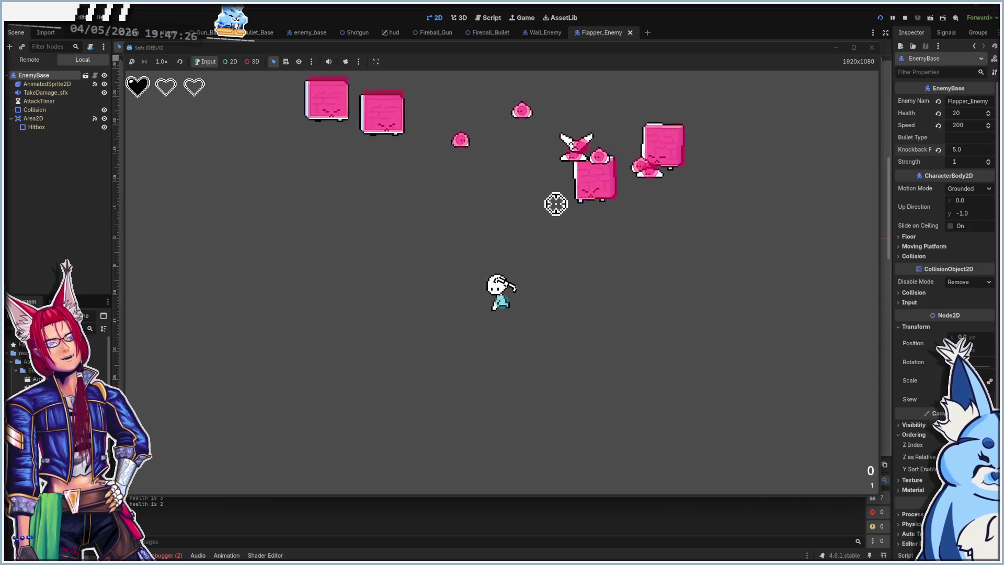
click(538, 138)
key(d)
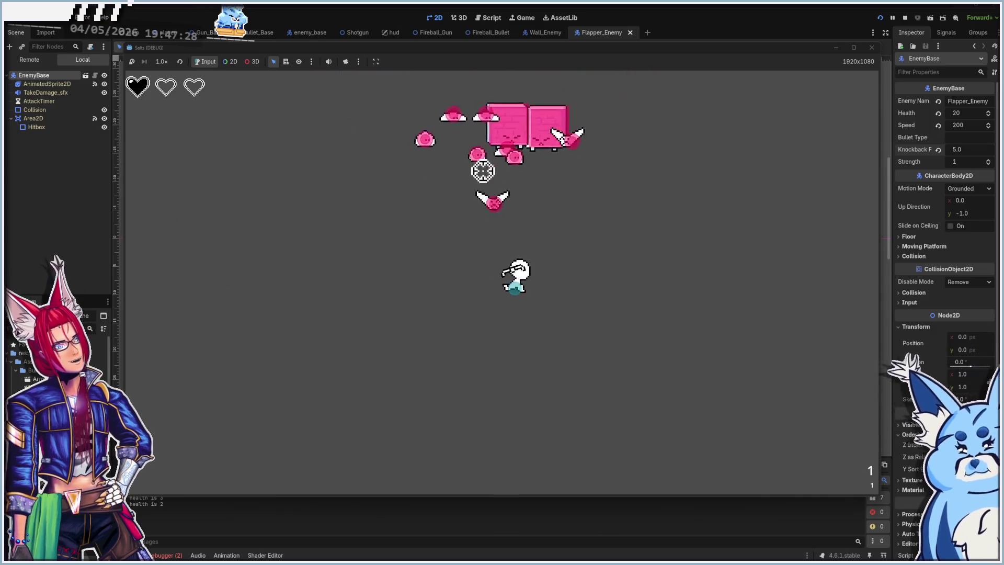
key(d)
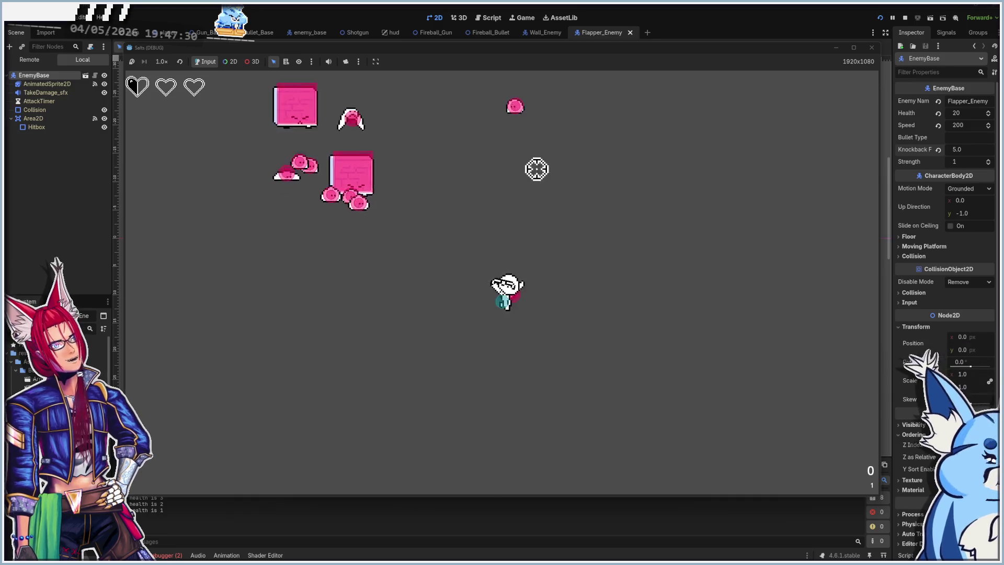
key(s)
key(a)
key(w)
click(554, 292)
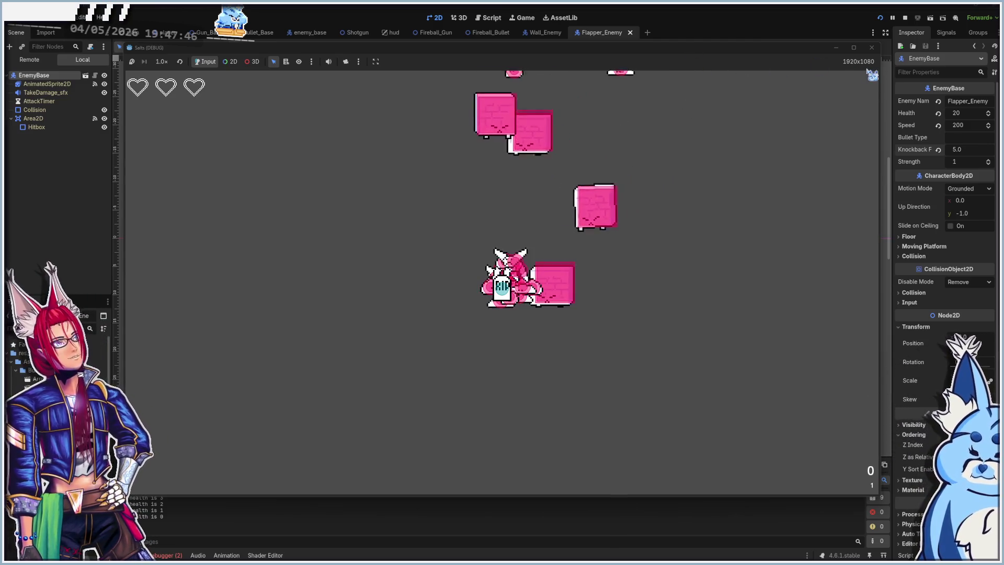
click(871, 48)
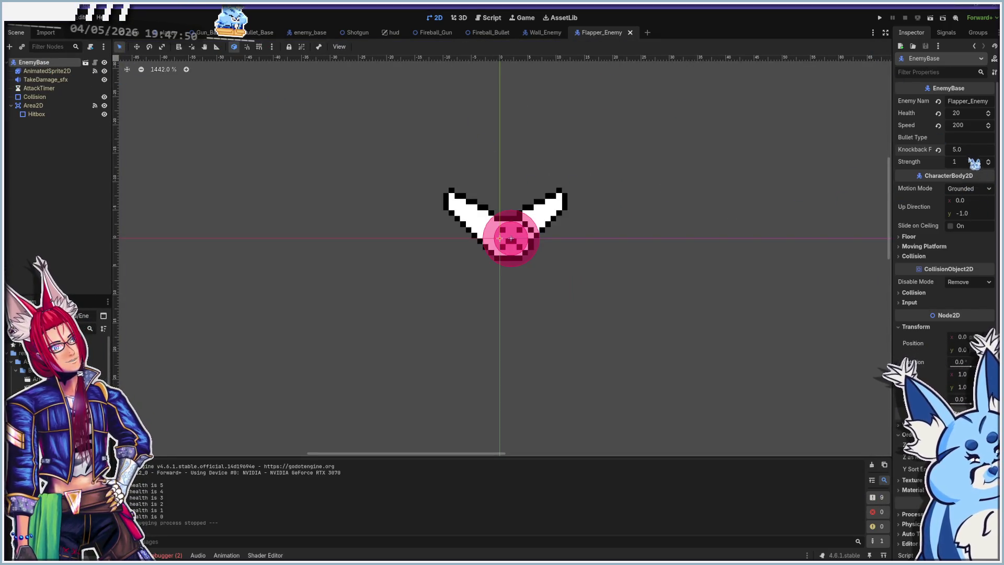
- Change the Flapper's Speed from 200 to 150, rerun and play the game, then close it
click(968, 125)
text(150)
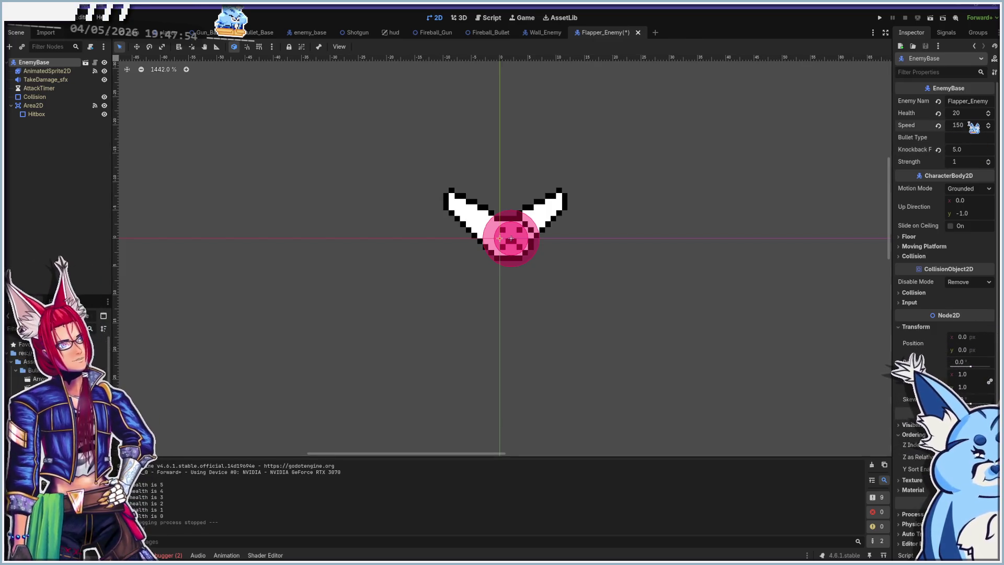
key(F5)
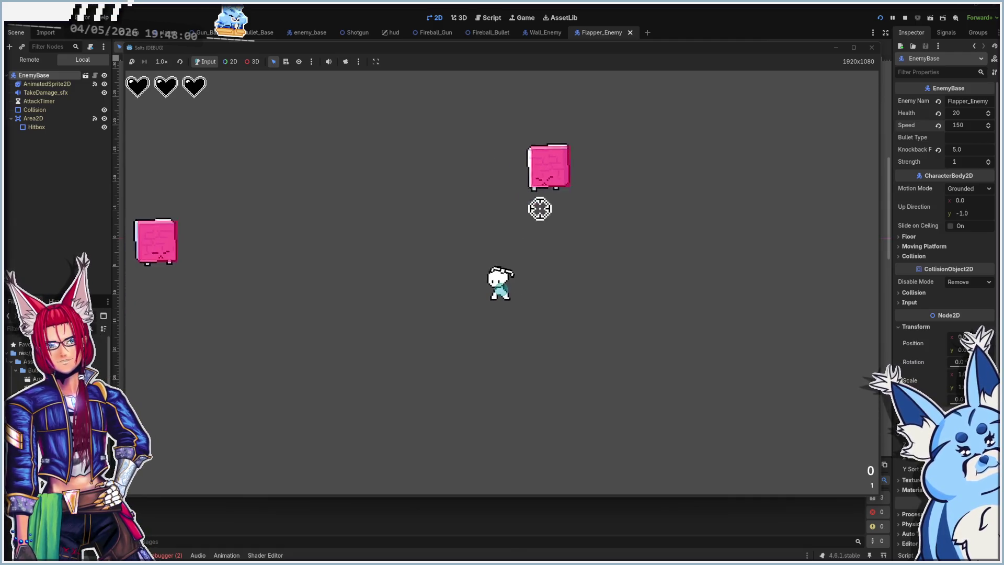
click(523, 234)
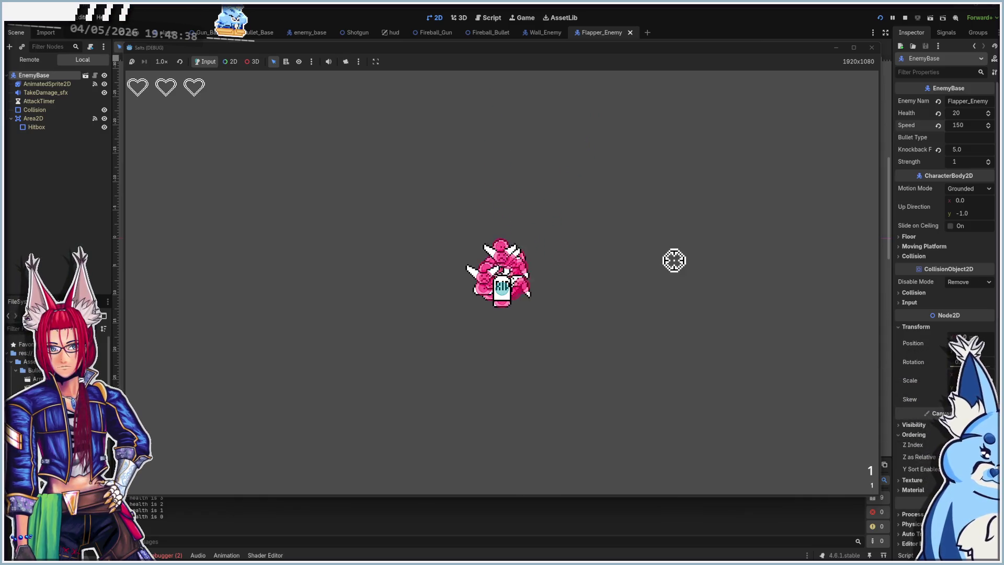
click(872, 47)
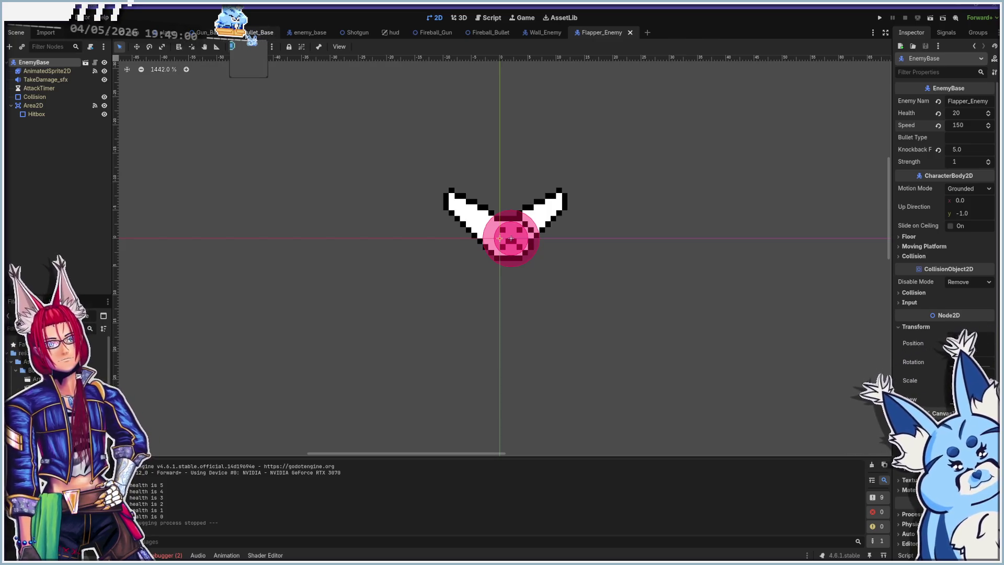
click(304, 33)
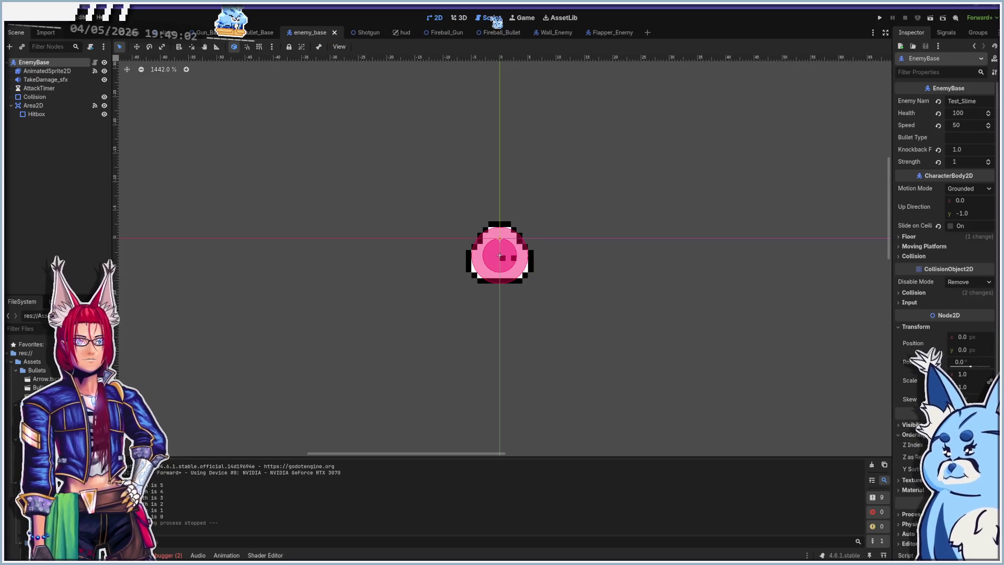
click(489, 18)
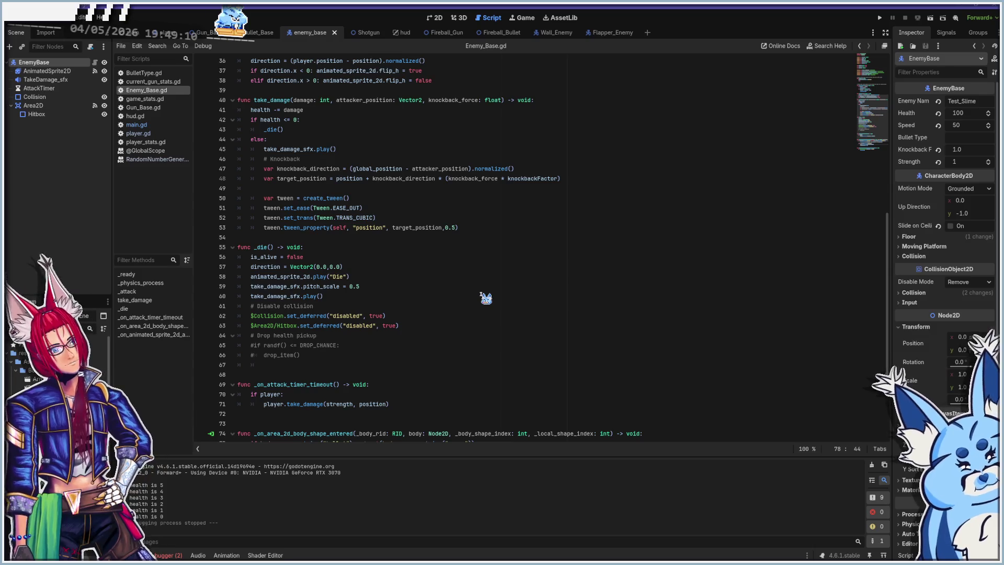
scroll(484, 299, down, 3)
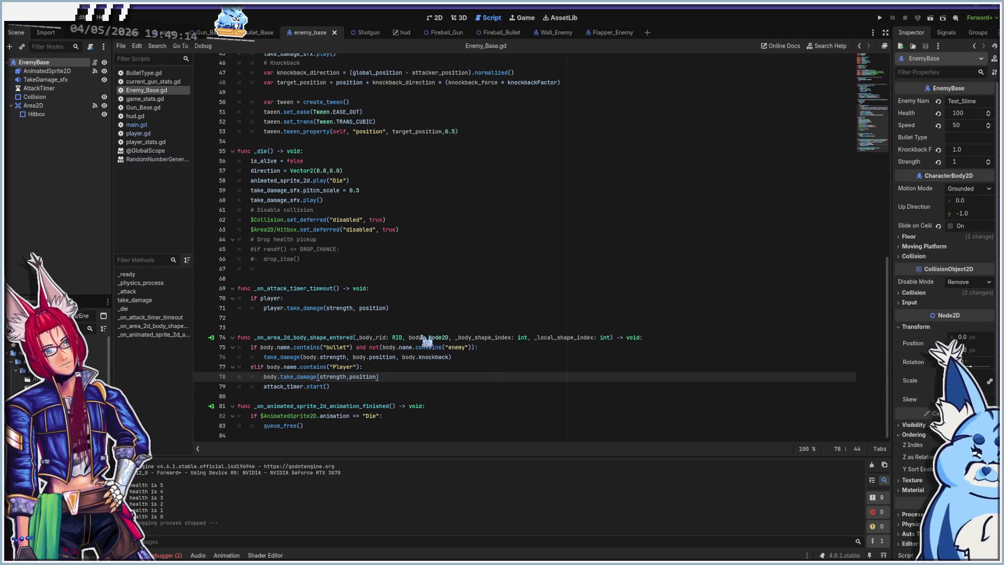
click(315, 426)
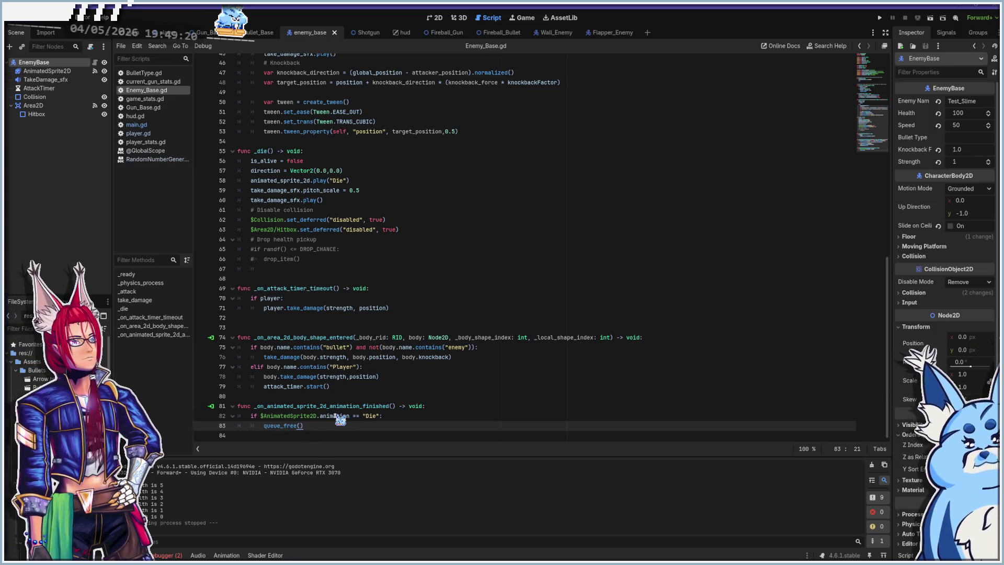
mouse_move(341, 419)
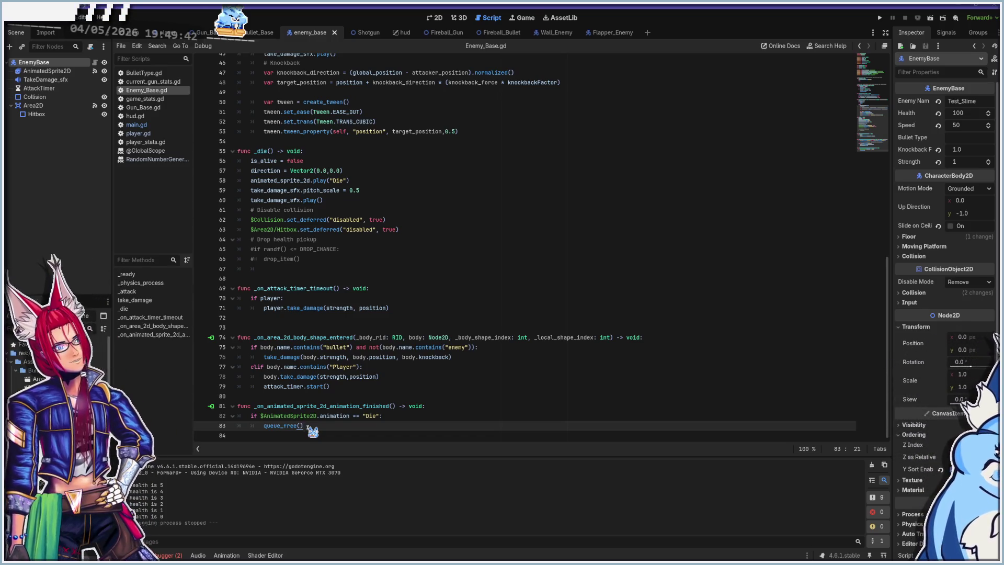
mouse_move(285, 349)
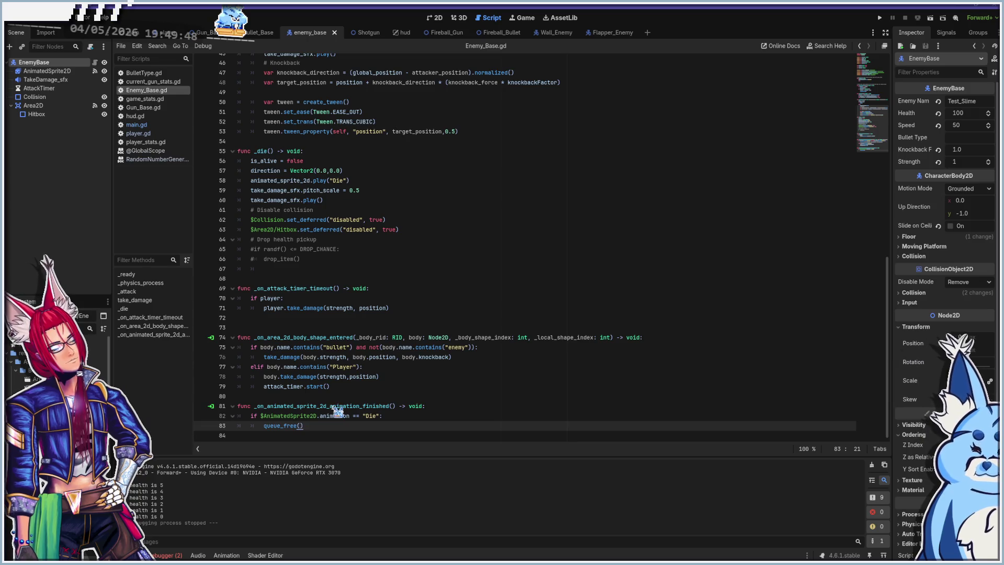
scroll(386, 305, up, 15)
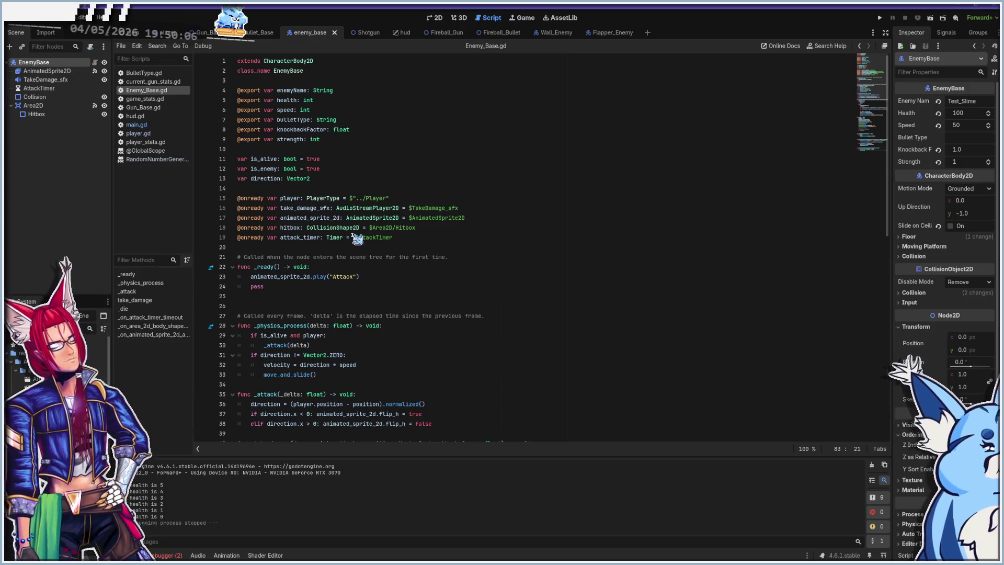
scroll(349, 314, down, 15)
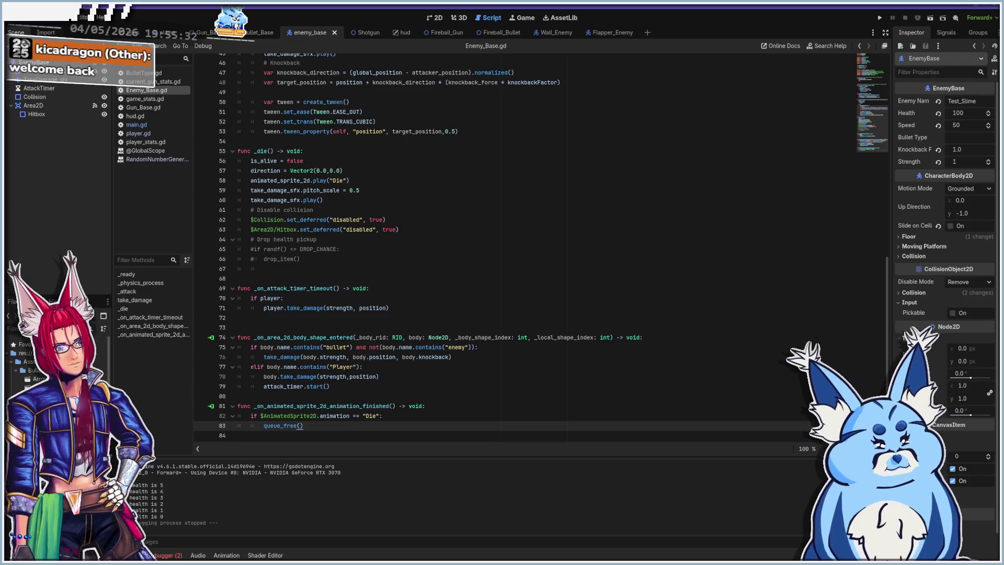
- Create a new inherited scene from enemy_base.tscn and view it in the 2D editor
right_click(39, 379)
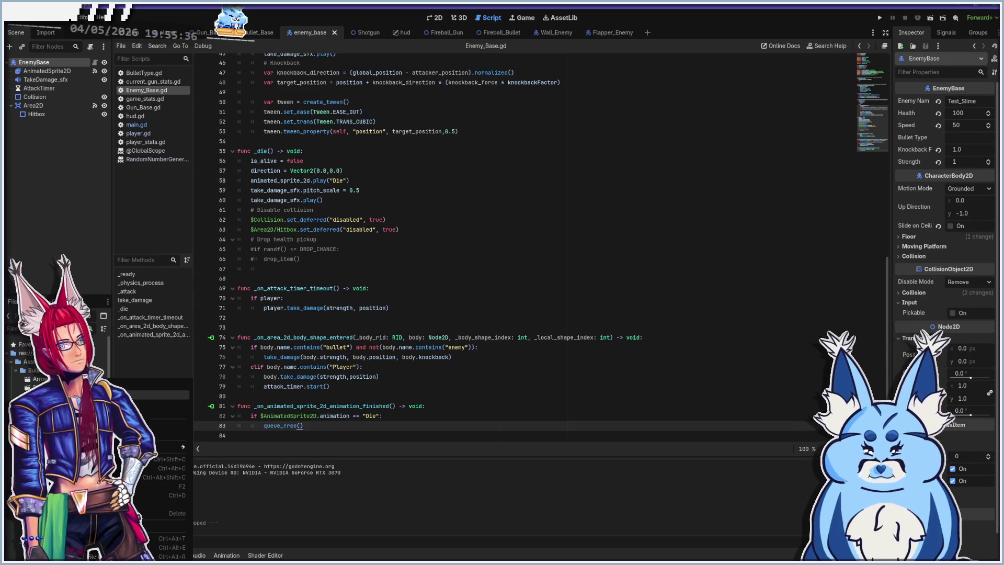
click(157, 394)
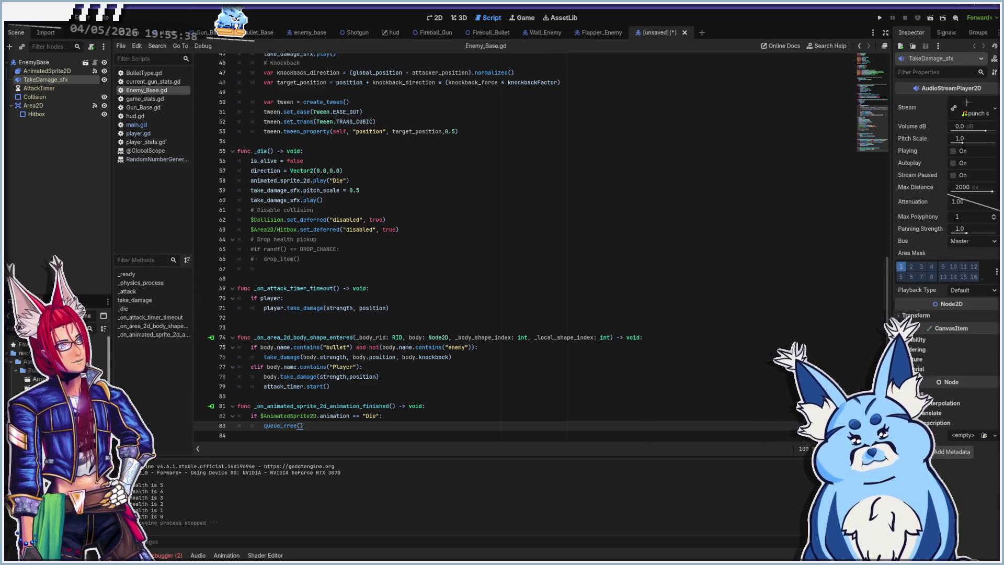
click(436, 20)
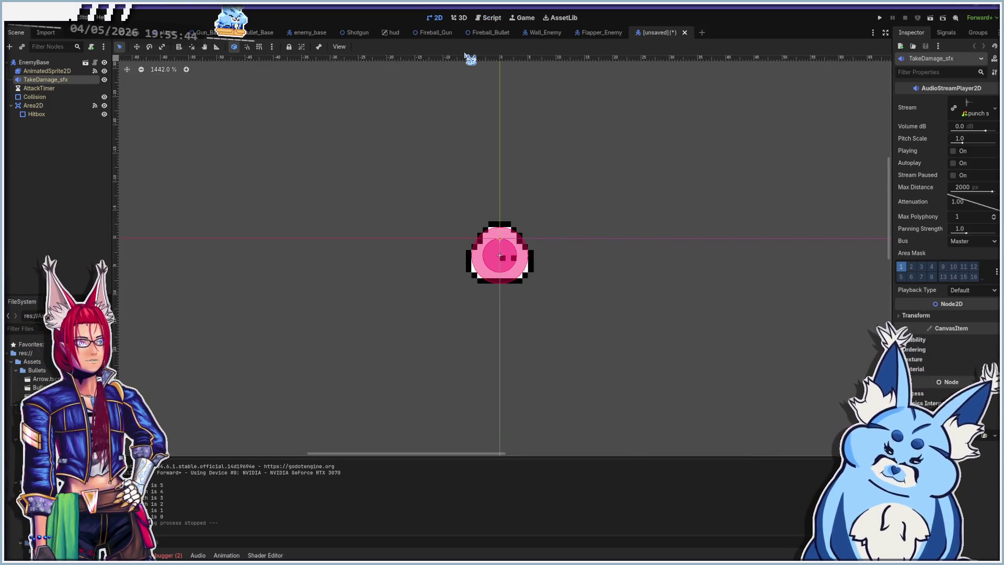
- Save the new scene as Birthing_test.tscn in the Assets/Enemies folder
key(ctrl+s)
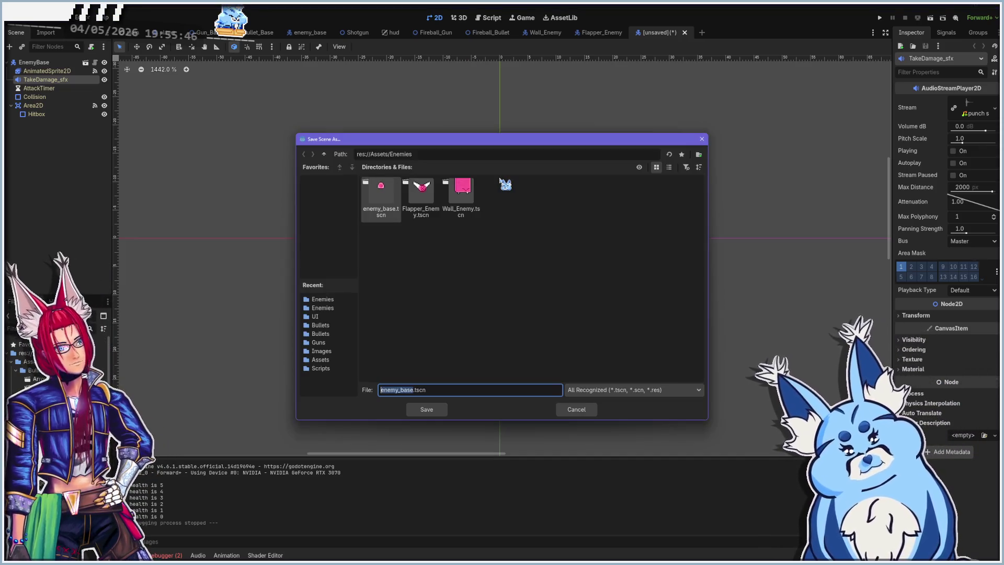
click(413, 390)
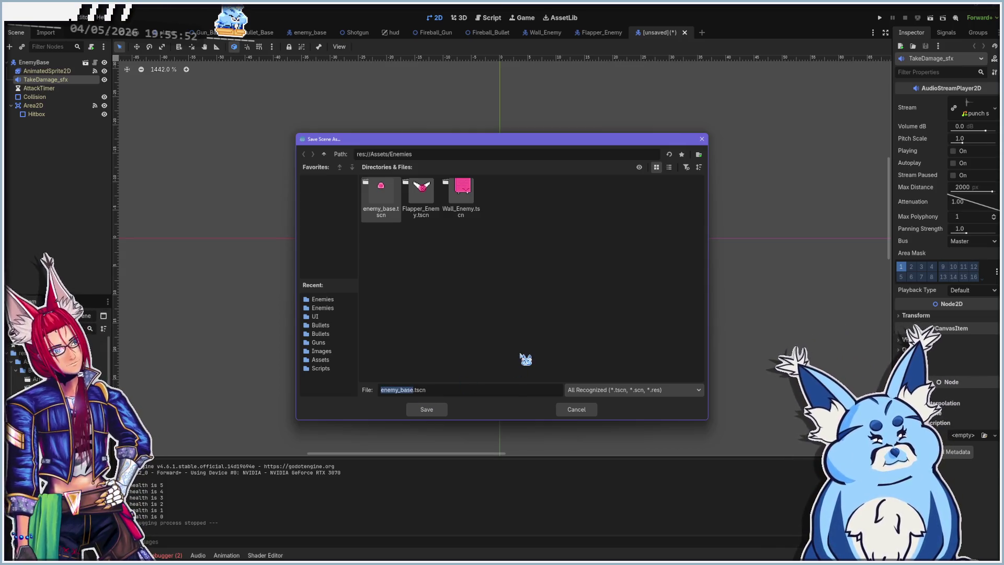
text(Birthing)
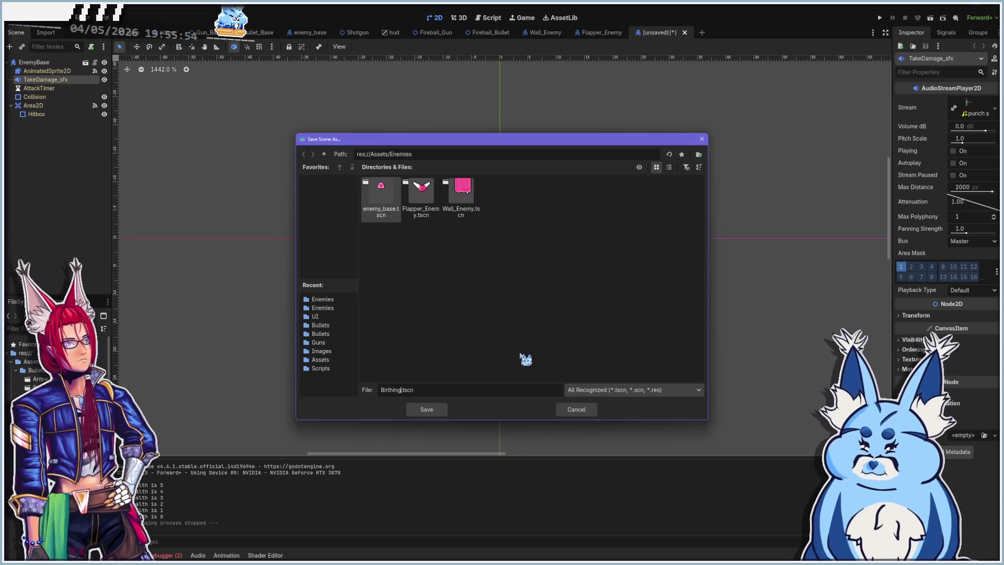
text(_test)
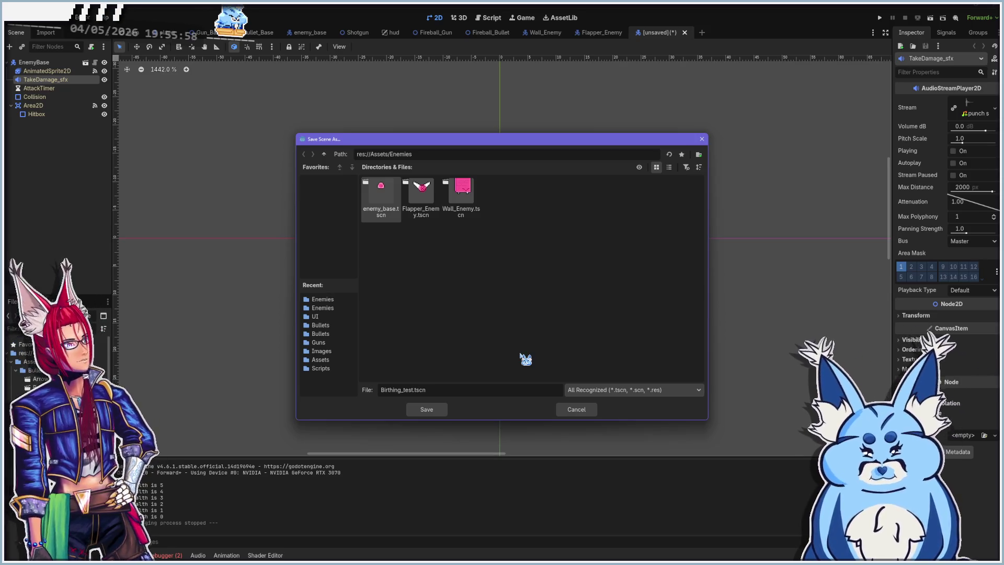
key(Return)
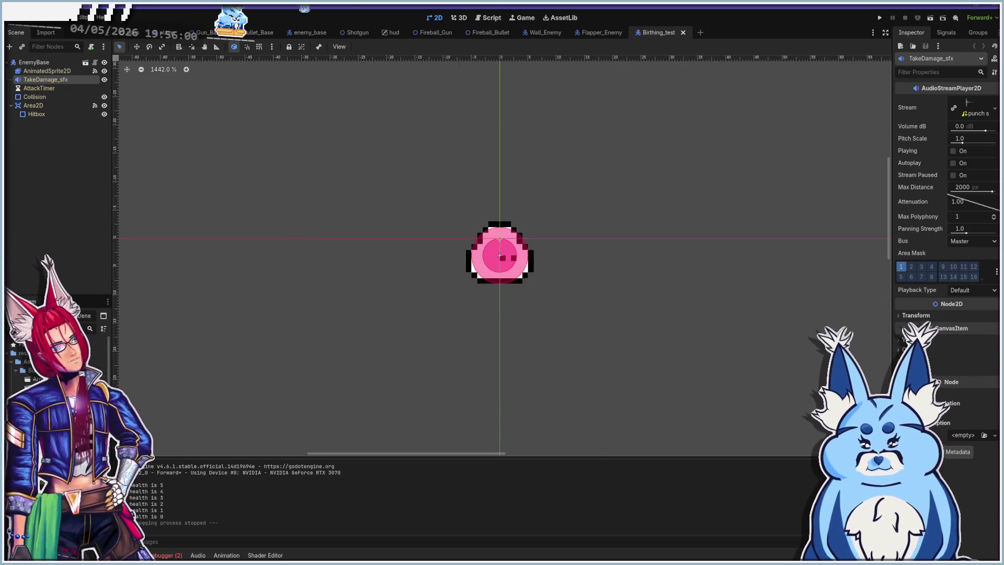
click(42, 72)
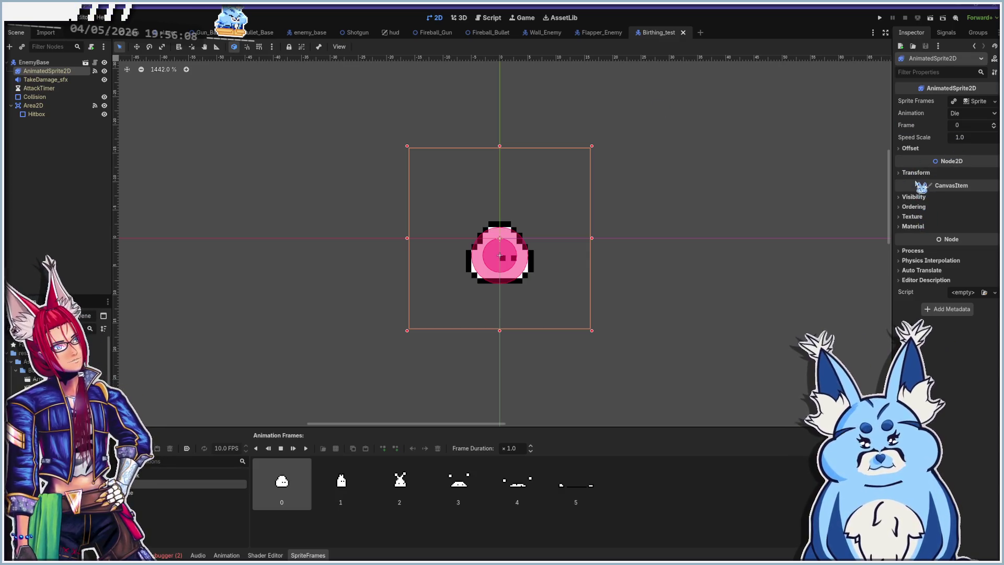
click(916, 172)
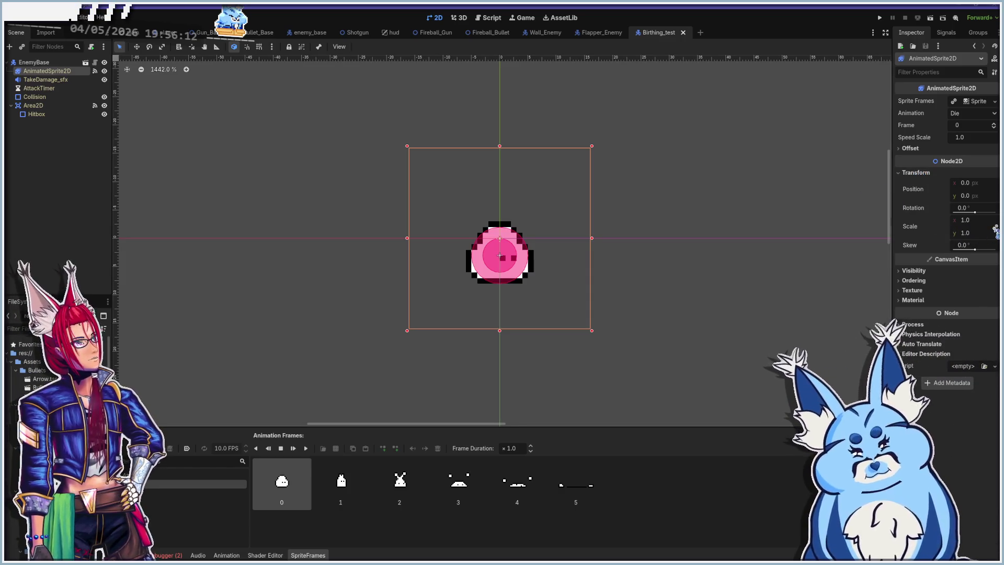
click(966, 220)
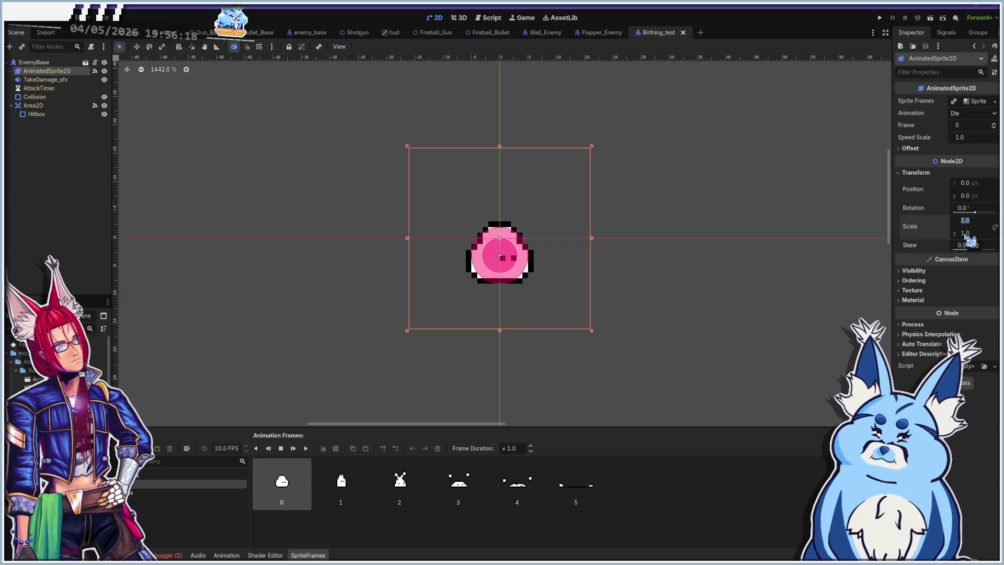
text(2)
key(Return)
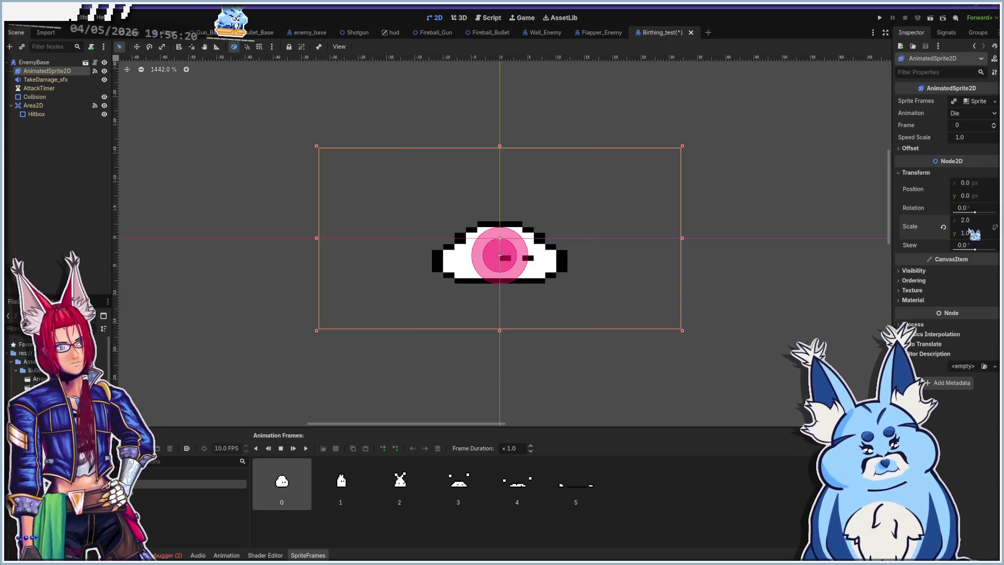
click(965, 233)
text(2)
key(Return)
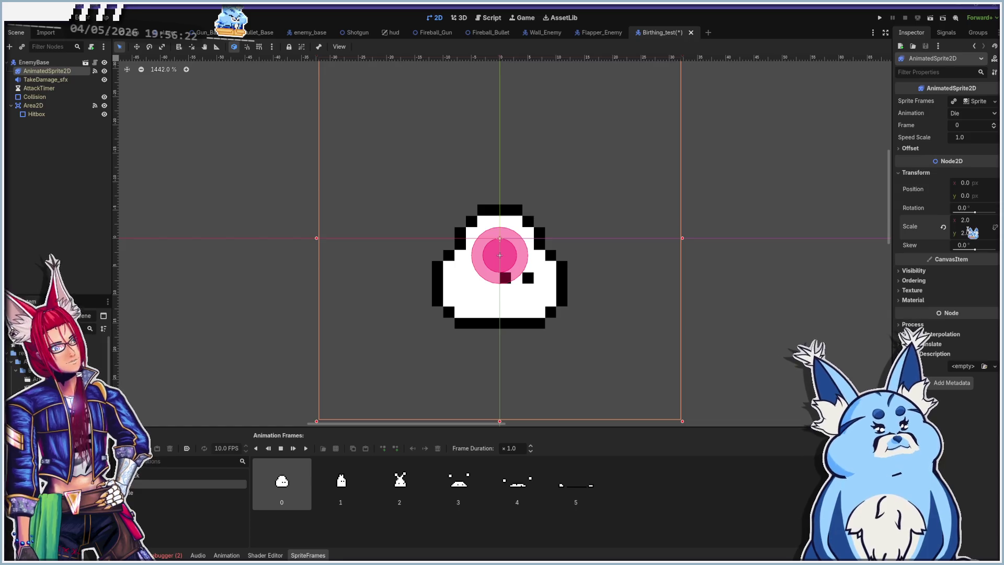
scroll(473, 208, down, 4)
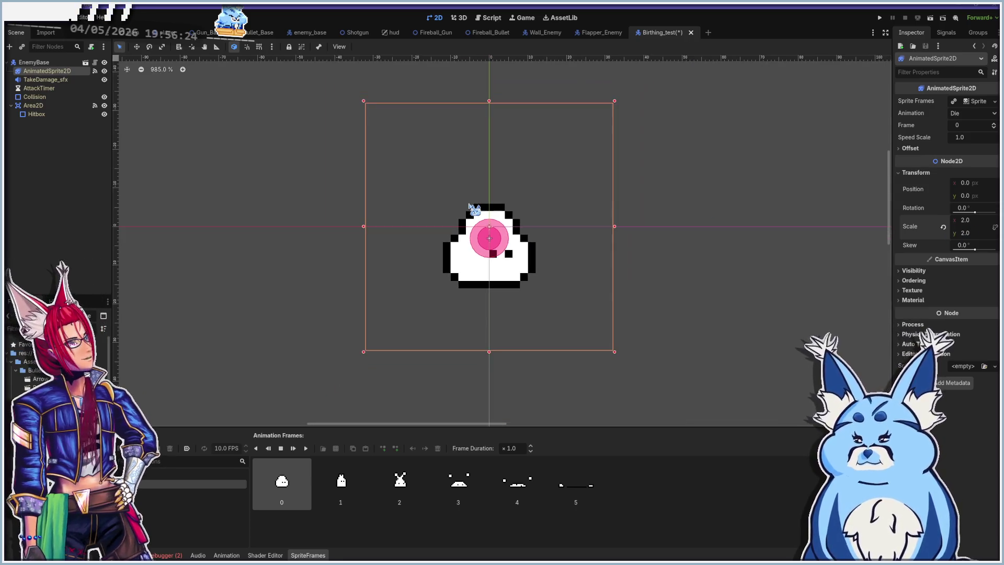
scroll(468, 211, down, 1)
scroll(460, 217, up, 1)
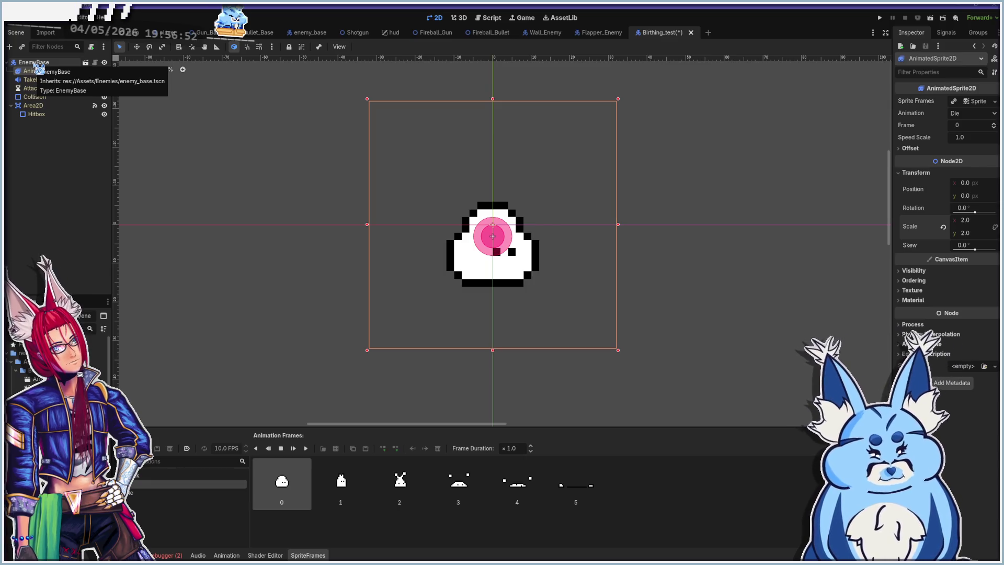
key(ctrl+z)
key(ctrl+z)
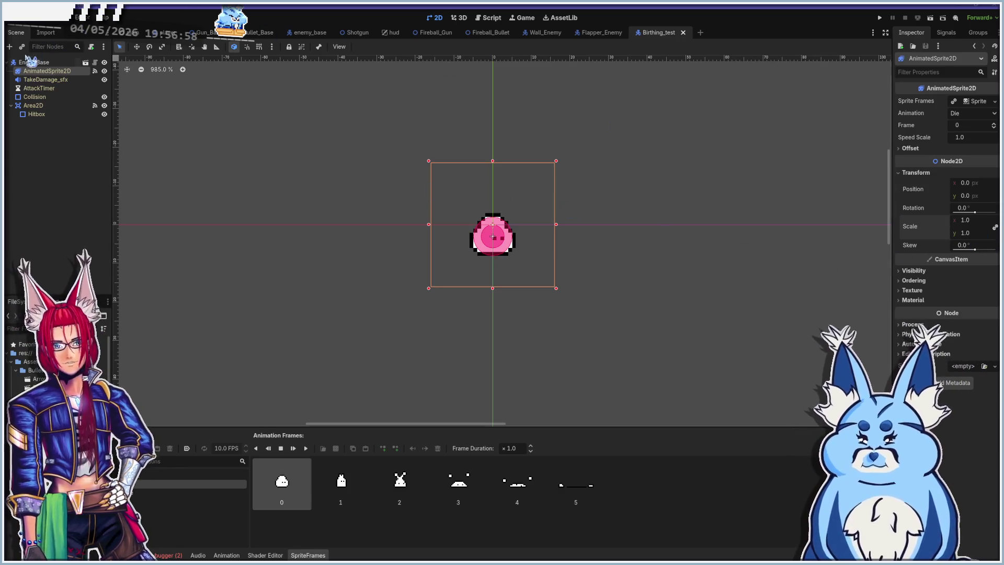
click(620, 124)
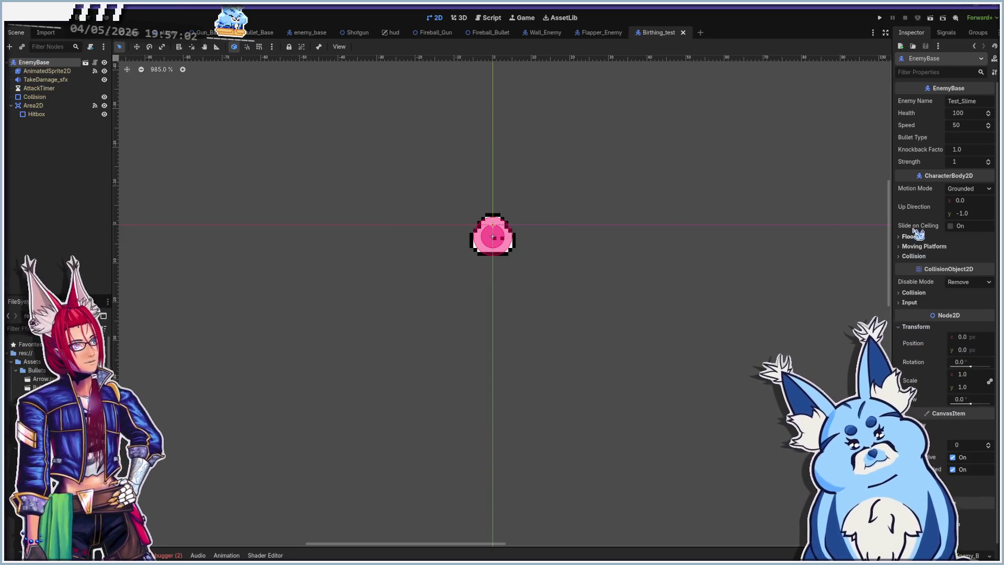
- Set the root EnemyBase's Transform Scale to 2 on x and y, then return to Enemy_Base.gd
click(981, 374)
text(2)
key(Return)
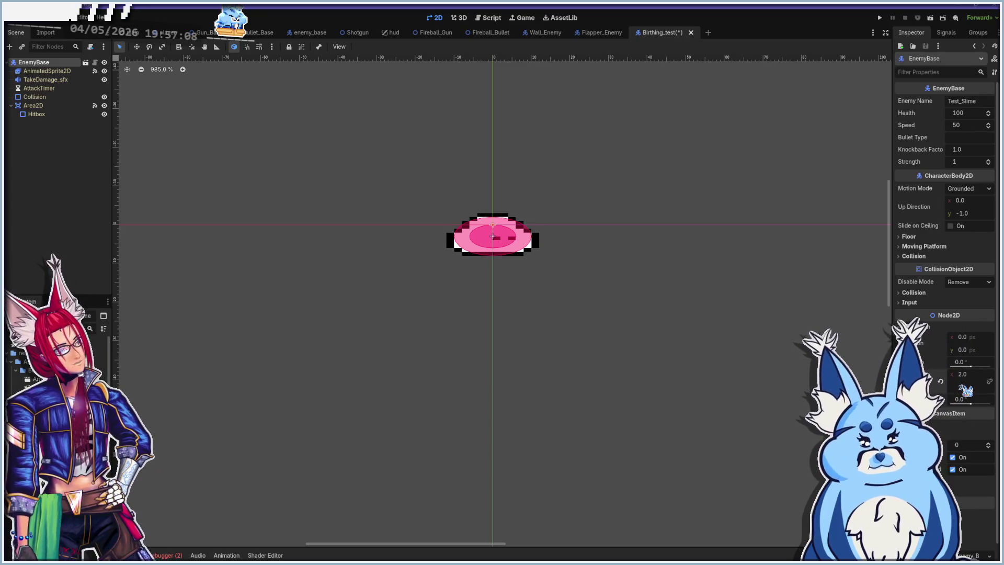
key(Return)
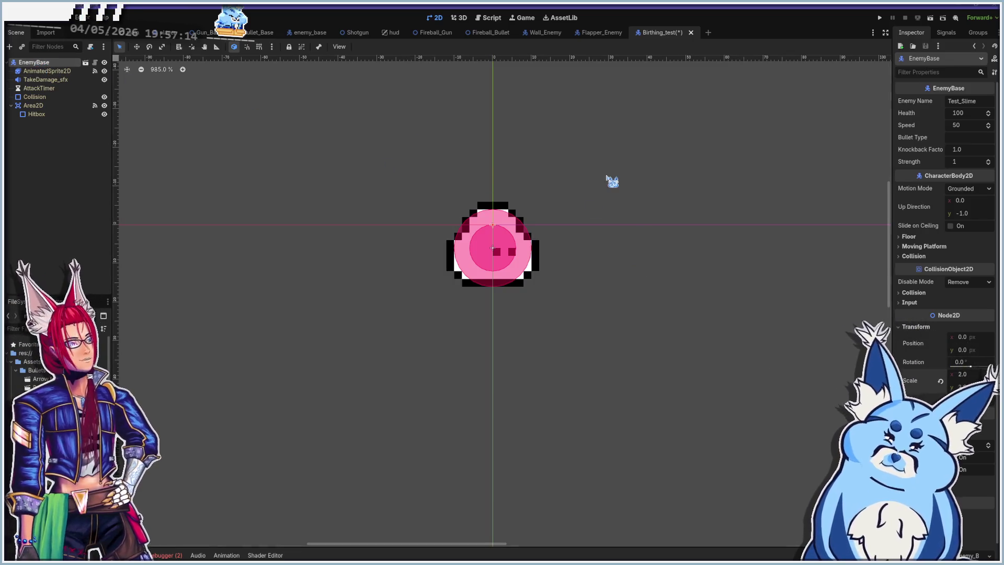
scroll(931, 297, down, 1)
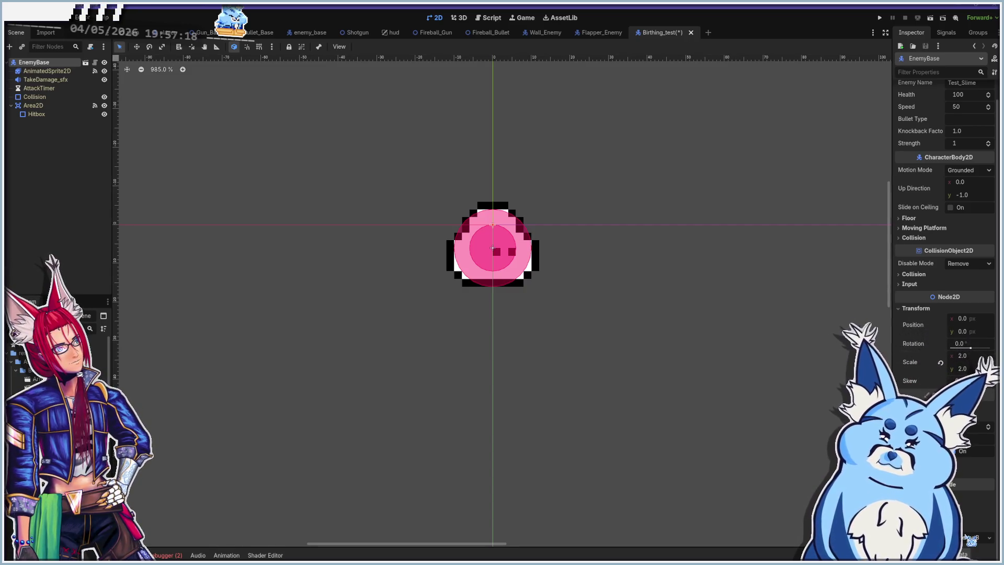
key(ctrl+F3)
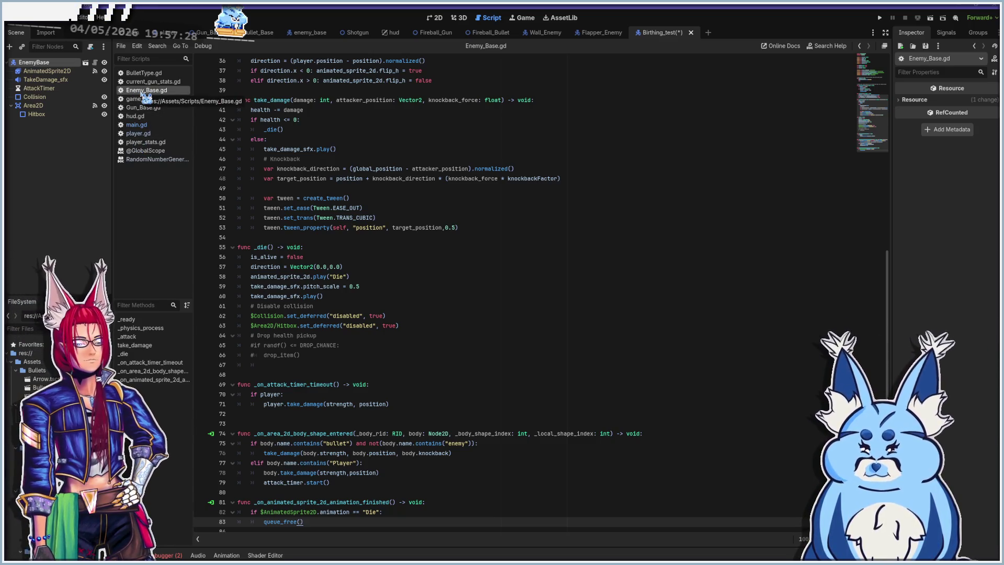
- Duplicate Enemy_Base.gd as Enemy_Base_Birth.gd and go back to the Birthing_test 2D view
right_click(144, 95)
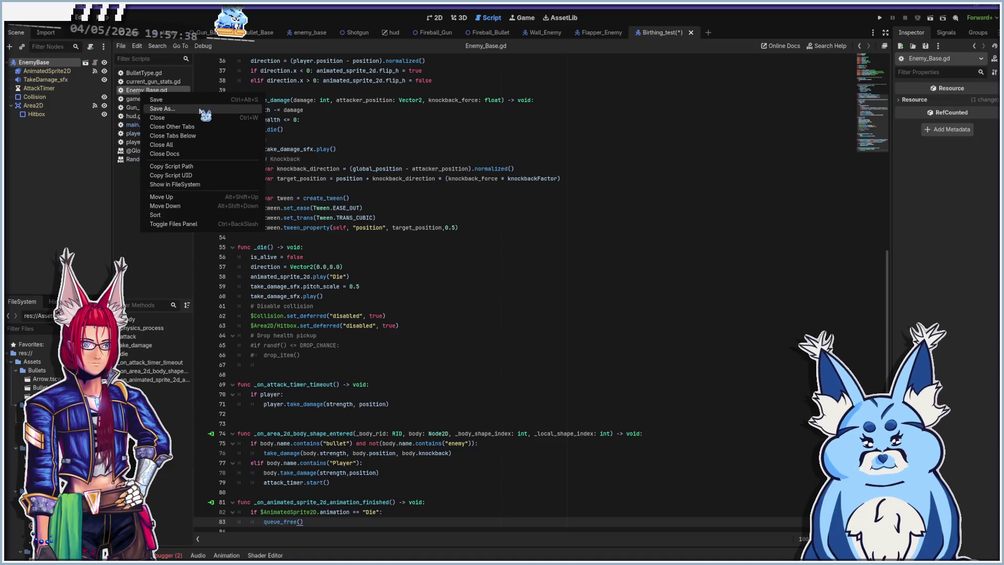
click(140, 277)
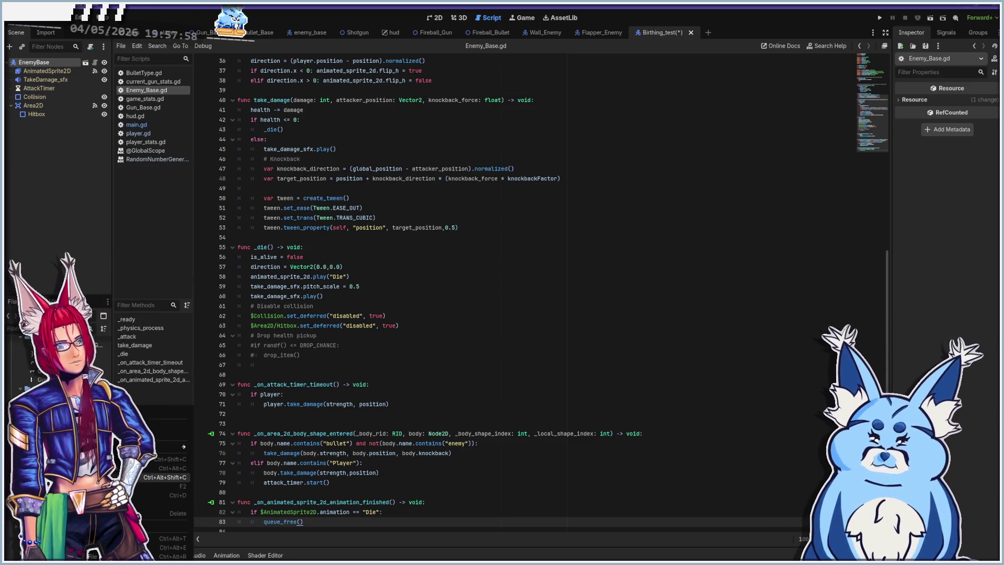
click(157, 494)
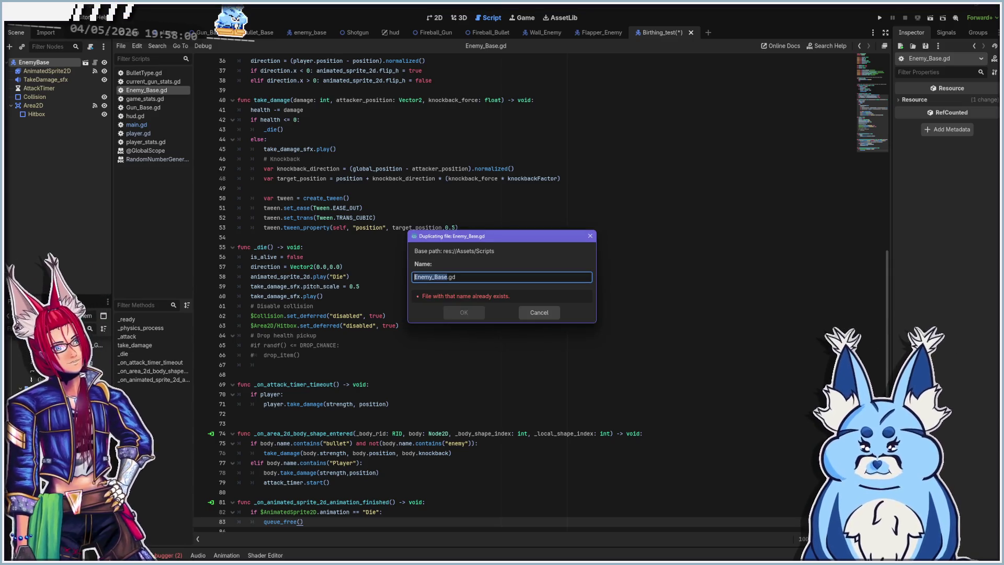
click(446, 277)
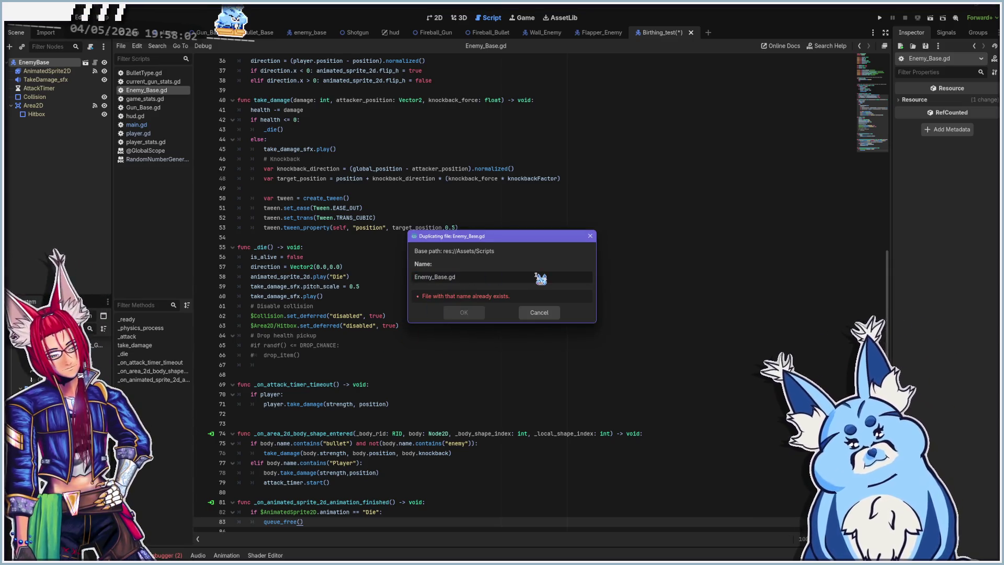
text(_Birth)
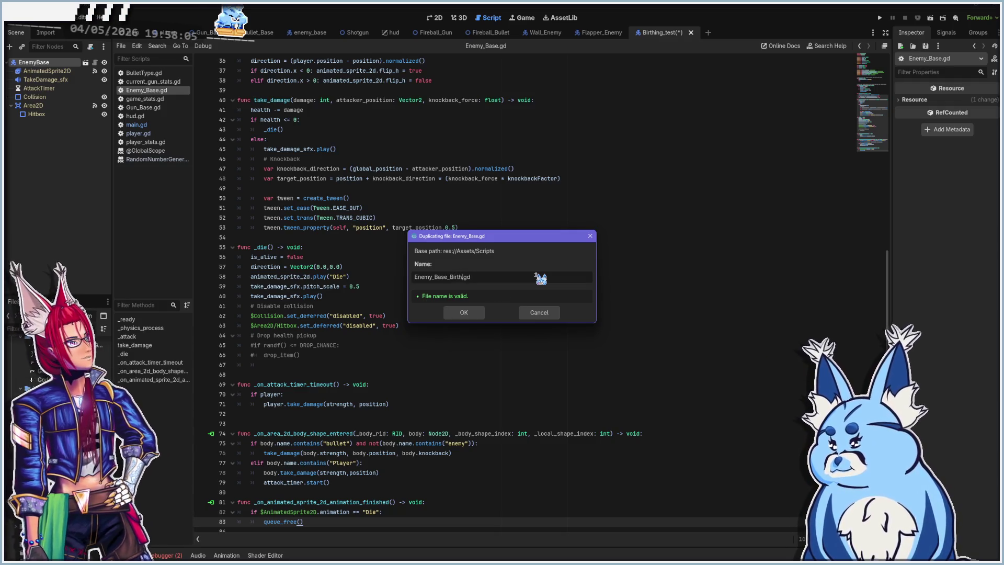
key(Return)
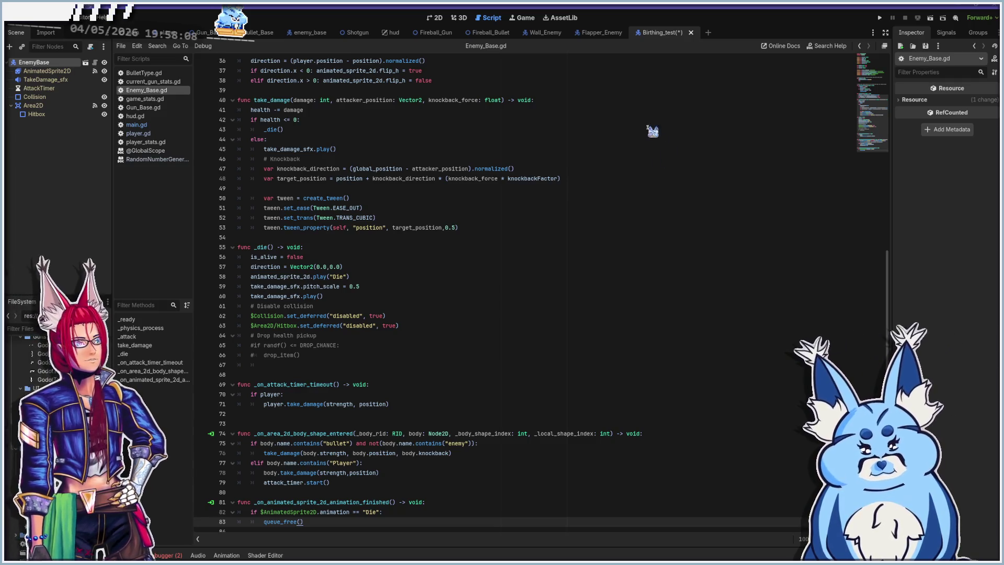
click(434, 17)
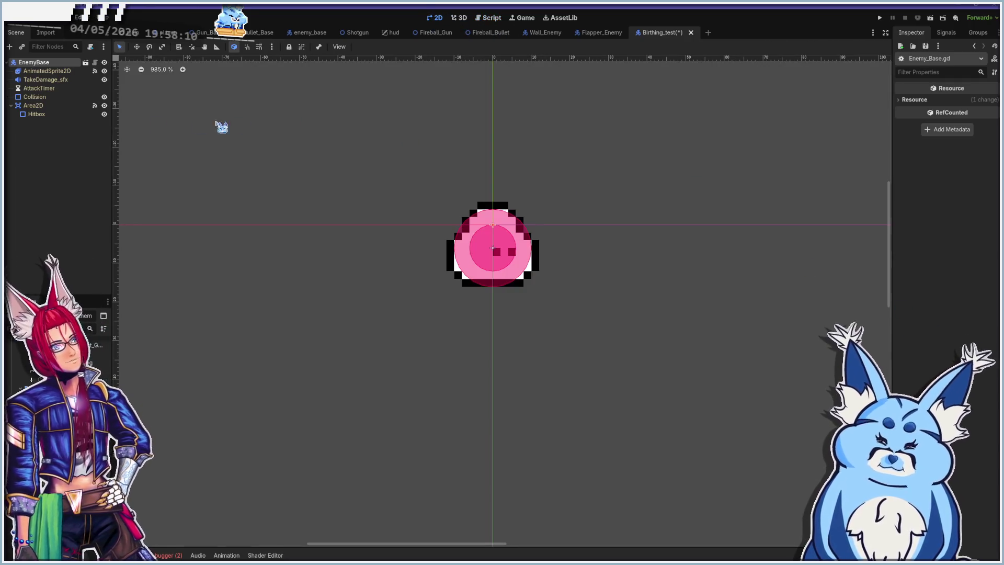
- Select the EnemyBase root node of Birthing_test and show its properties in the 2D view
click(46, 63)
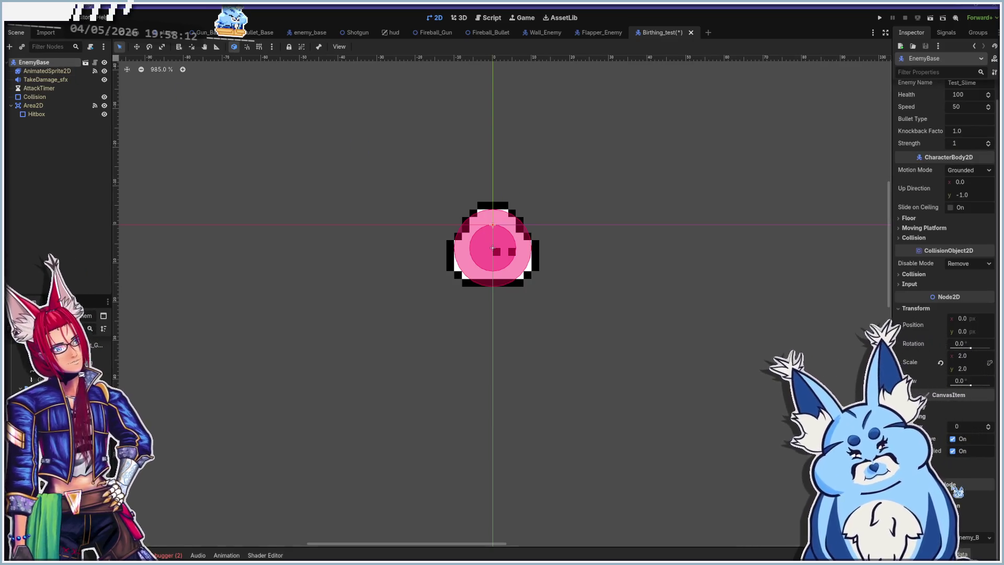
click(85, 62)
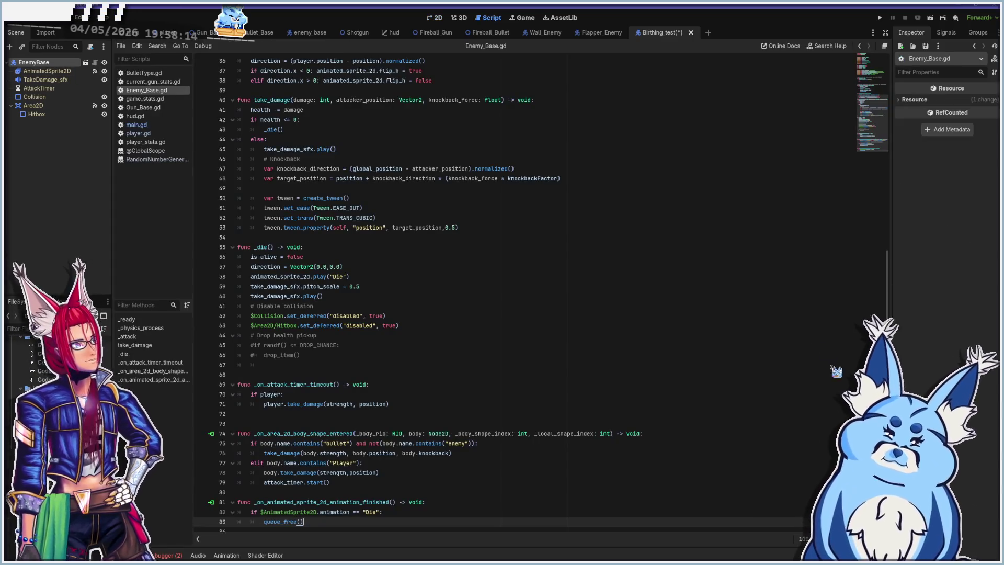
click(434, 17)
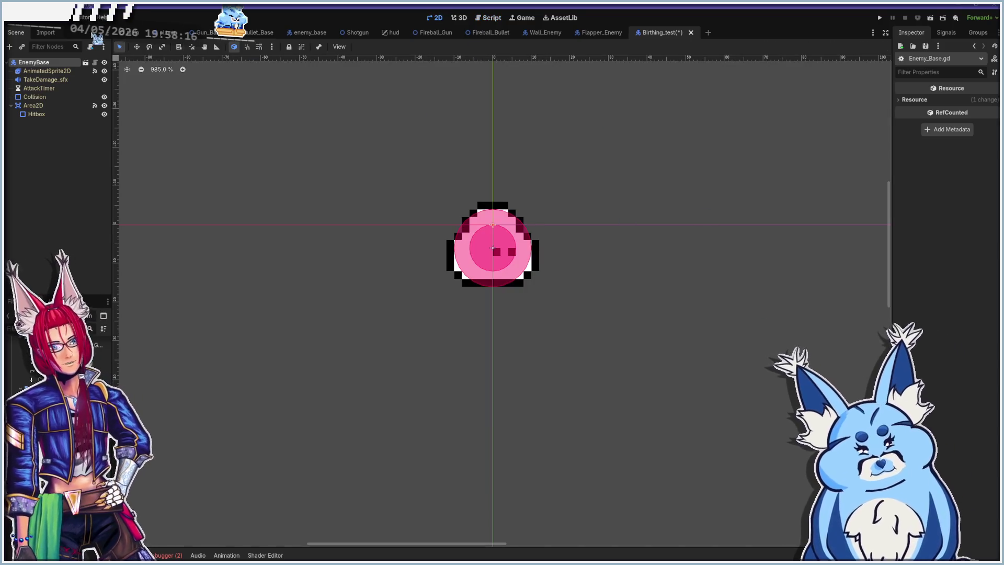
click(42, 63)
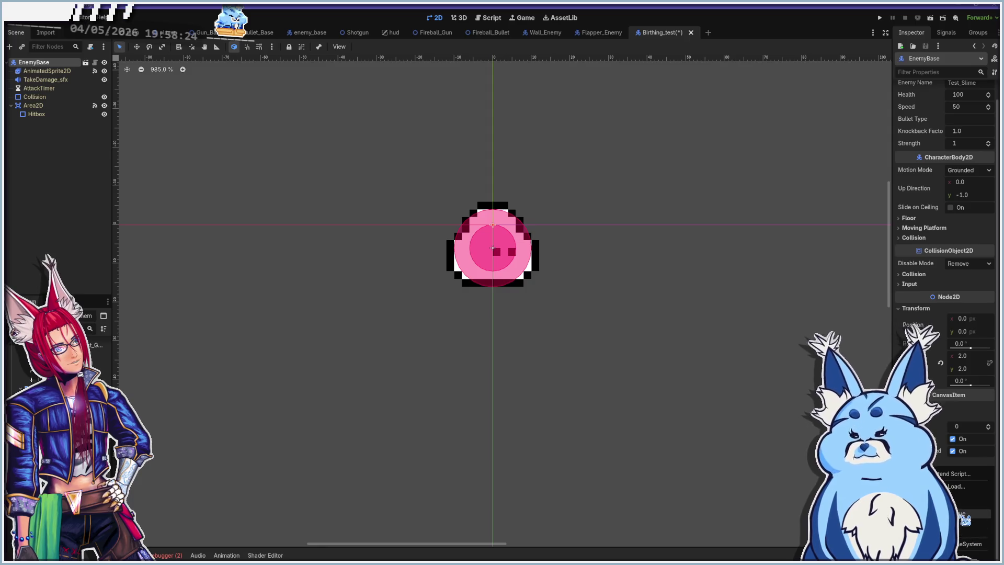
scroll(969, 520, down, 3)
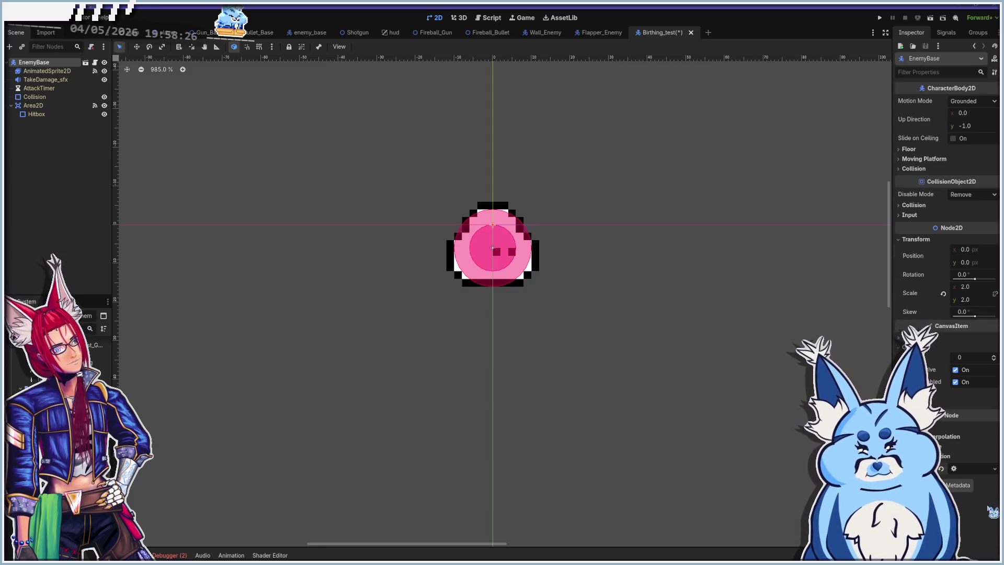
- Load Scripts/Enemy_Base_Birth.gd into EnemyBase's Script property and save the scene
click(995, 469)
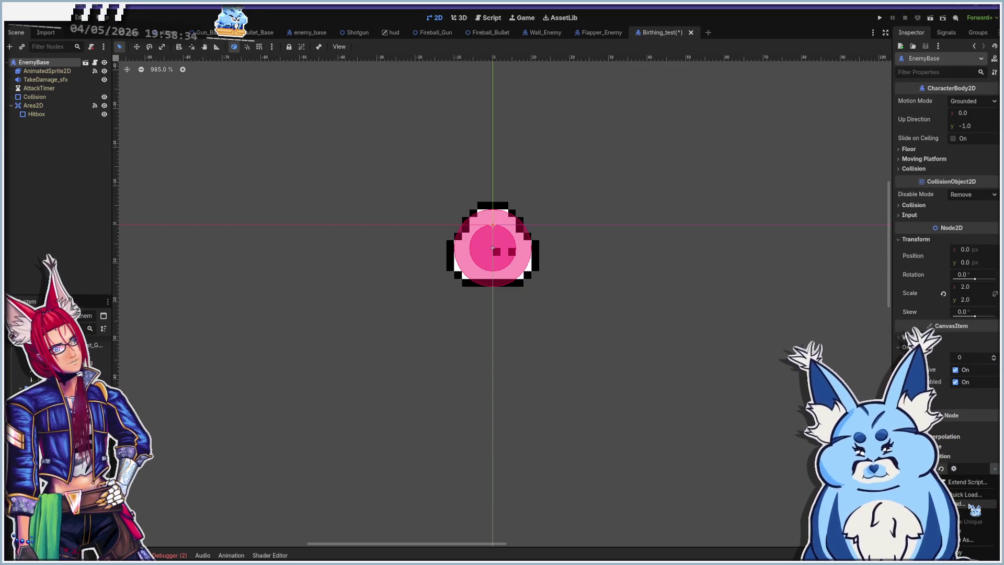
click(970, 504)
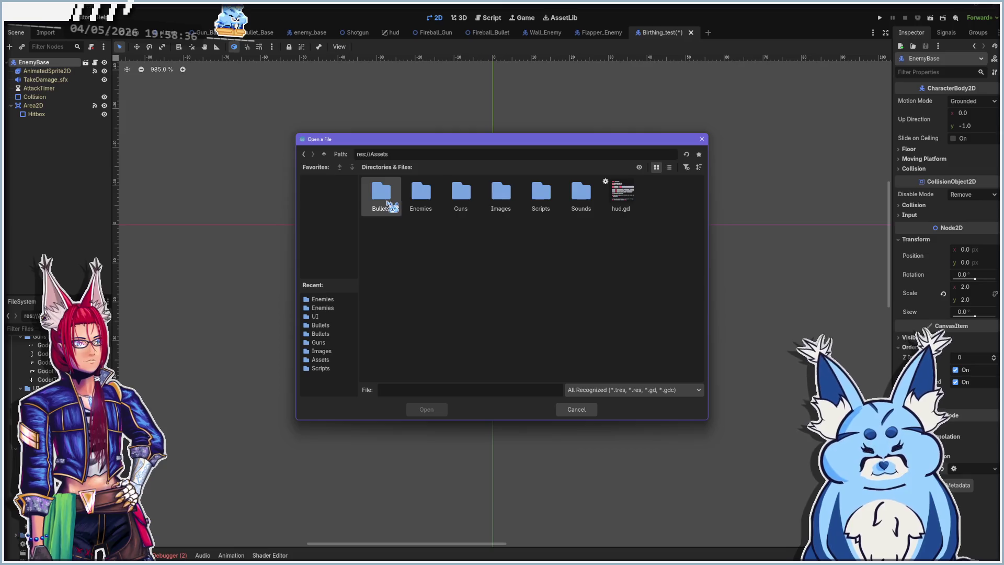
double_click(541, 194)
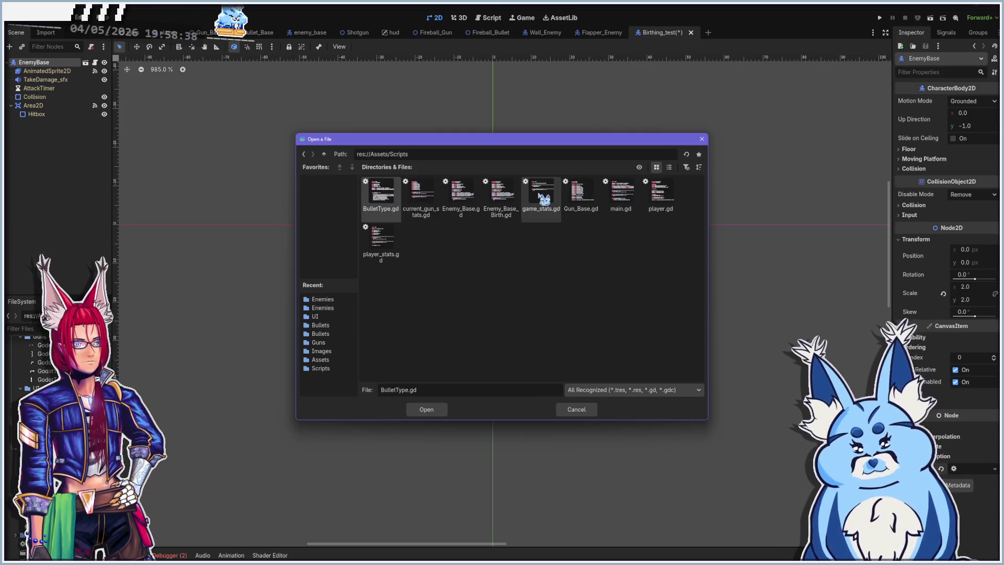
click(505, 216)
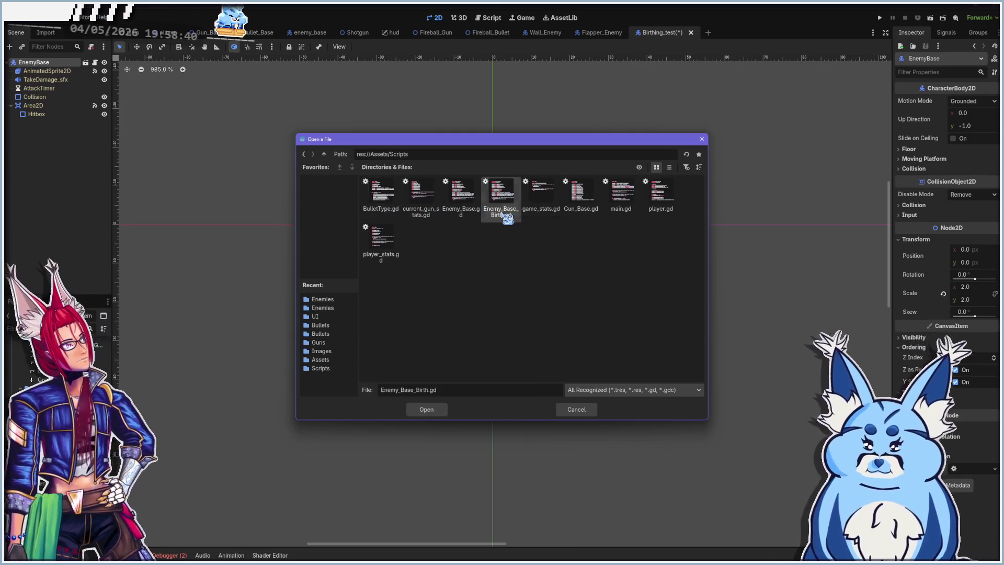
double_click(505, 216)
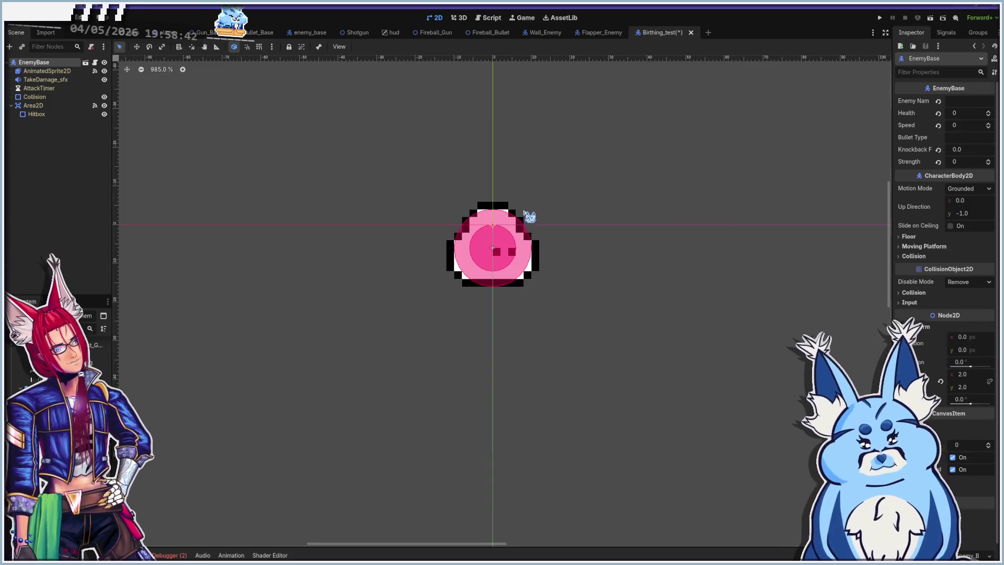
scroll(954, 349, down, 1)
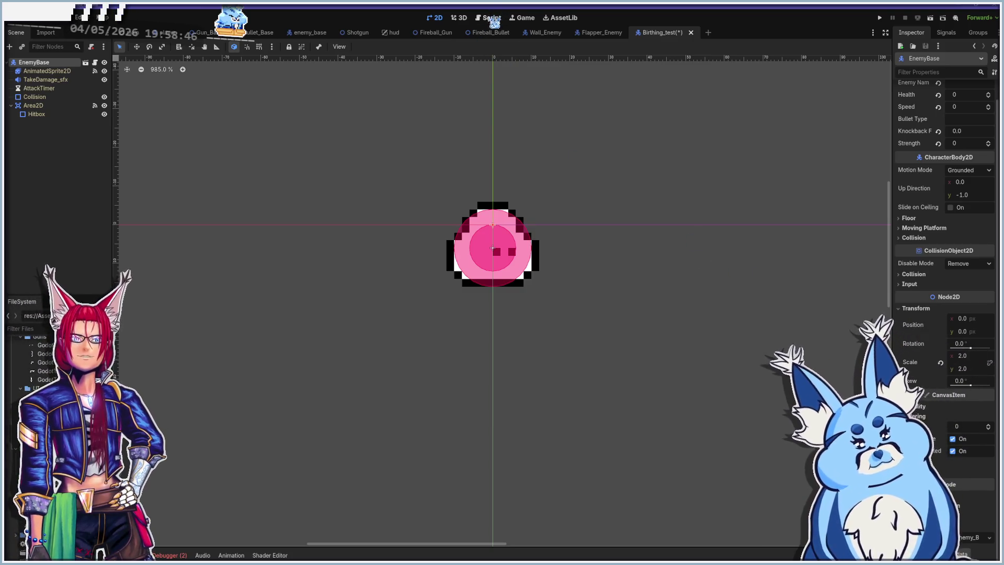
key(ctrl+s)
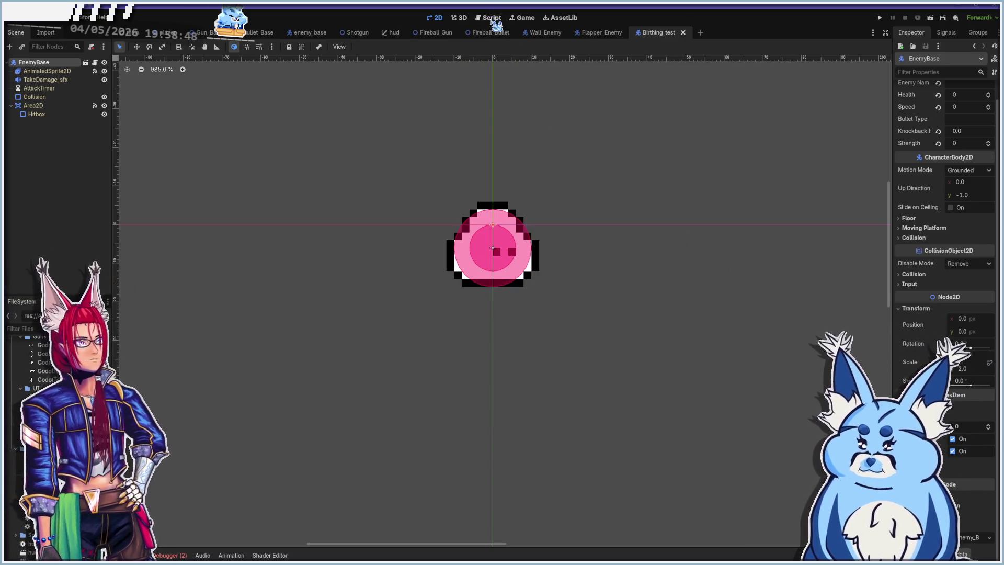
- Insert an indented blank line above queue_free() on line 83 of Enemy_Base.gd
click(492, 23)
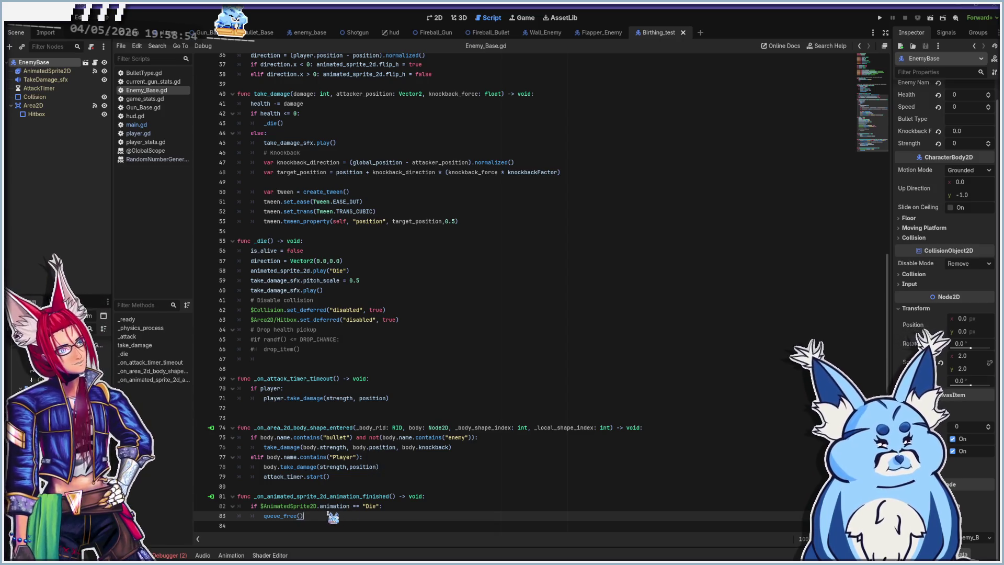
click(267, 496)
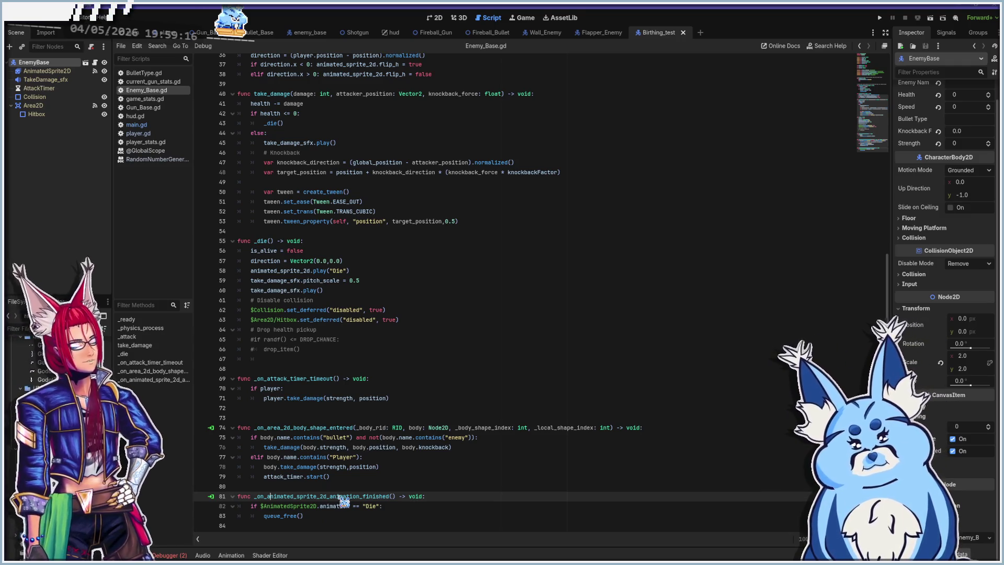
click(265, 515)
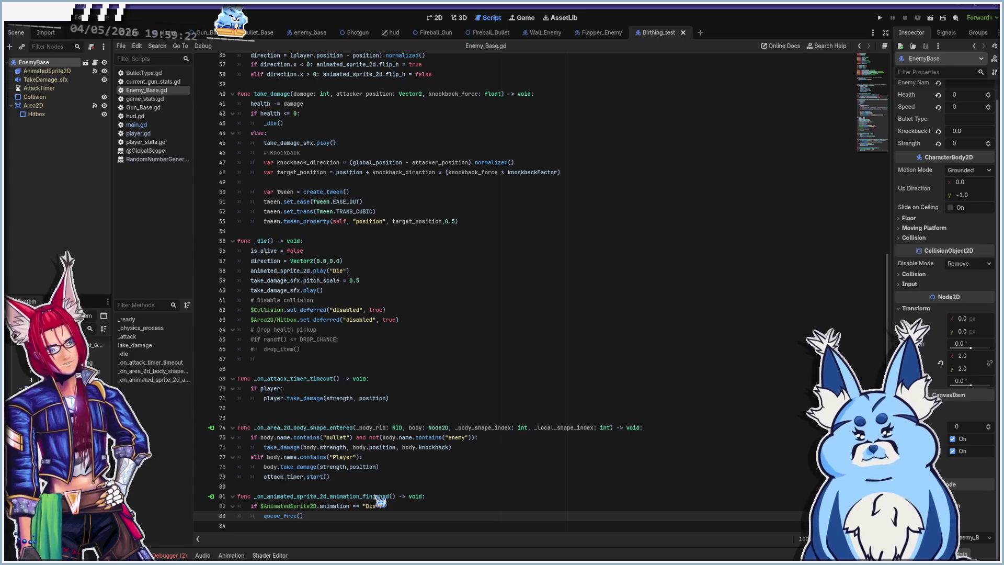
key(Return)
key(Up)
key(Tab)
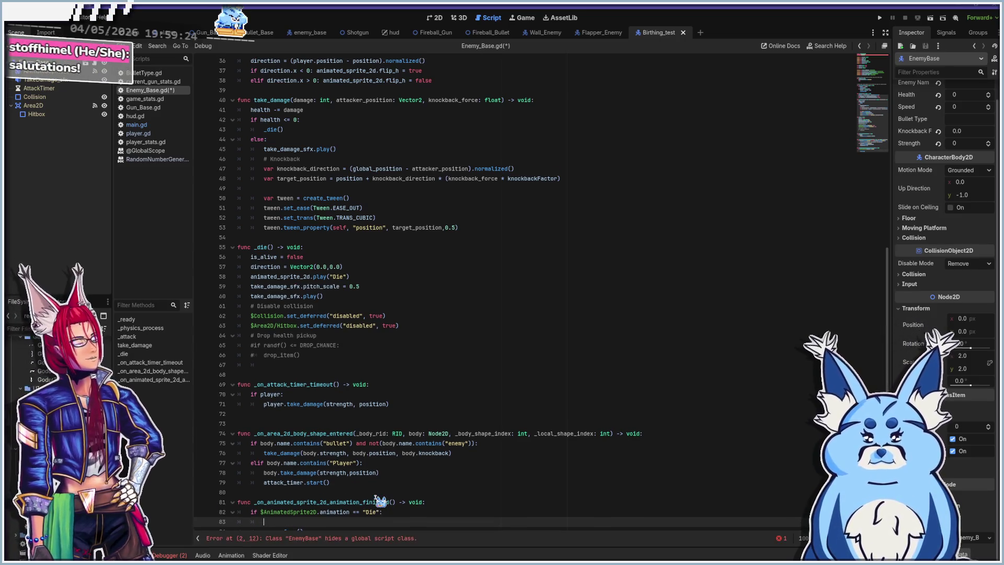
scroll(385, 380, down, 1)
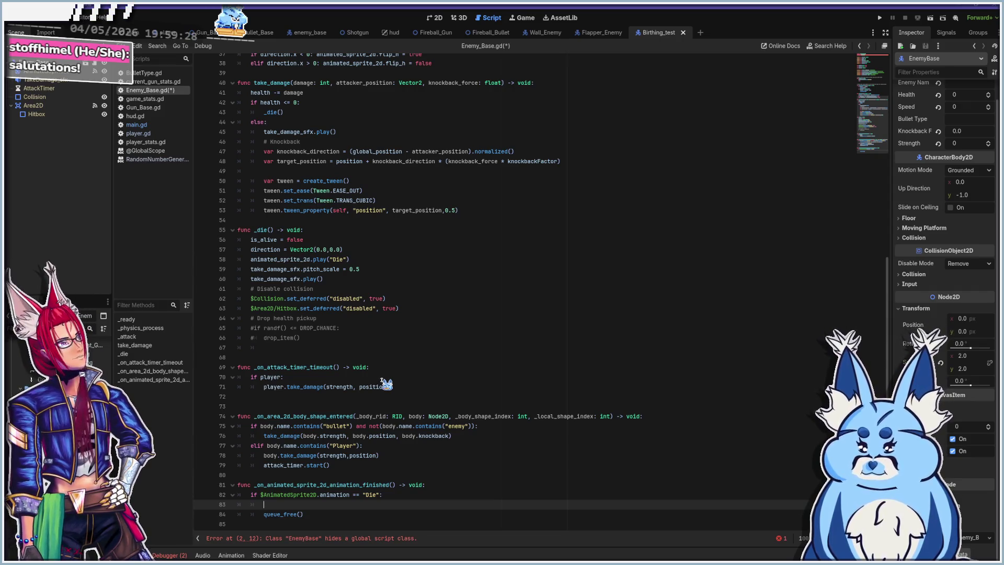
mouse_move(399, 419)
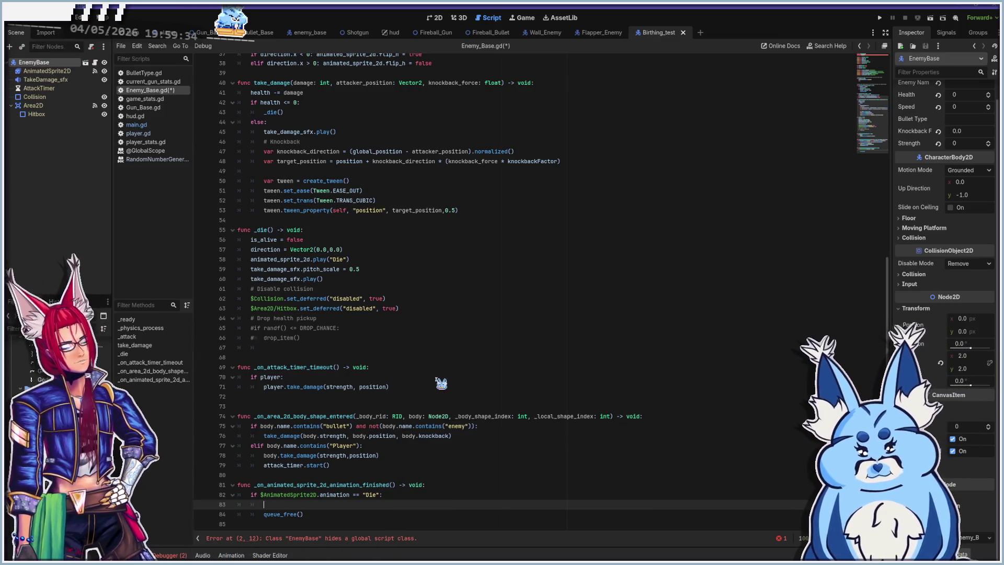
scroll(441, 383, up, 12)
- Comment out the class_name EnemyBase line 2 and run the game
click(315, 75)
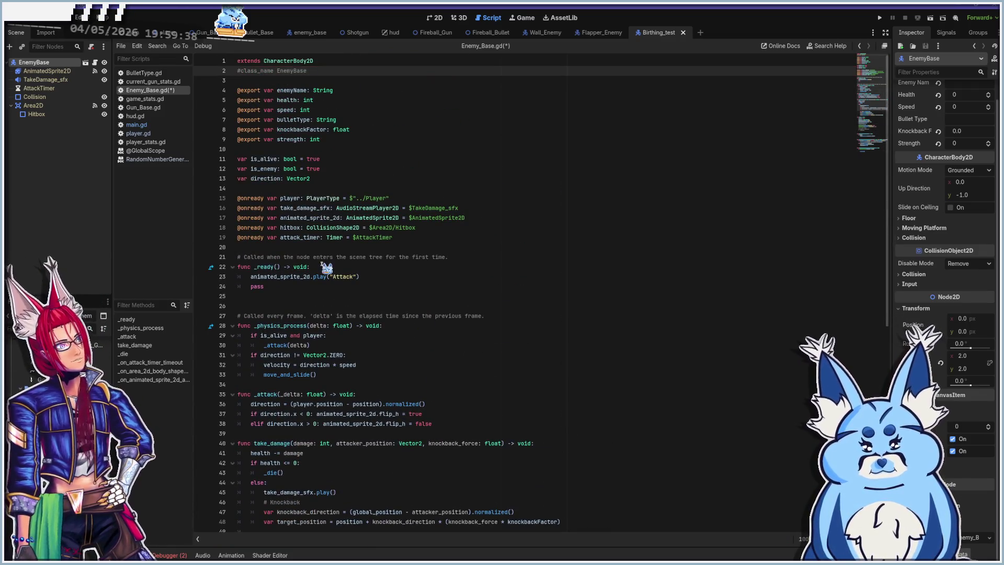
scroll(327, 289, down, 13)
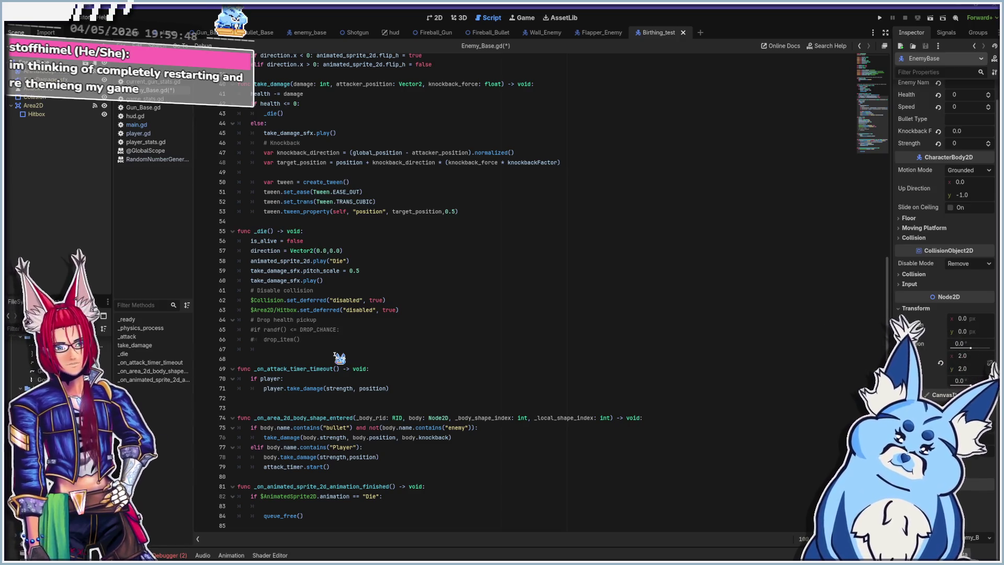
click(281, 505)
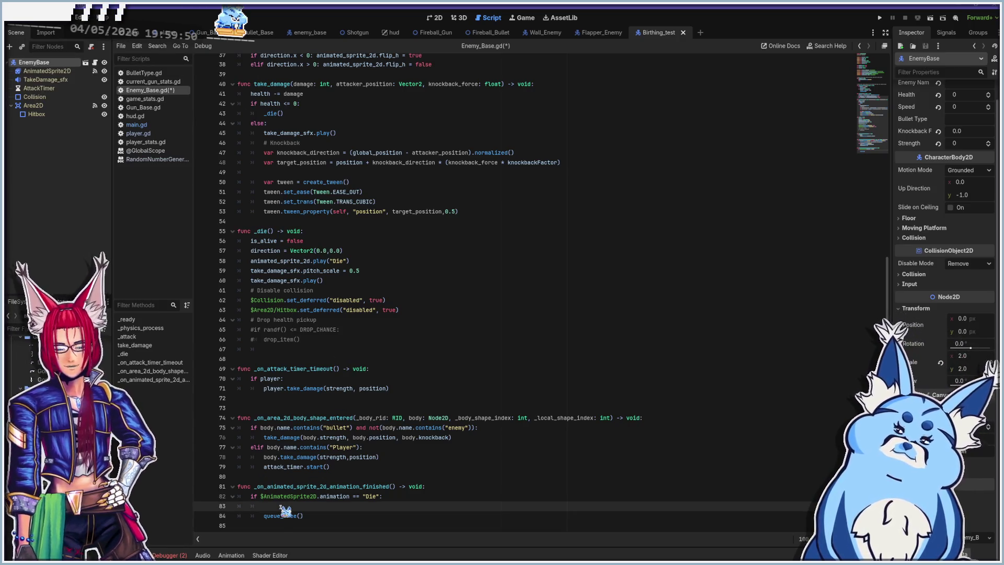
key(F5)
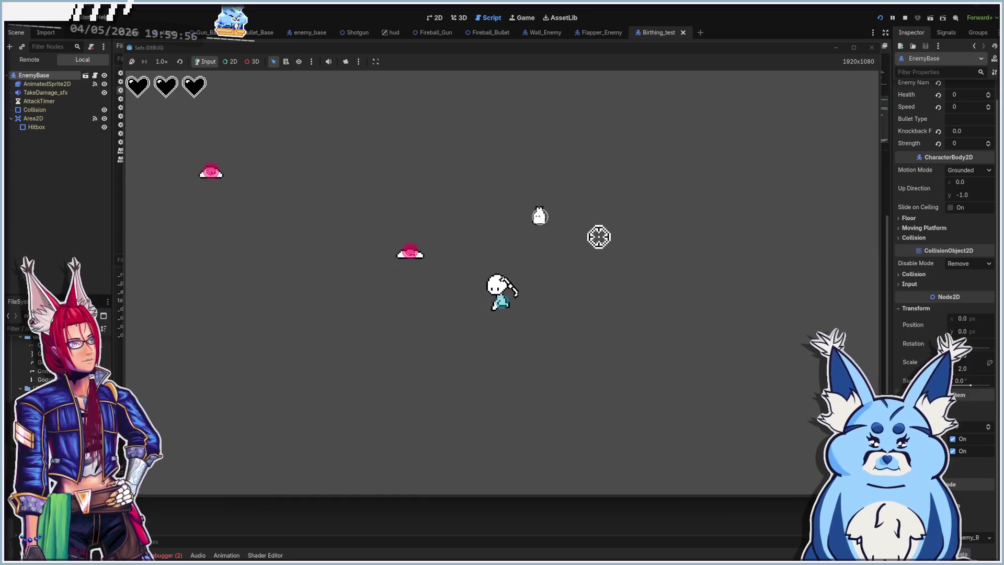
- Walk the player upward with W to watch pink slimes and a pink wall enemy spawn
key(w)
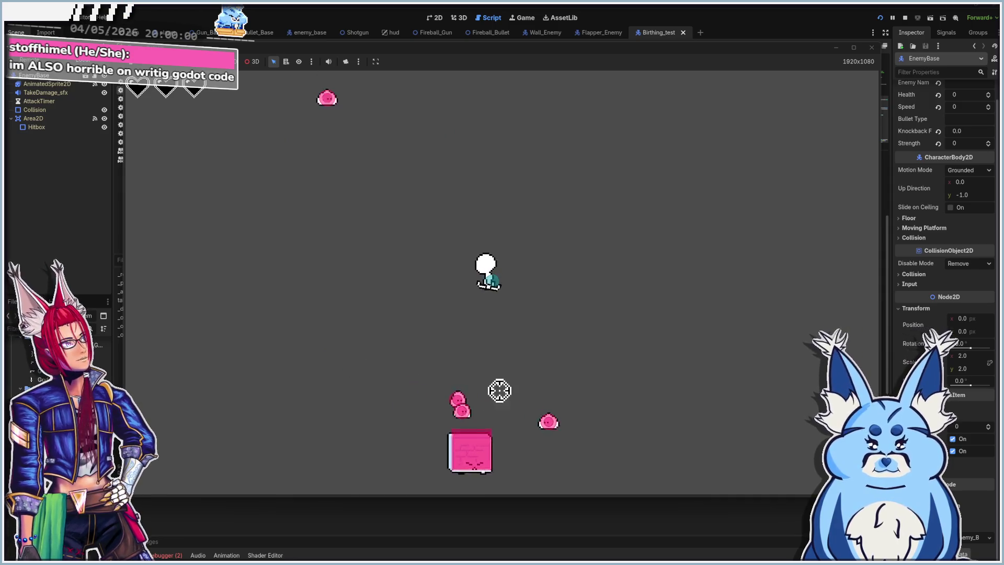
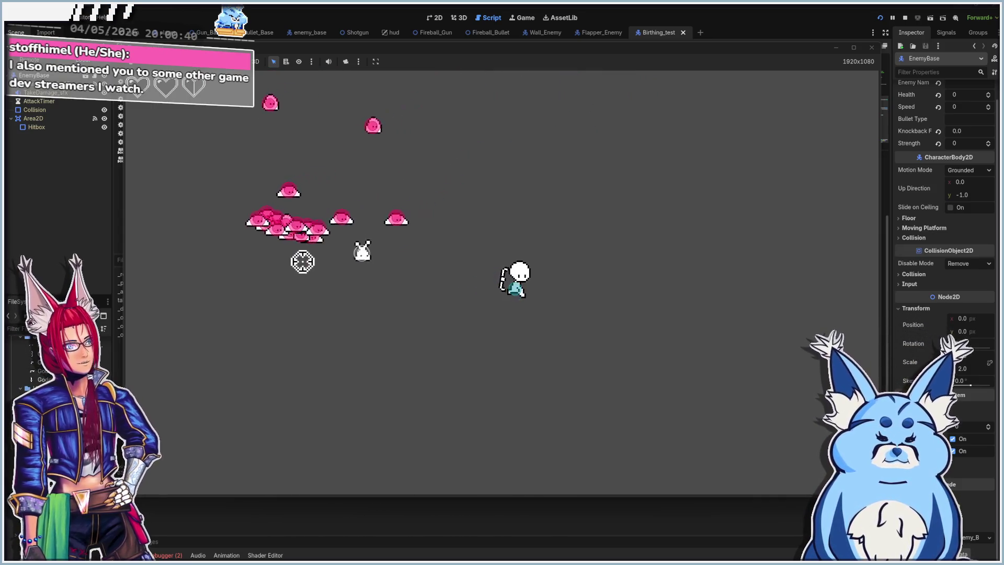
- Shoot at the pink slime cluster in the running game, then stop the playtest
click(423, 209)
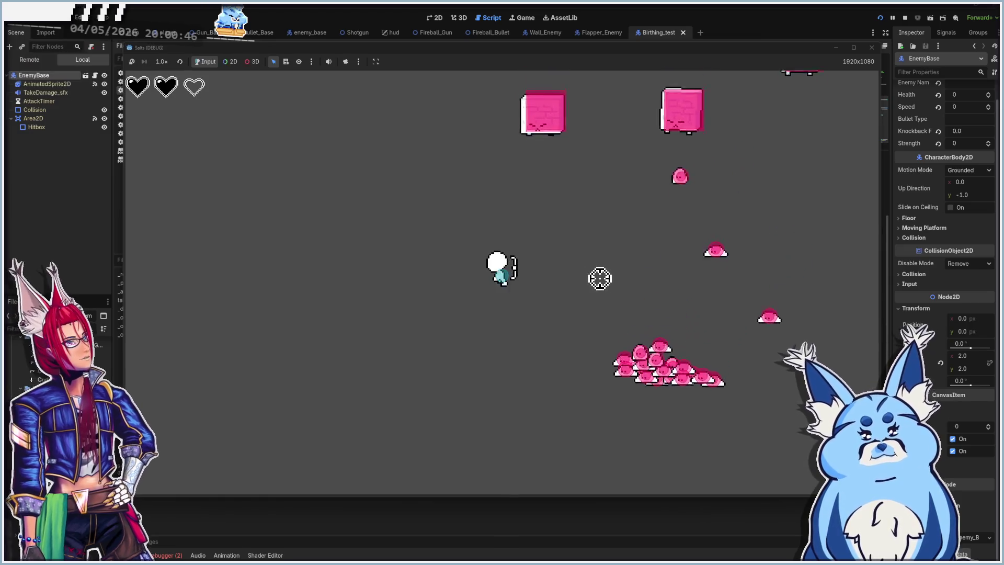
click(669, 303)
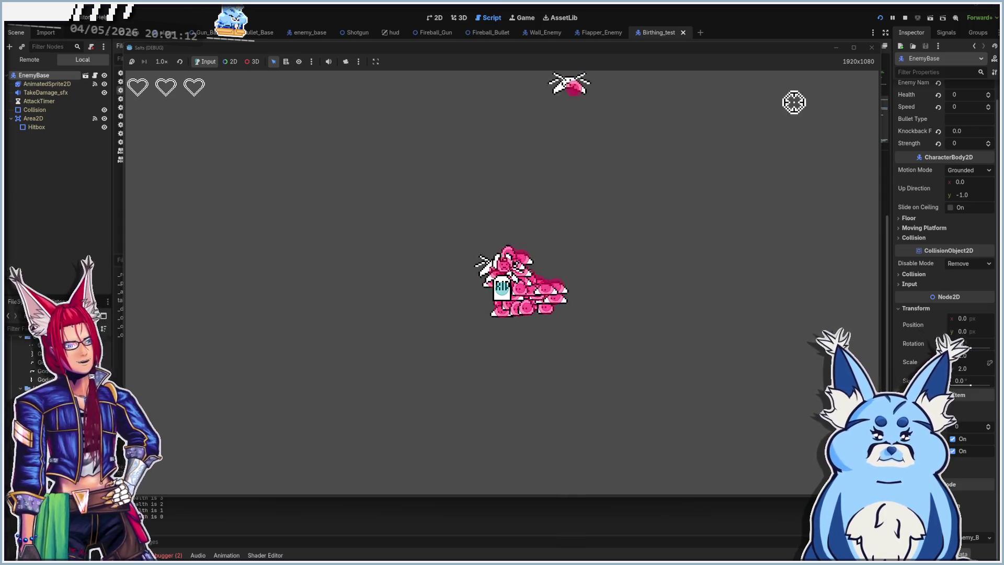
click(871, 47)
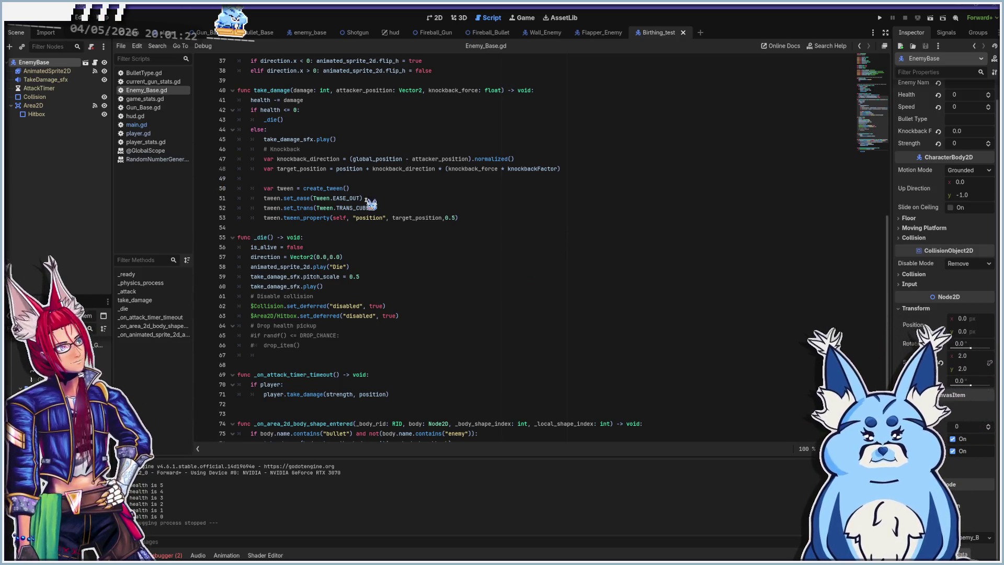
scroll(445, 350, down, 3)
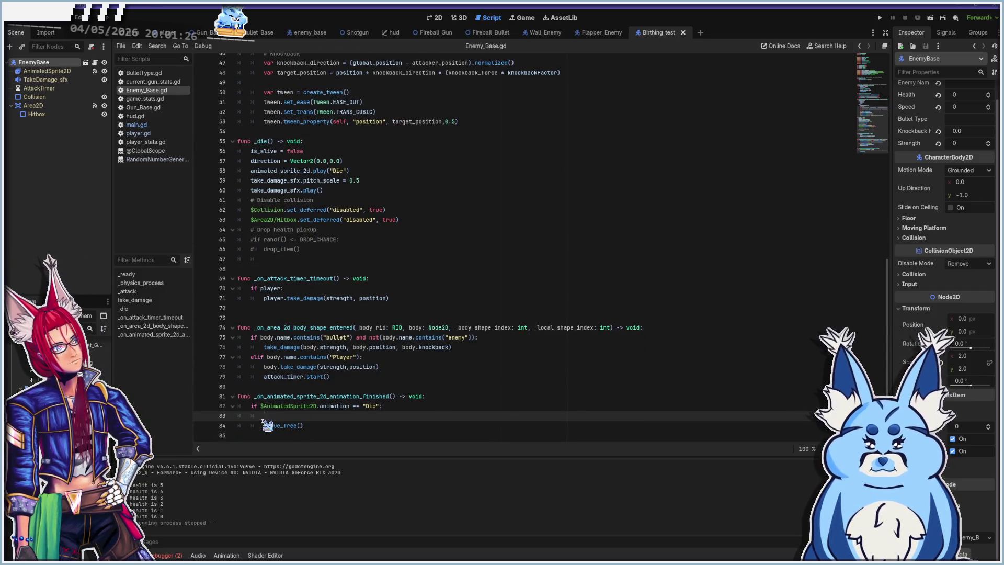
mouse_move(272, 422)
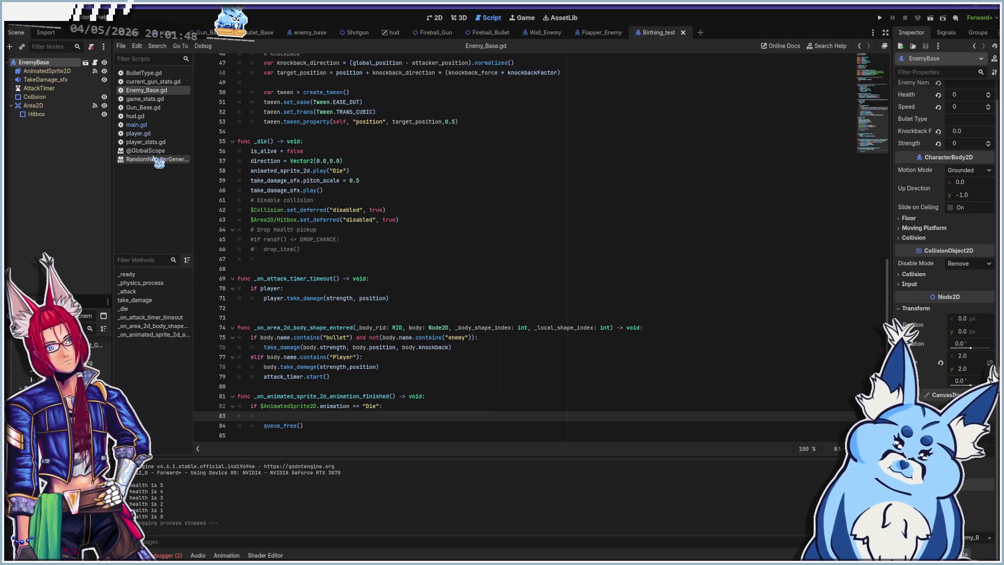
click(165, 83)
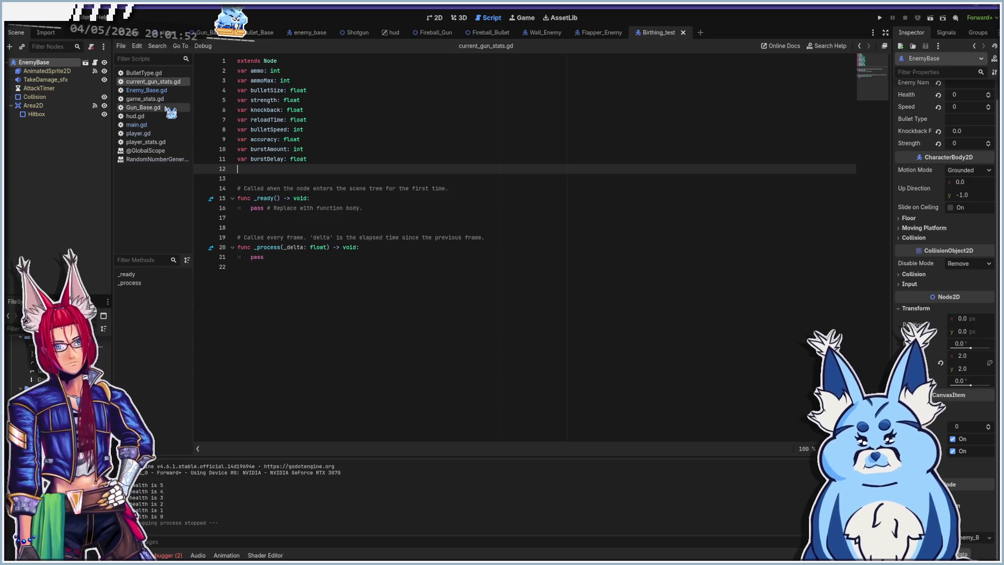
- Review fire()'s burst loop, bullet instantiation, add_child, position and rotation lines, then run the game
click(163, 108)
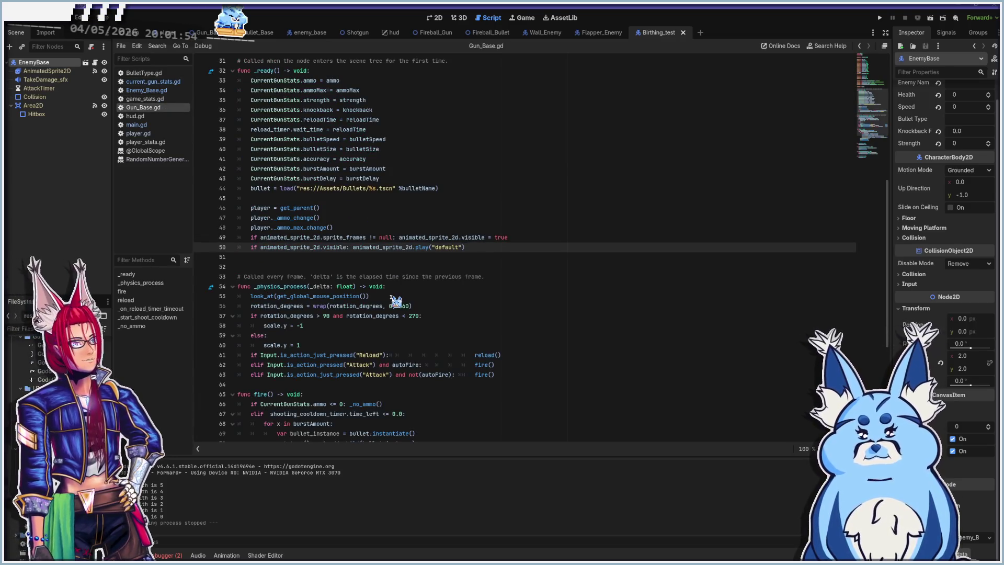
scroll(393, 301, down, 7)
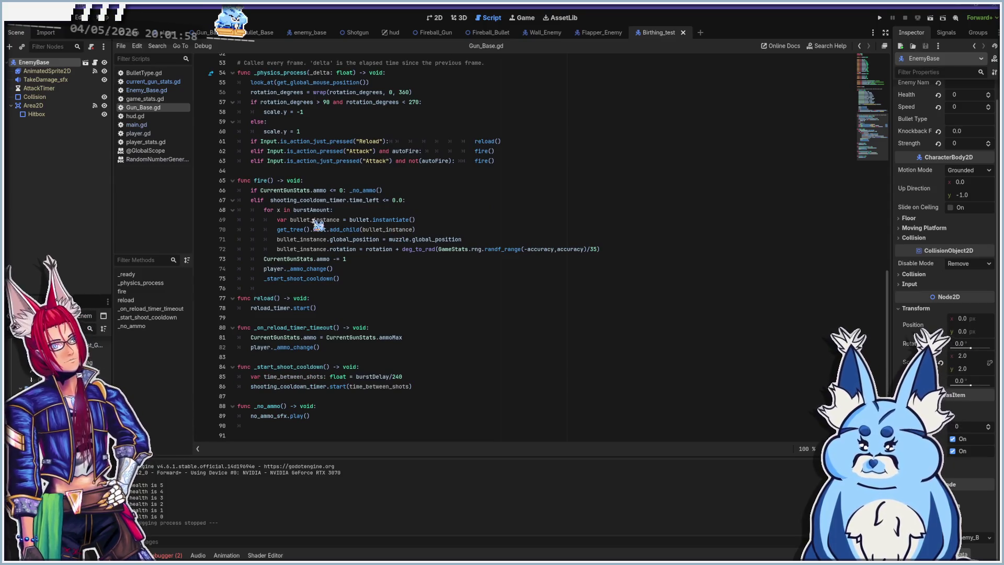
click(267, 210)
click(277, 220)
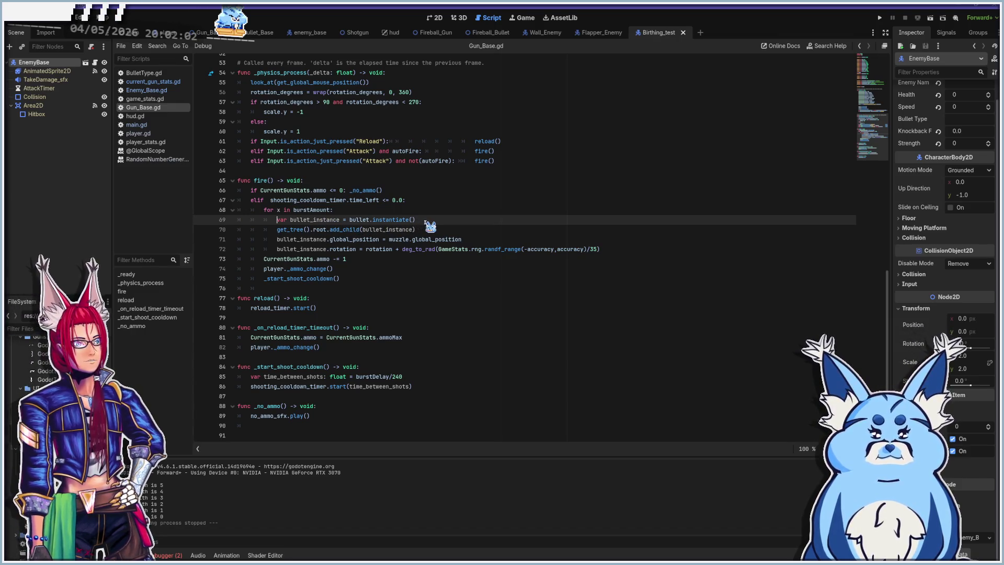
click(282, 230)
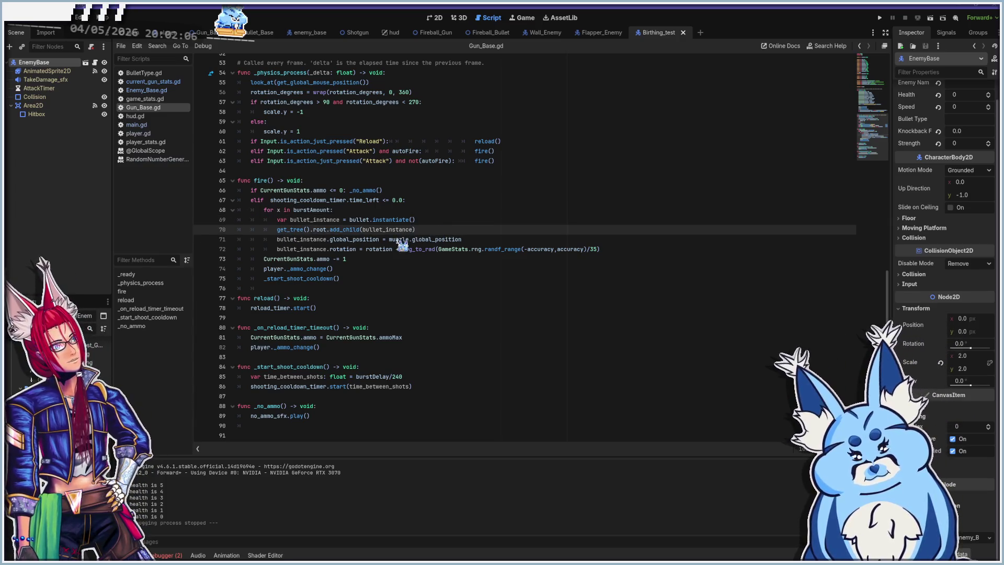
click(279, 240)
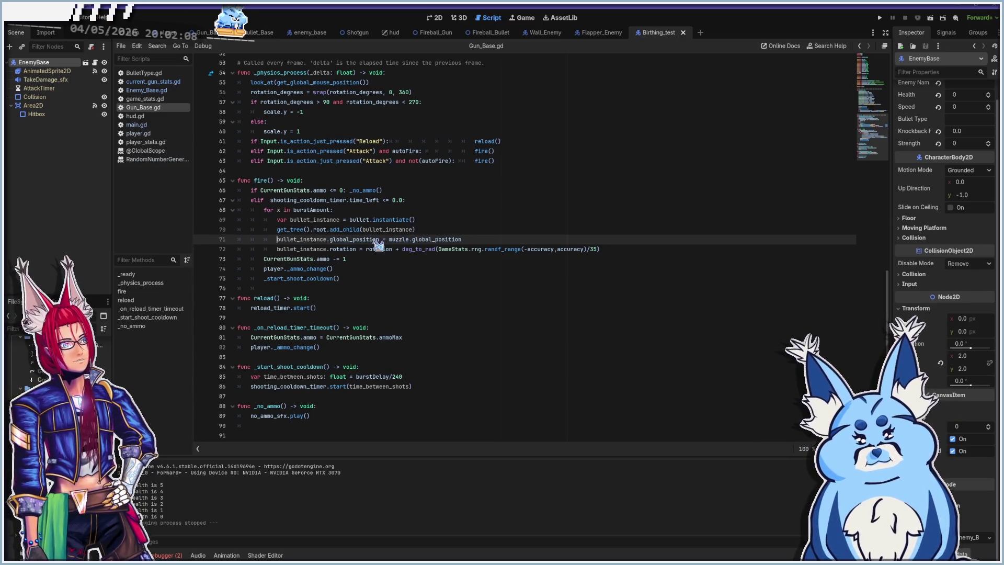
click(419, 251)
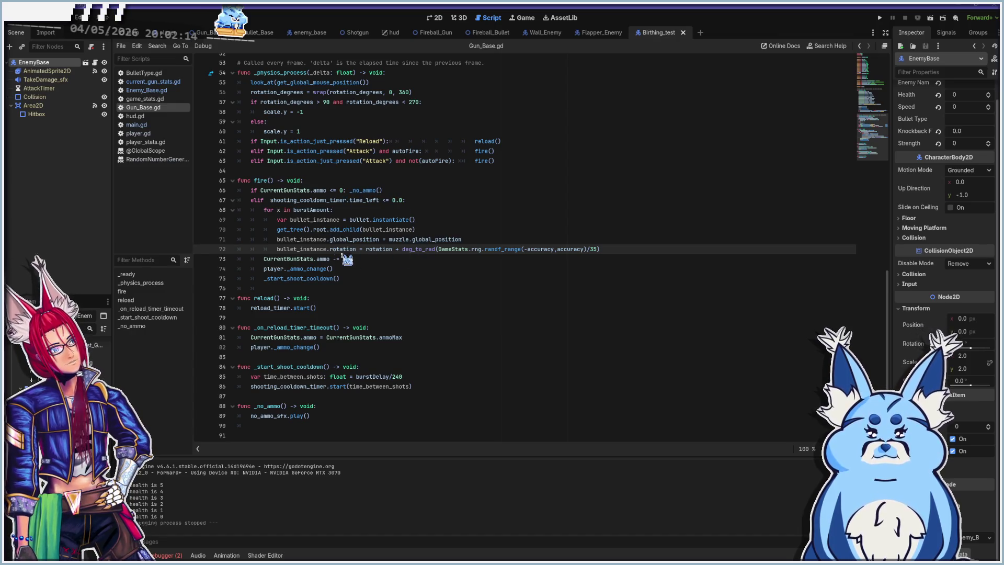
mouse_move(417, 237)
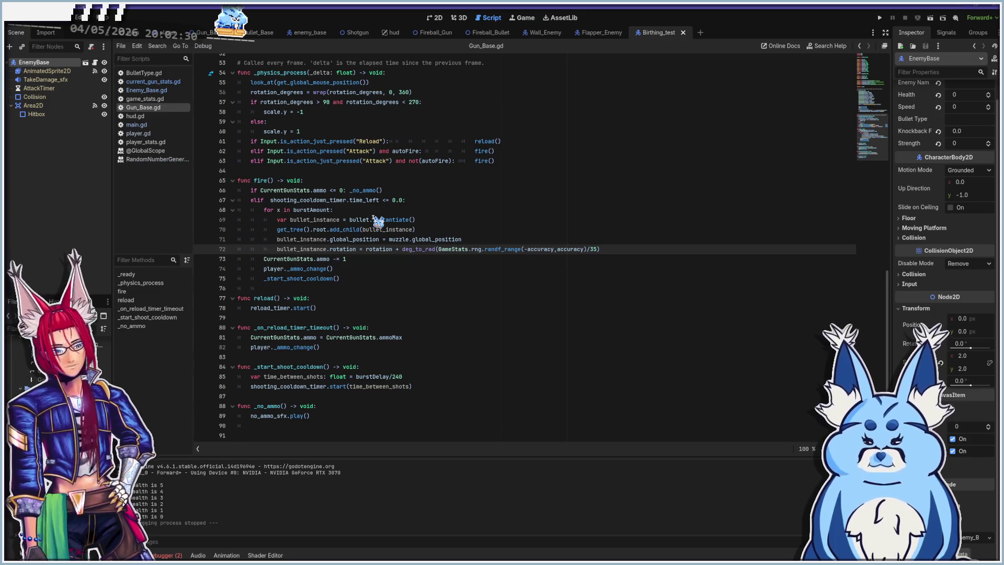
key(F5)
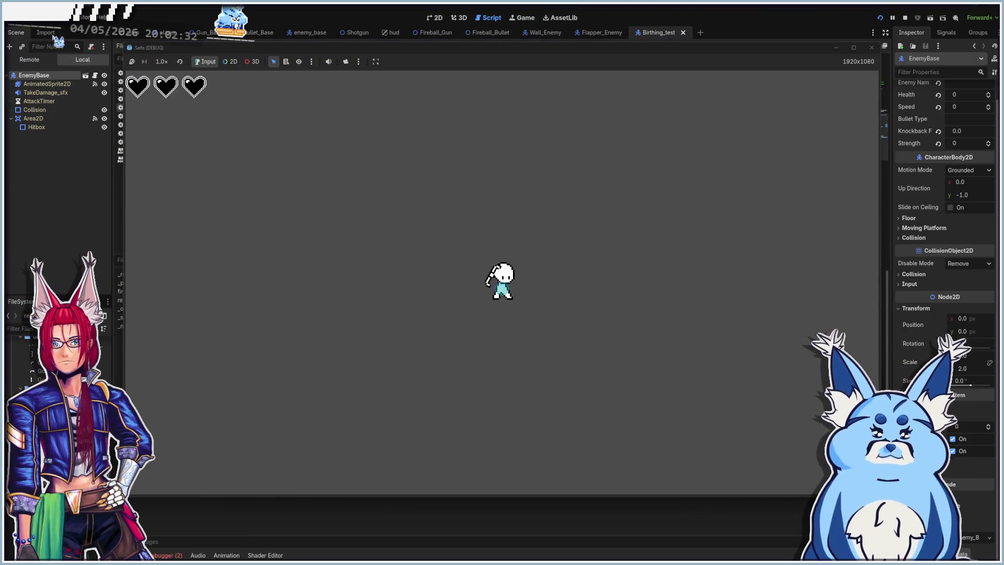
click(29, 59)
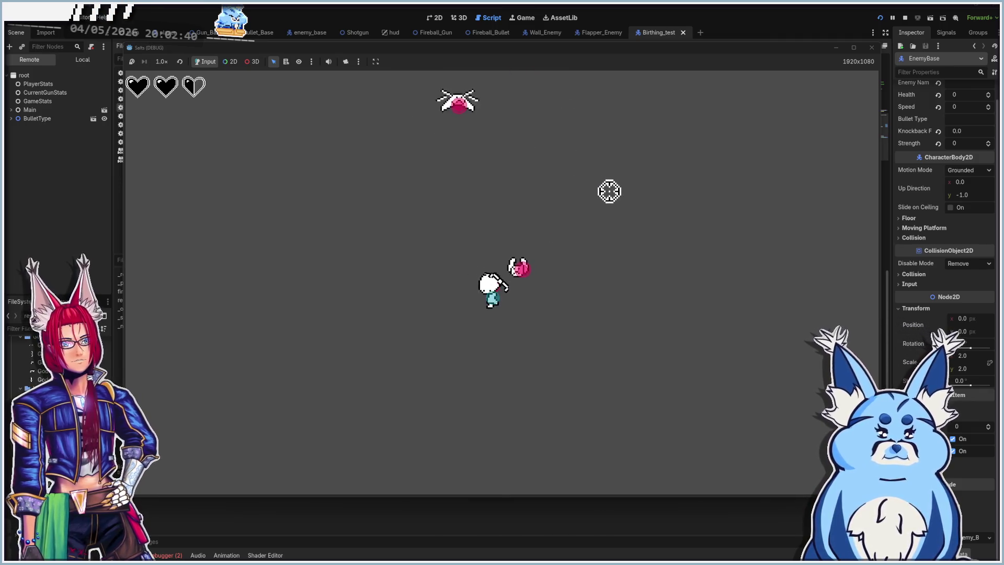
click(93, 118)
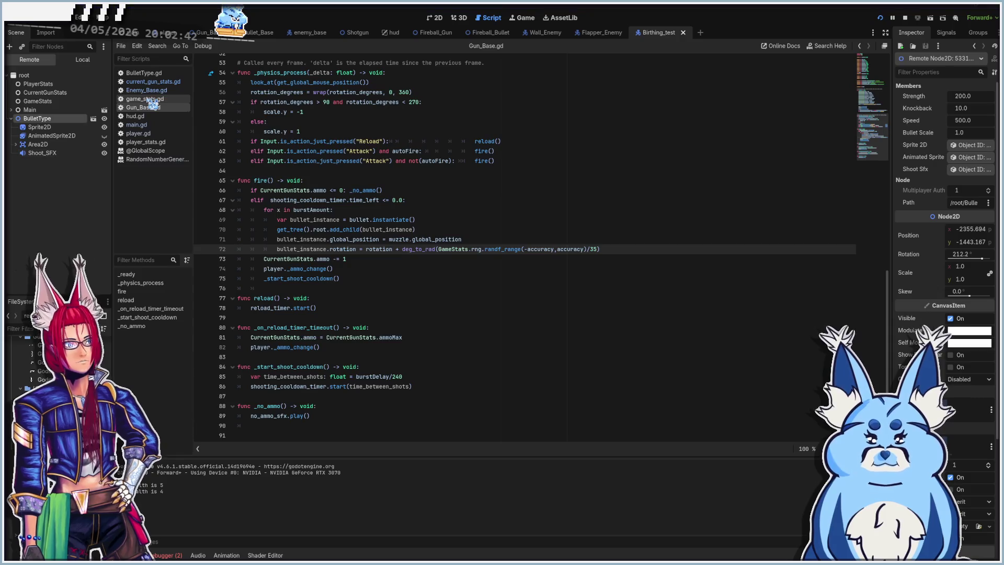
key(alt+Tab)
click(494, 176)
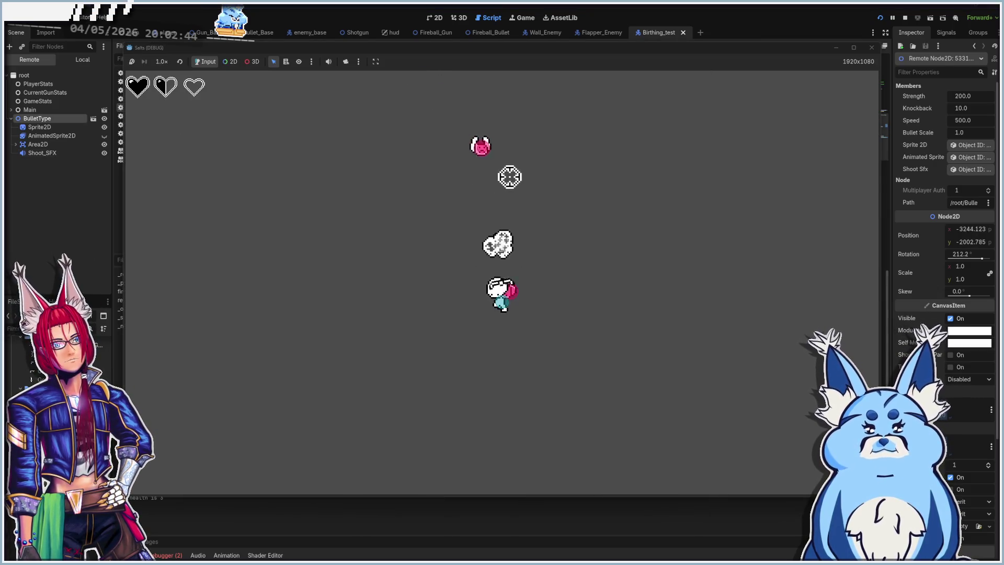
click(574, 205)
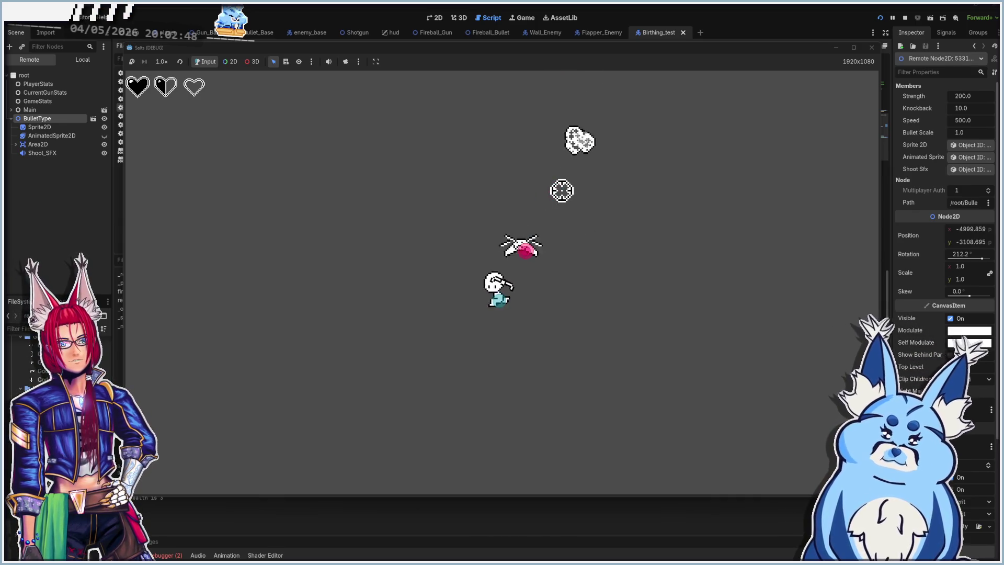
click(528, 176)
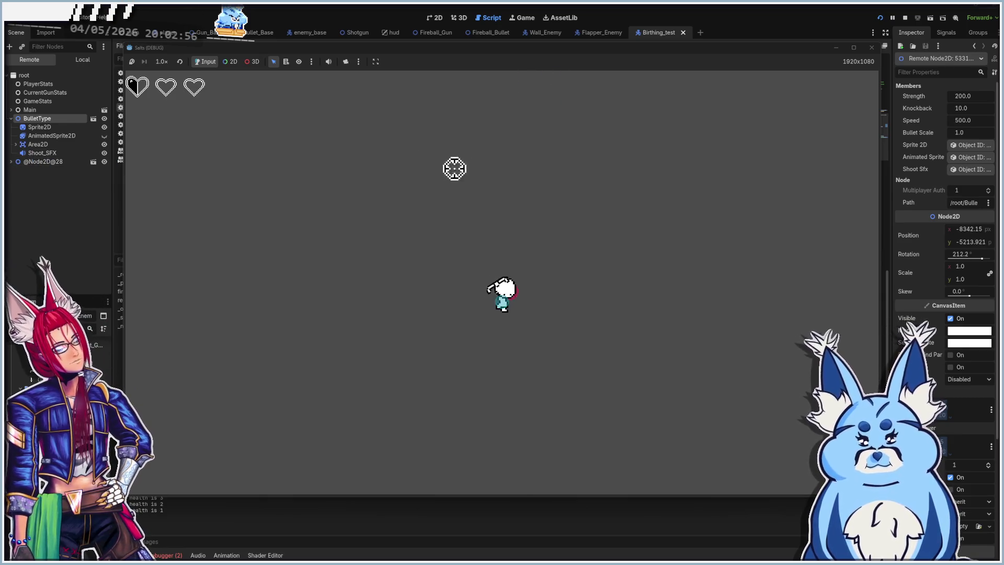
click(871, 47)
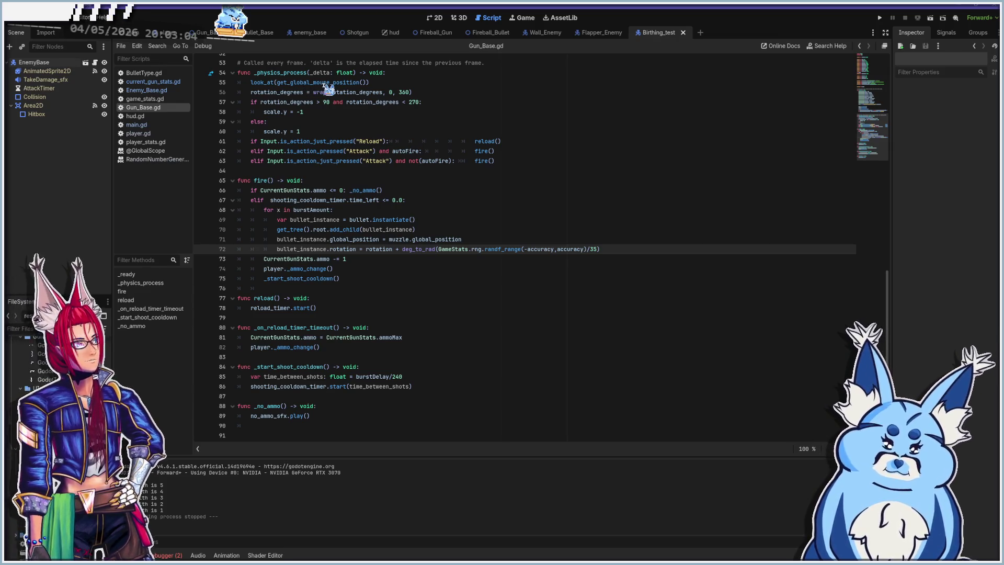
- Open Enemy_Base.gd and restore the commented-out class_name EnemyBase line
mouse_move(327, 86)
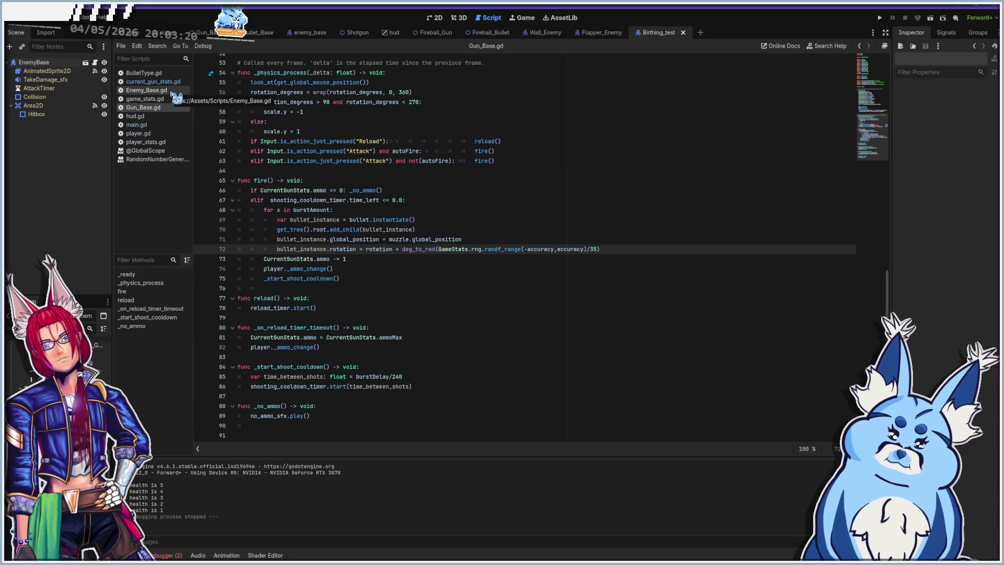
click(173, 95)
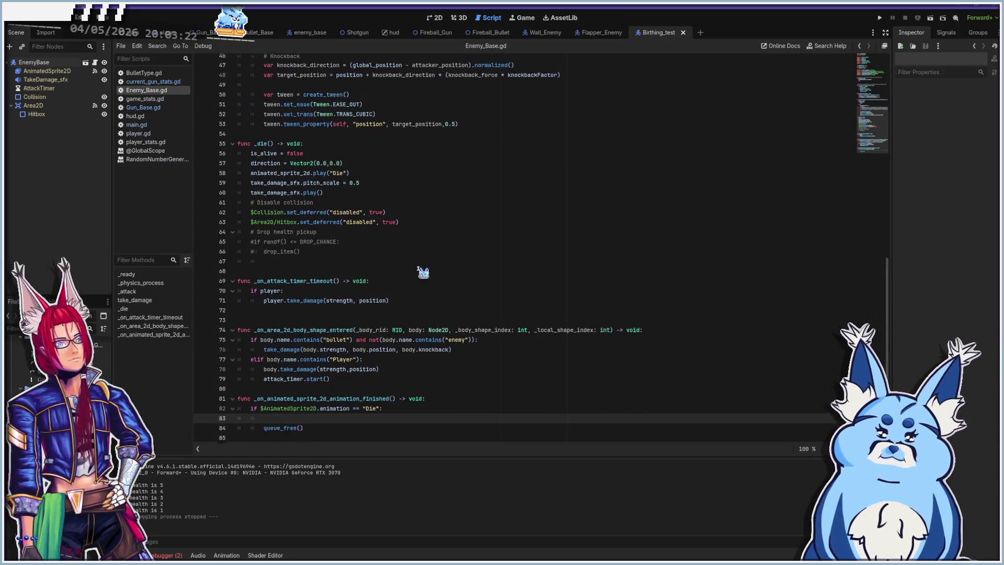
scroll(423, 272, up, 15)
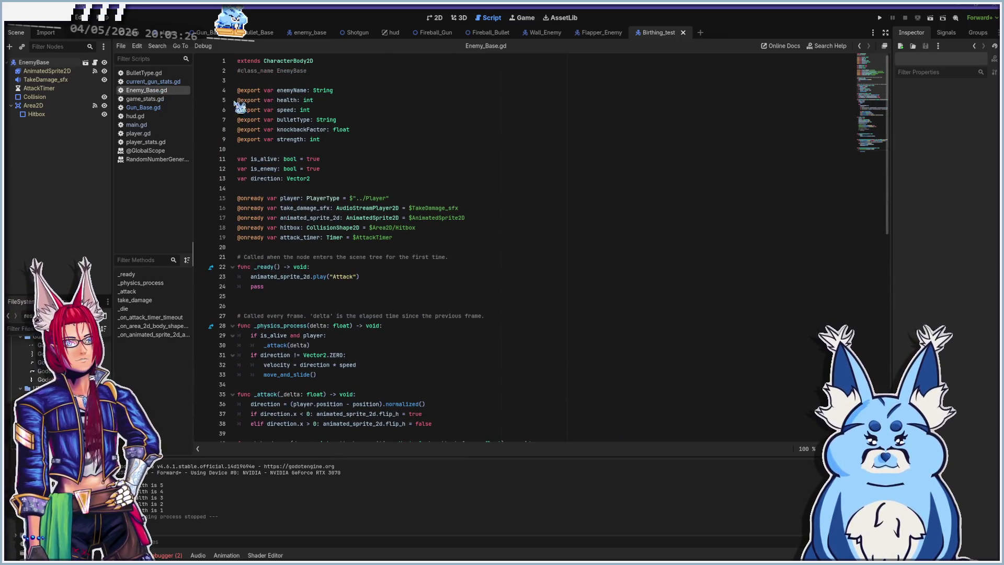
click(337, 72)
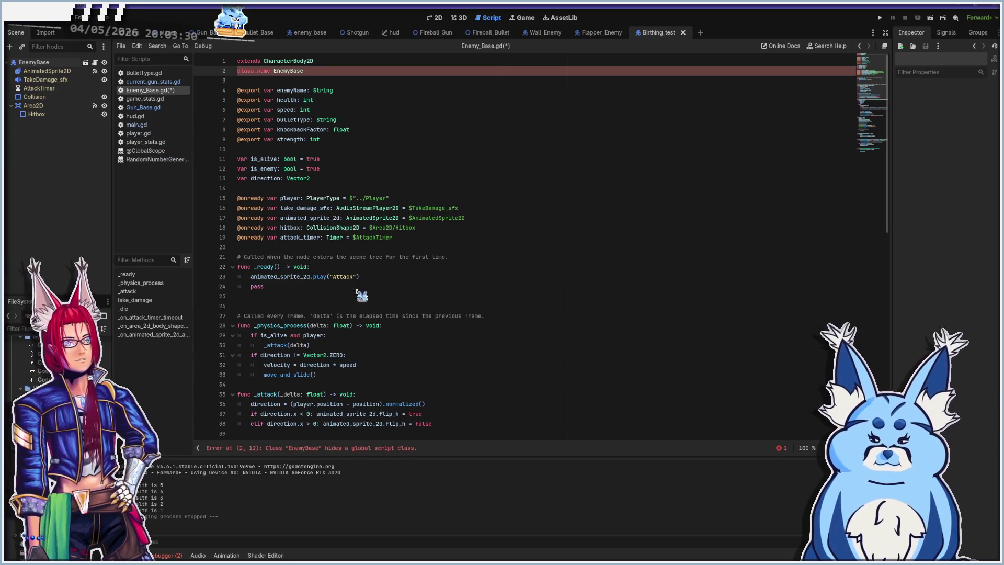
- Delete the blank line above queue_free() and save Enemy_Base.gd
scroll(361, 339, down, 15)
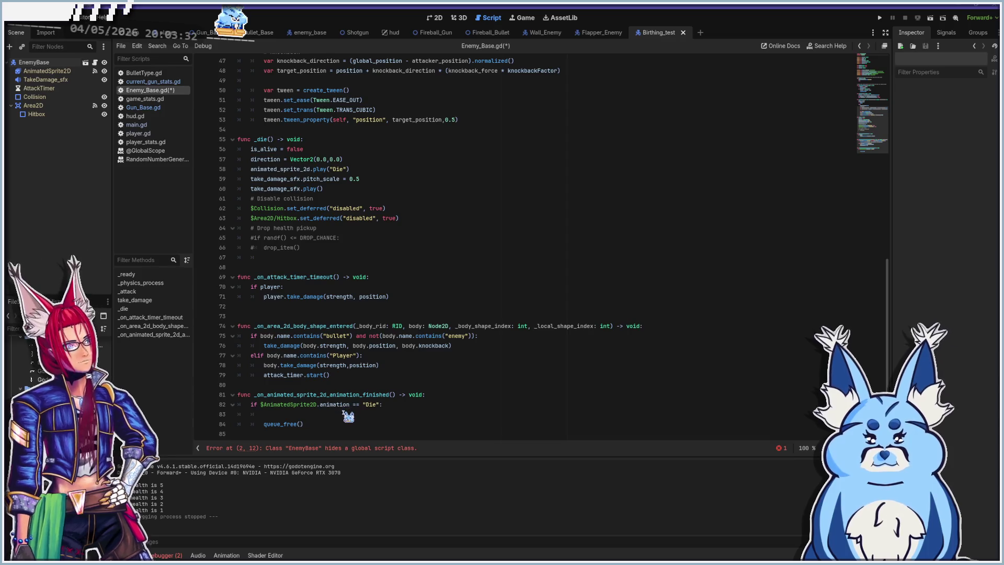
click(344, 413)
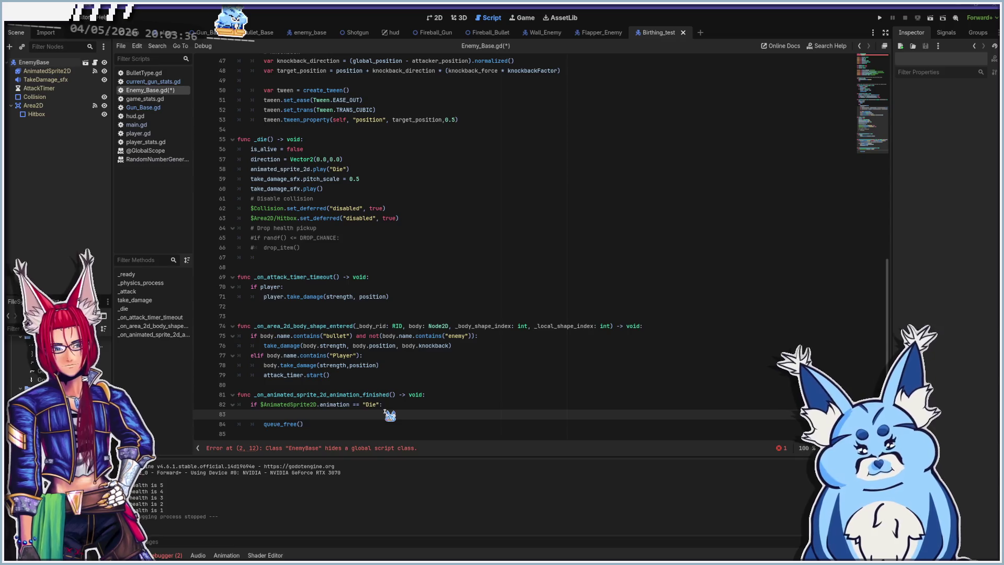
key(BackSpace)
key(ctrl+s)
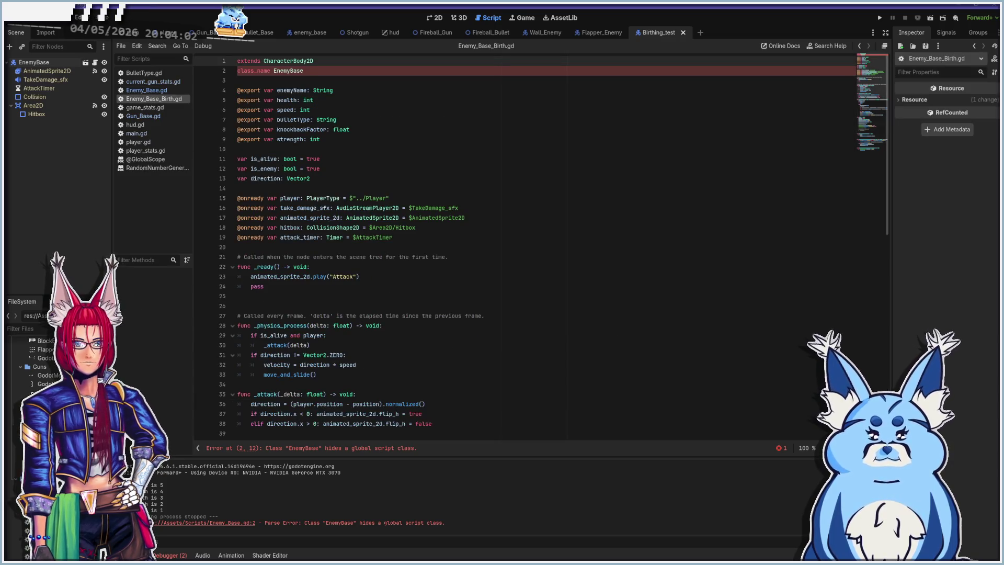
- Add a new indented line after the Die animation check in the death code
click(327, 81)
click(433, 72)
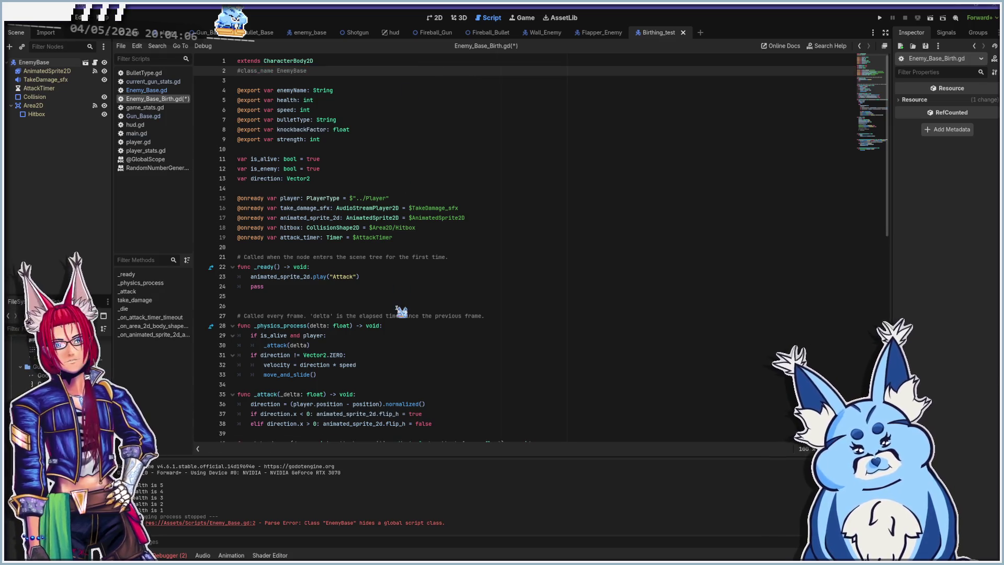
scroll(401, 311, down, 12)
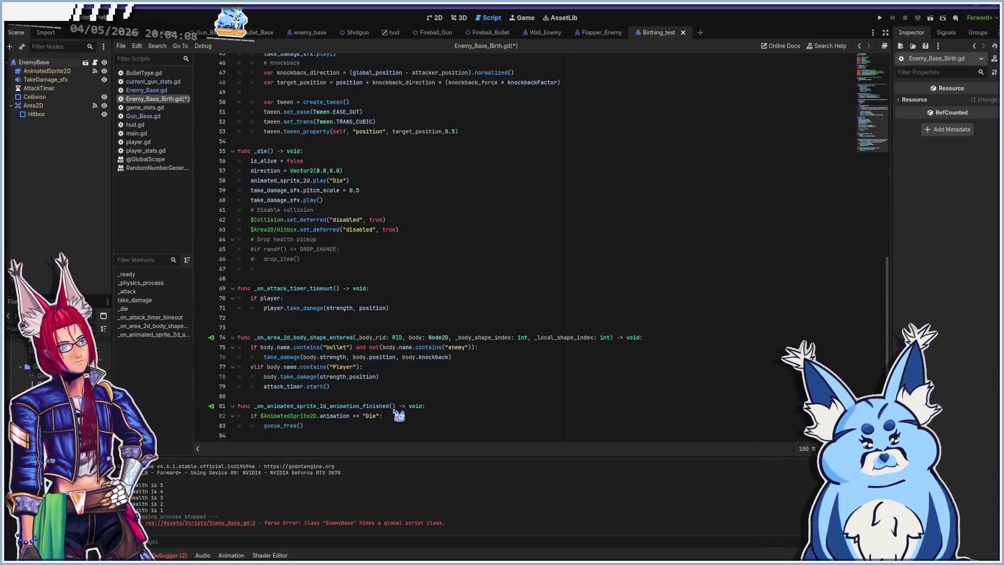
click(411, 416)
key(Return)
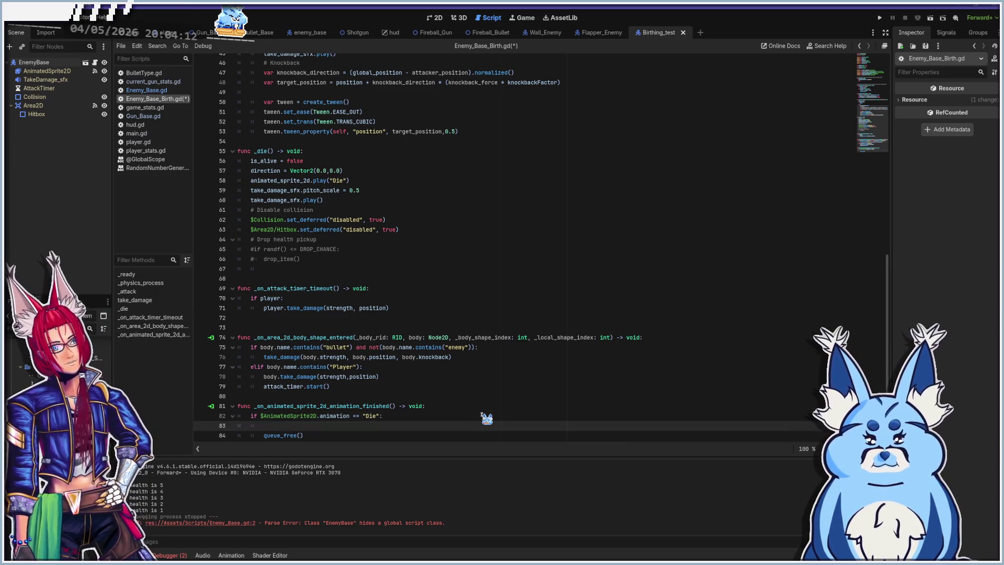
- Select the four bullet-spawning lines 69–72 in Gun_Base.gd's fire() function
click(154, 81)
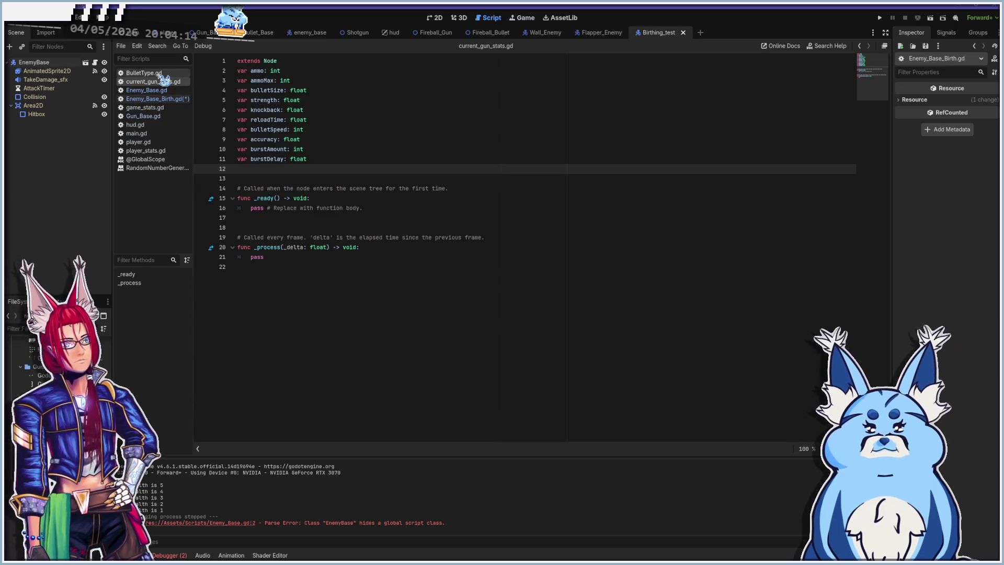
click(157, 116)
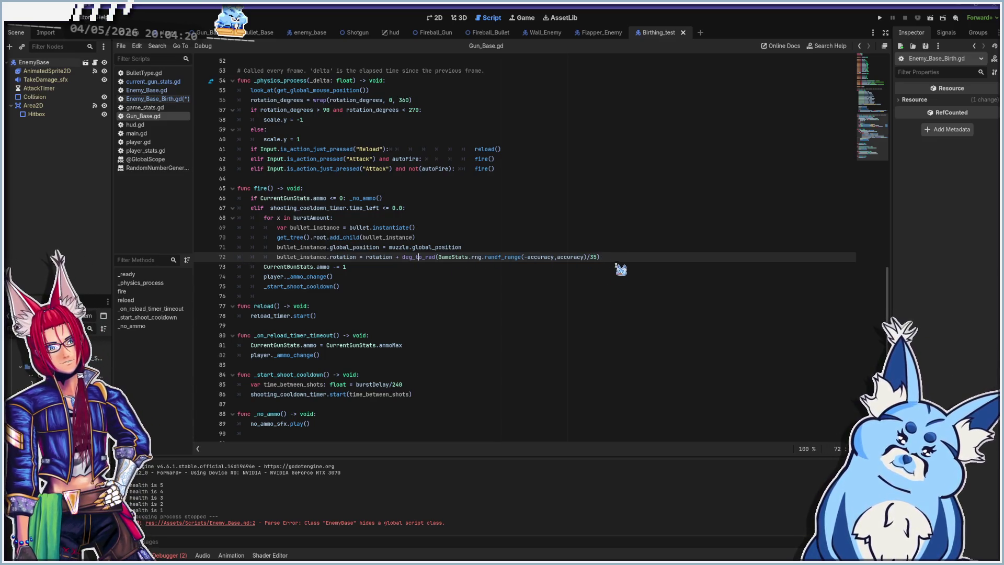
mouse_move(611, 260)
mouse_down()
mouse_move(241, 240)
mouse_move(234, 232)
mouse_up()
key(ctrl+c)
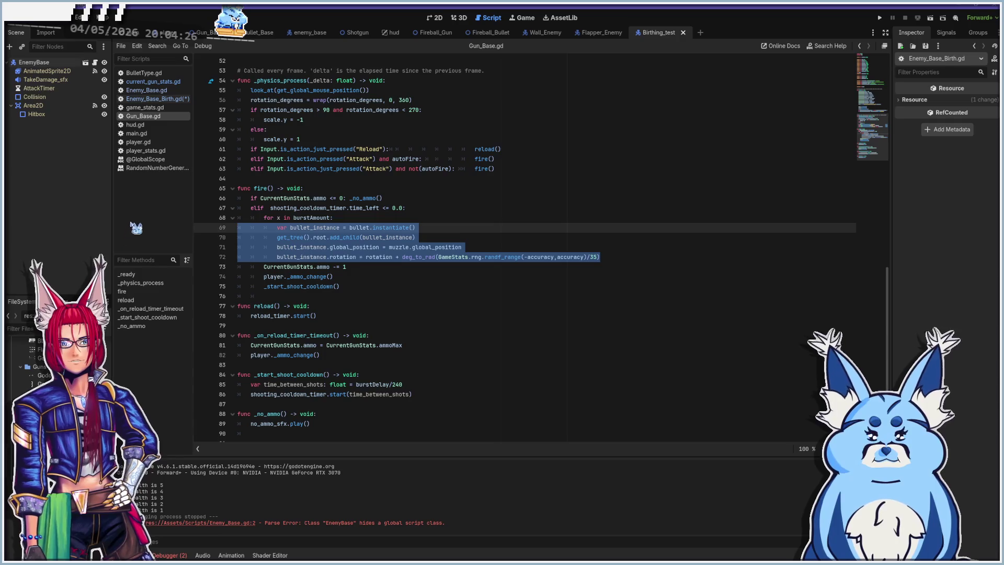
- Paste the bullet lines into Enemy_Base_Birth.gd's Die branch and fix their indentation
click(154, 99)
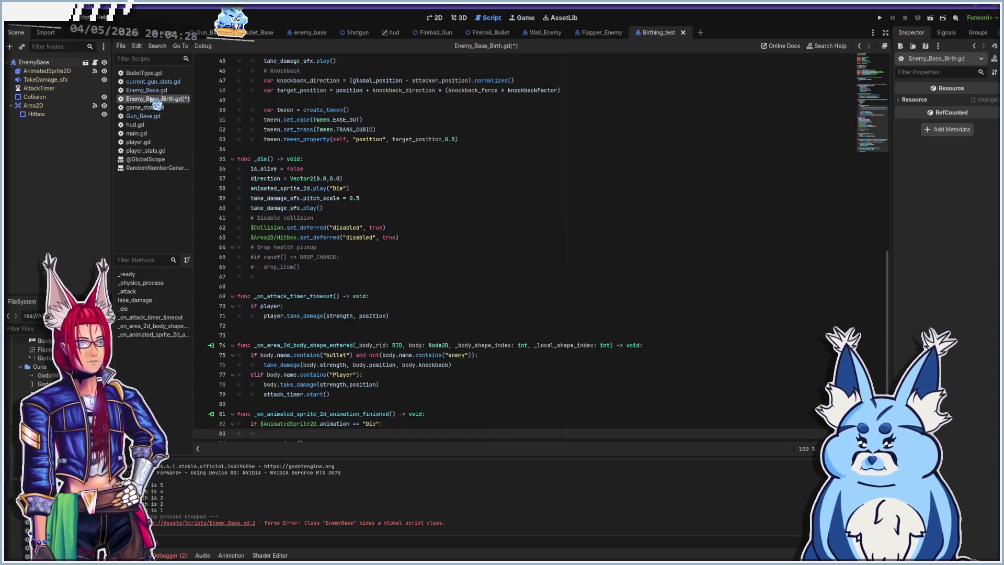
key(ctrl+v)
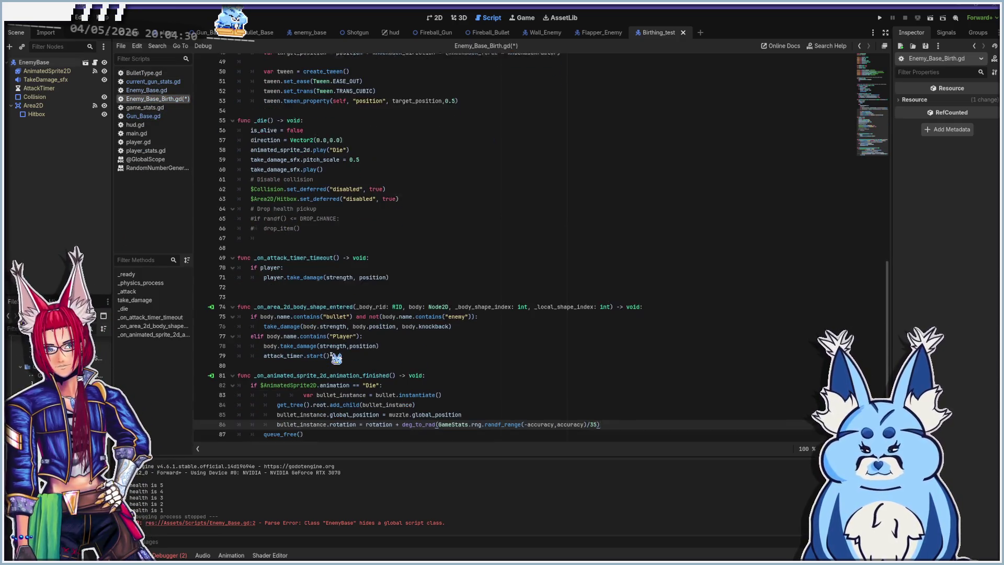
click(304, 394)
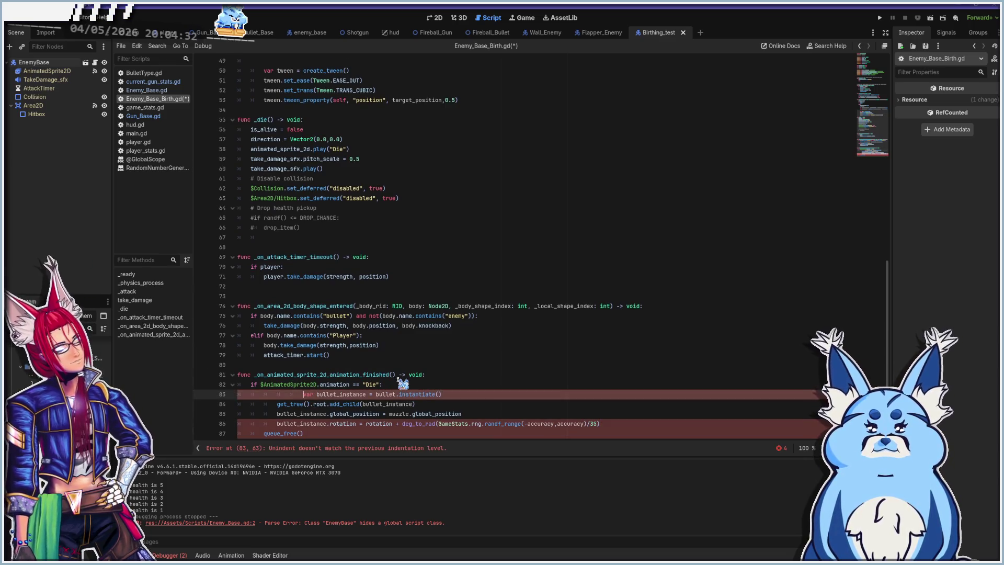
key(BackSpace)
key(BackSpace)
key(BackSpace)
click(277, 405)
key(BackSpace)
key(Down)
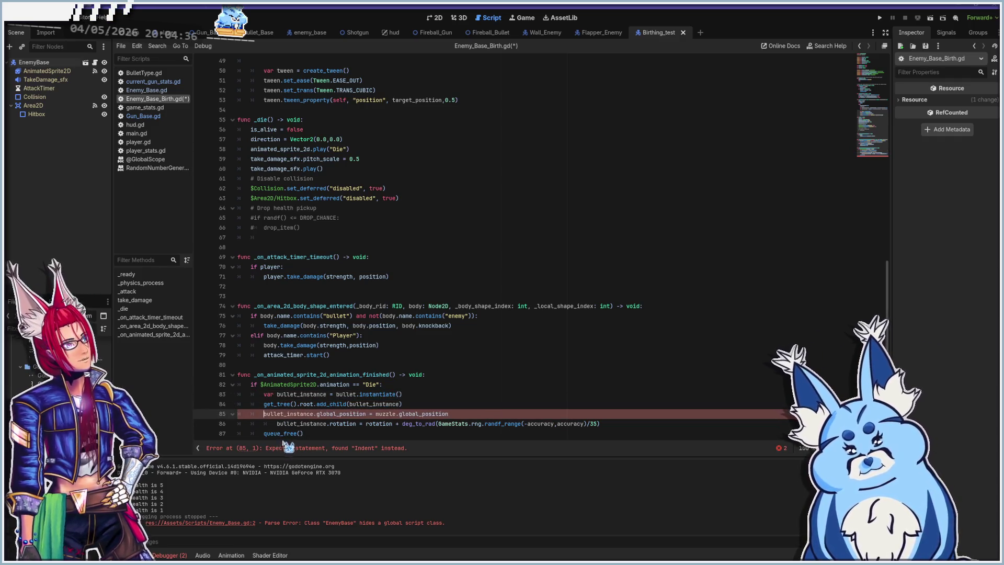
key(BackSpace)
key(Down)
key(BackSpace)
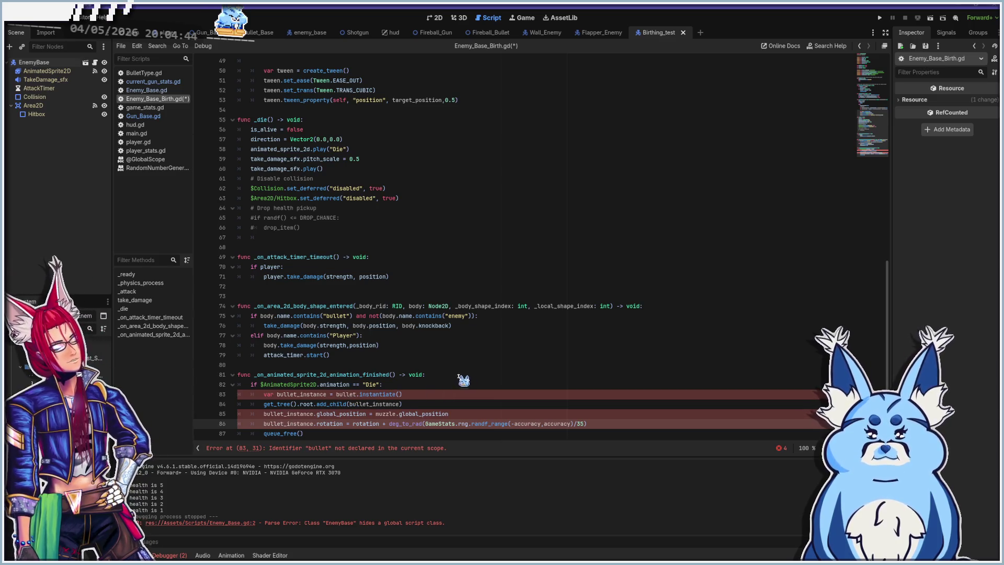
- Add a preloaded ENEMY_BASE constant for the enemy base scene on line 20
scroll(464, 349, up, 15)
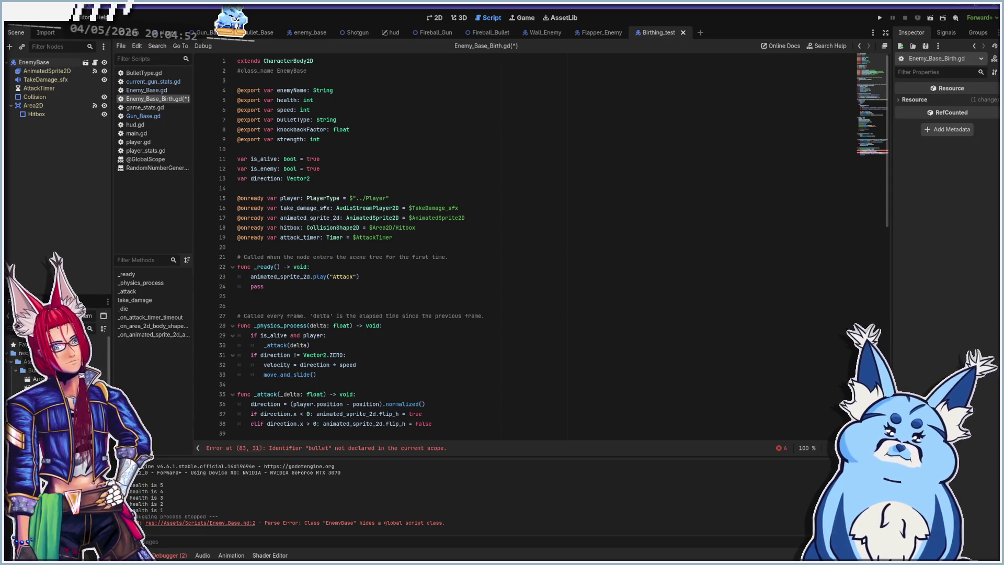
drag(53, 387, 264, 254)
click(379, 247)
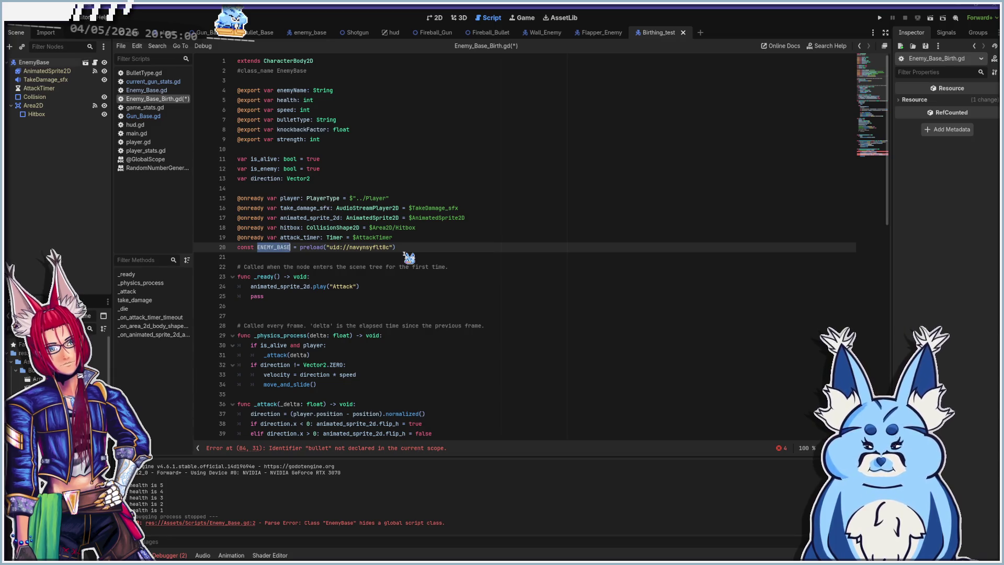
- Rename the constant to BABY and make line 84 instantiate BABY into baby_instance
text(BABY)
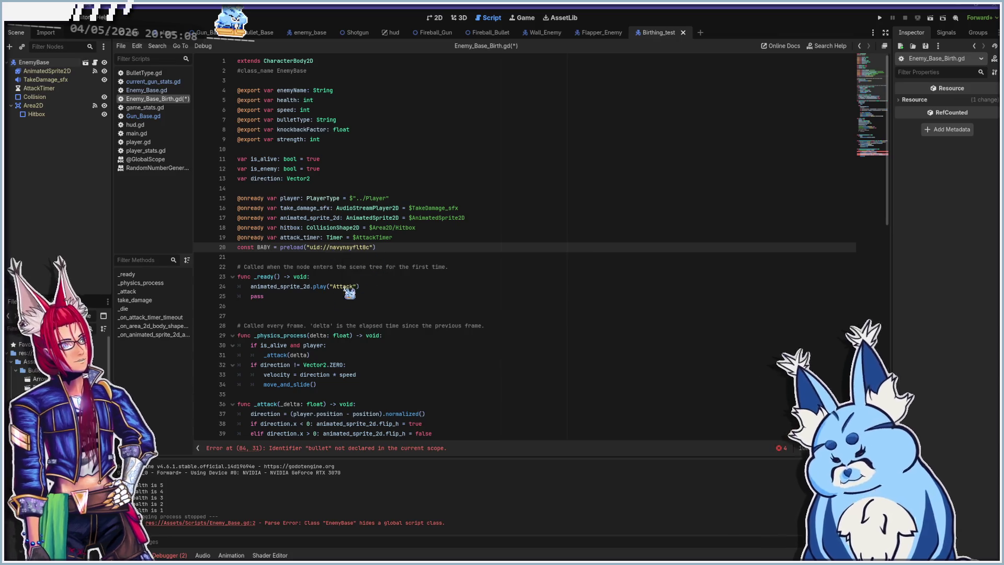
scroll(316, 353, down, 15)
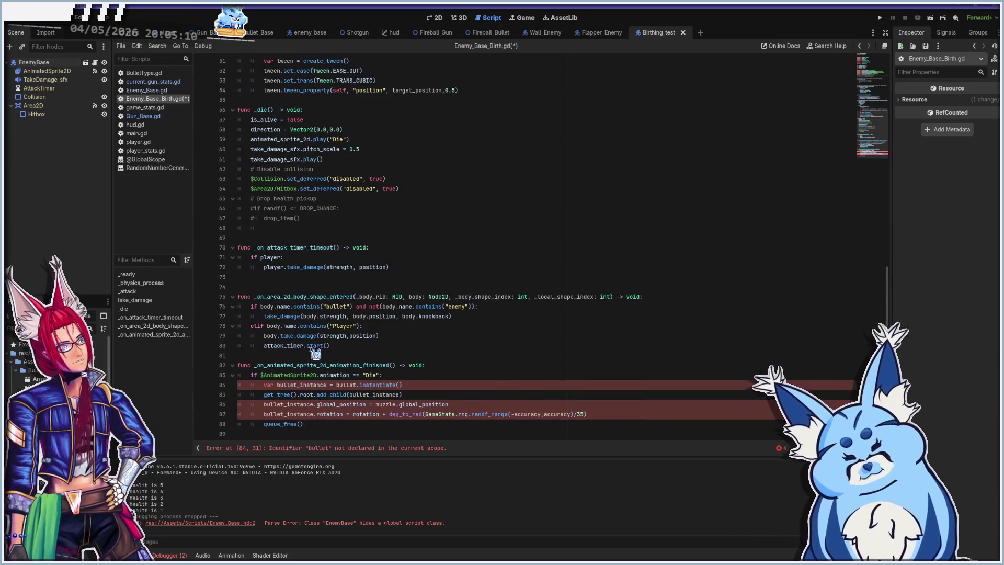
click(256, 377)
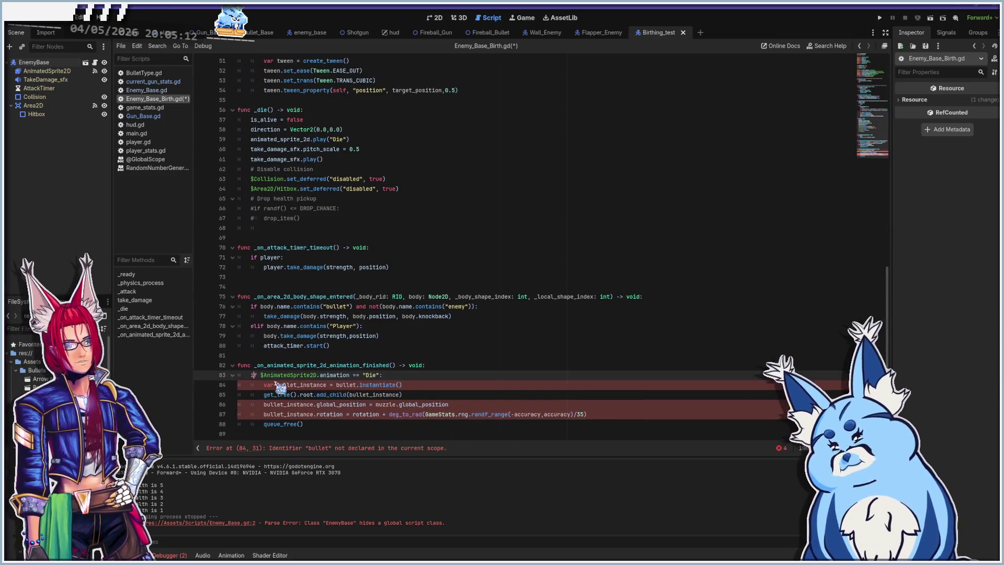
double_click(340, 385)
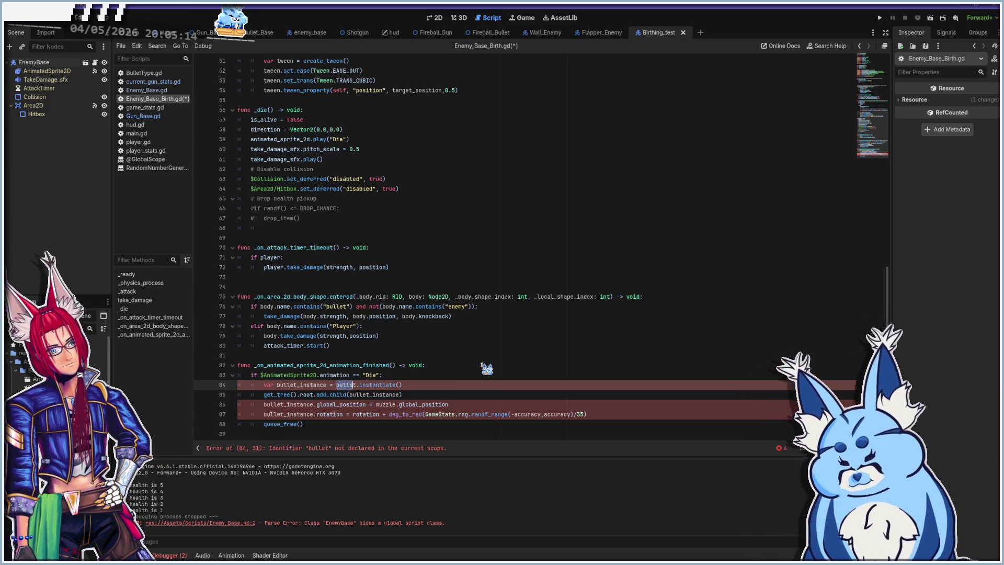
text(BABY)
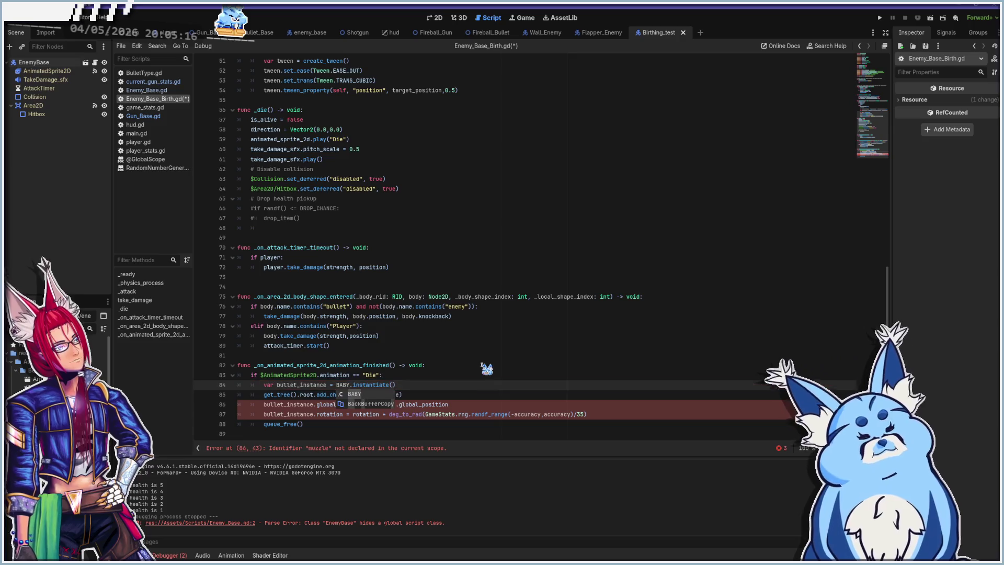
click(284, 376)
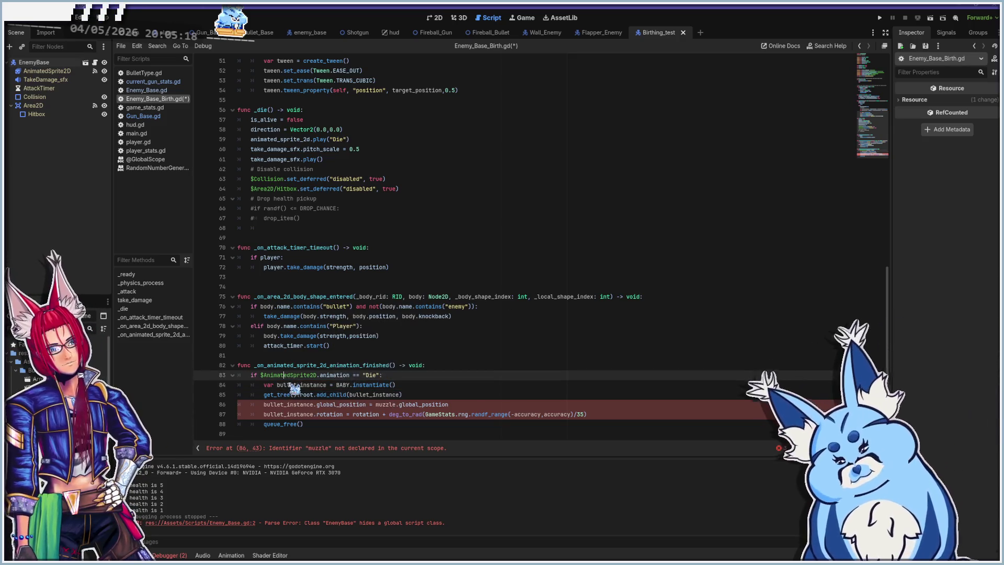
click(292, 386)
key(shift+Right)
key(shift+Right)
key(shift+Right)
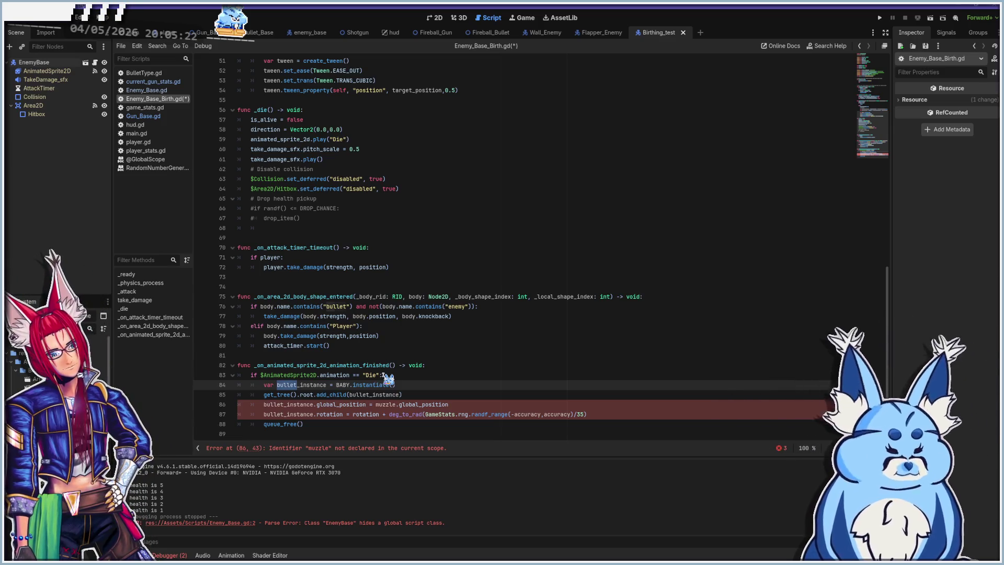
text(baby)
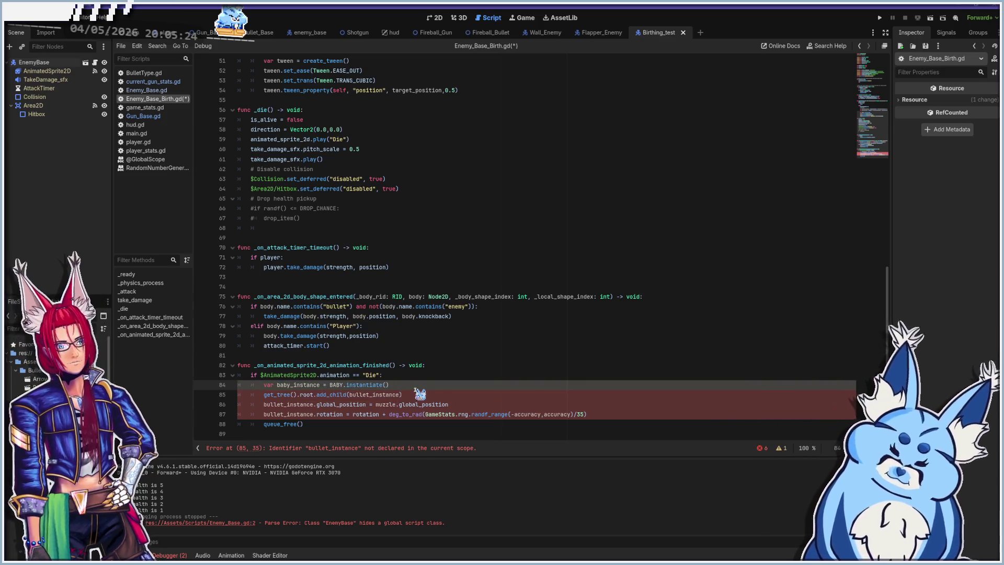
- Switch add_child and the position line to baby_instance, dropping the muzzle reference
click(421, 394)
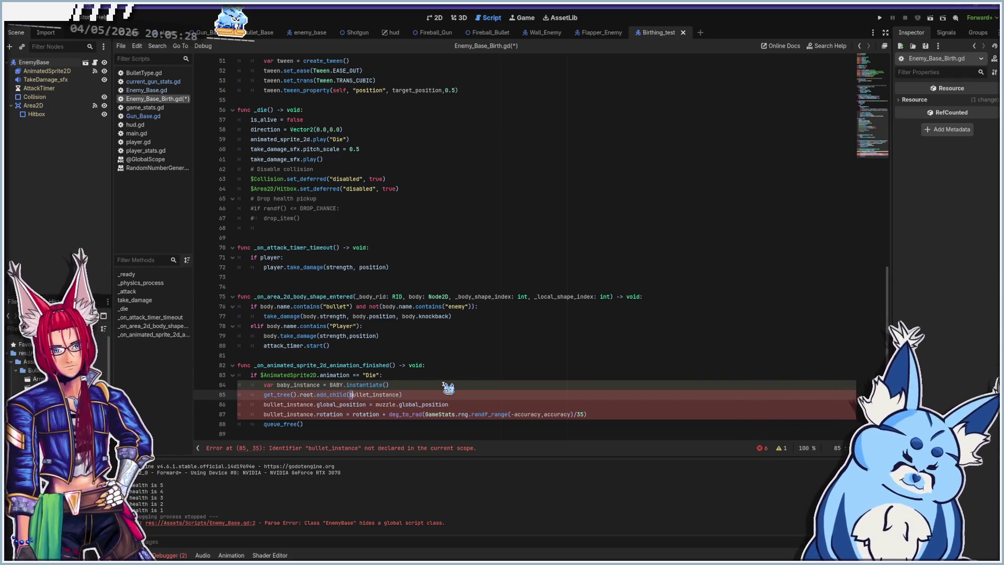
text(by)
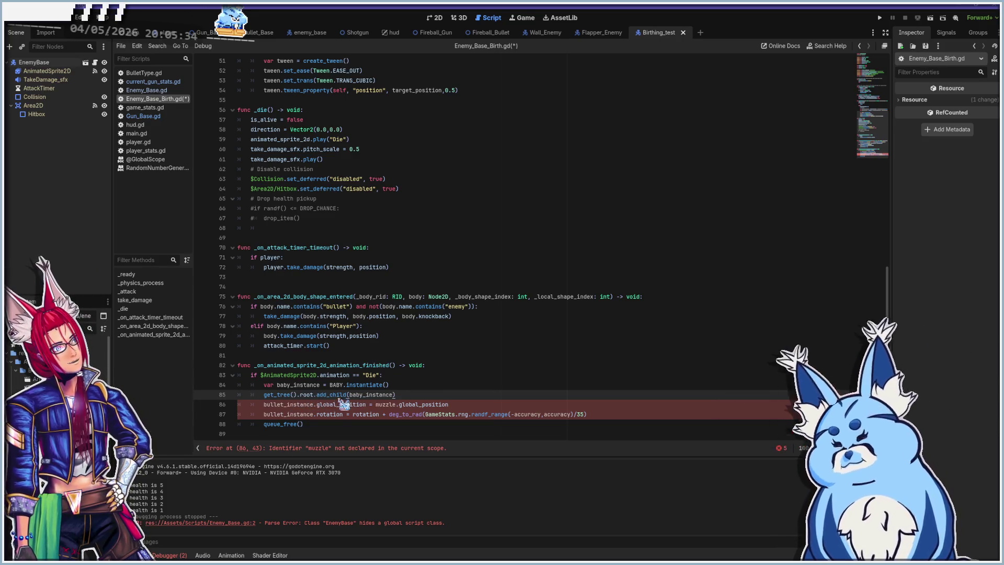
click(264, 404)
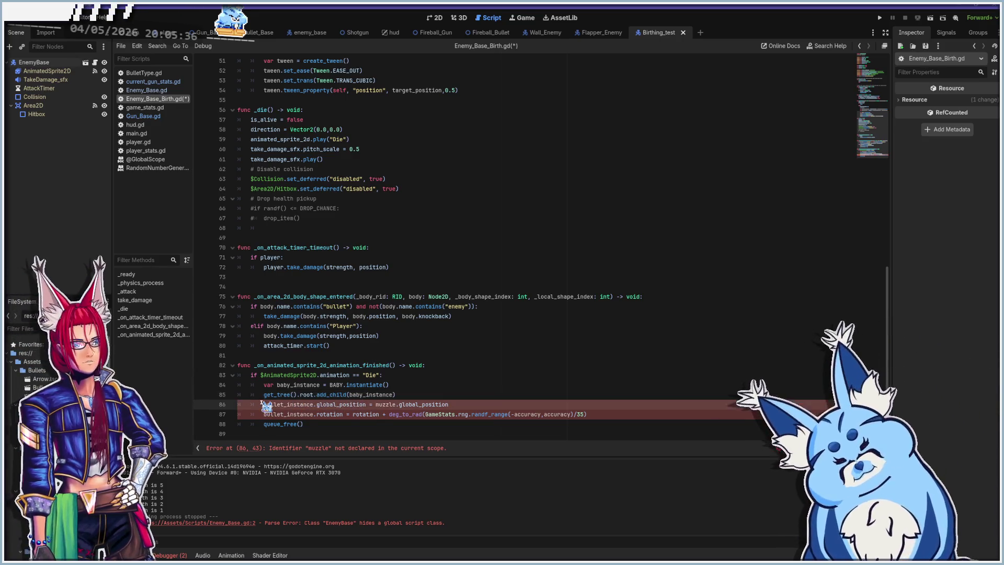
key(Right)
key(Right)
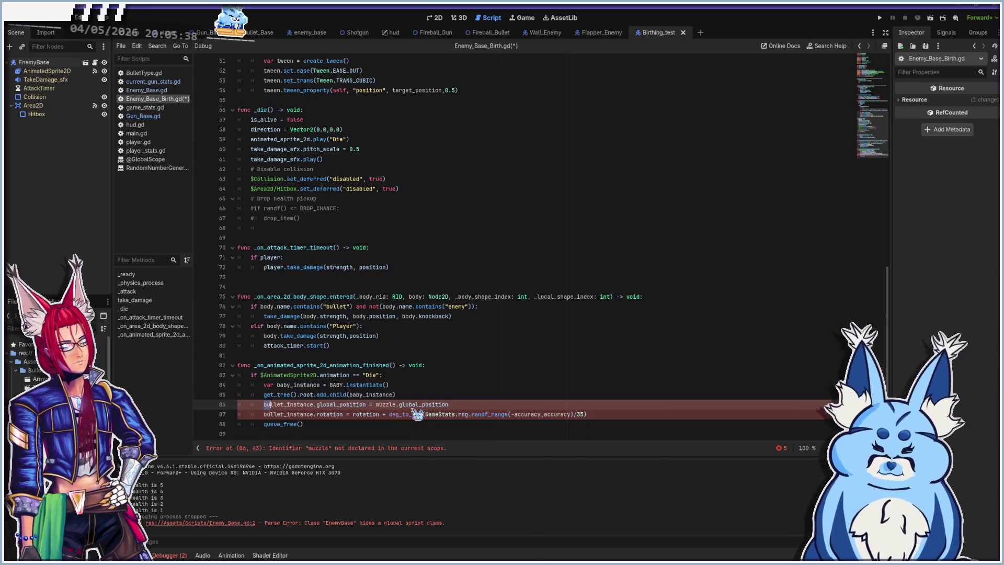
text(baby)
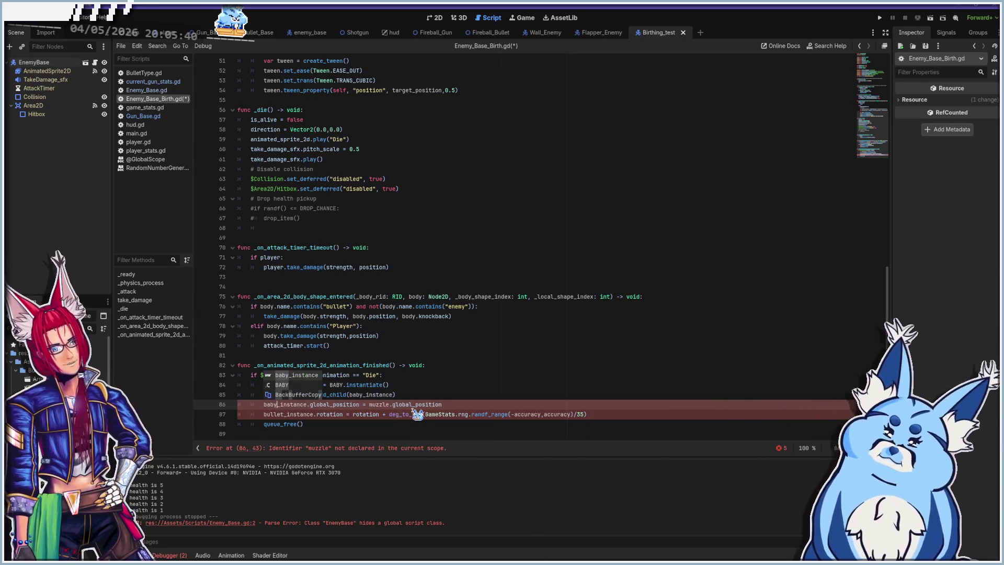
key(Return)
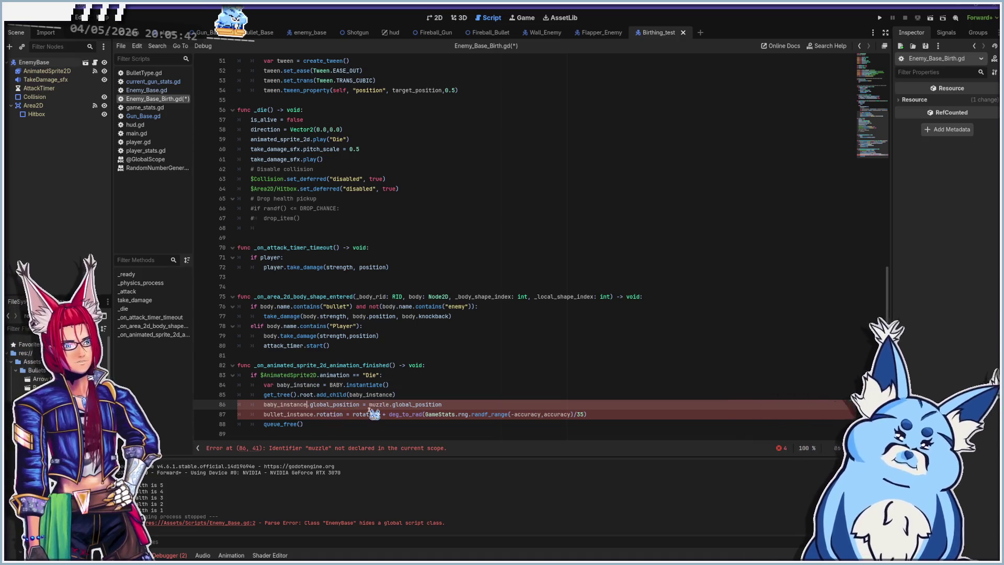
click(371, 405)
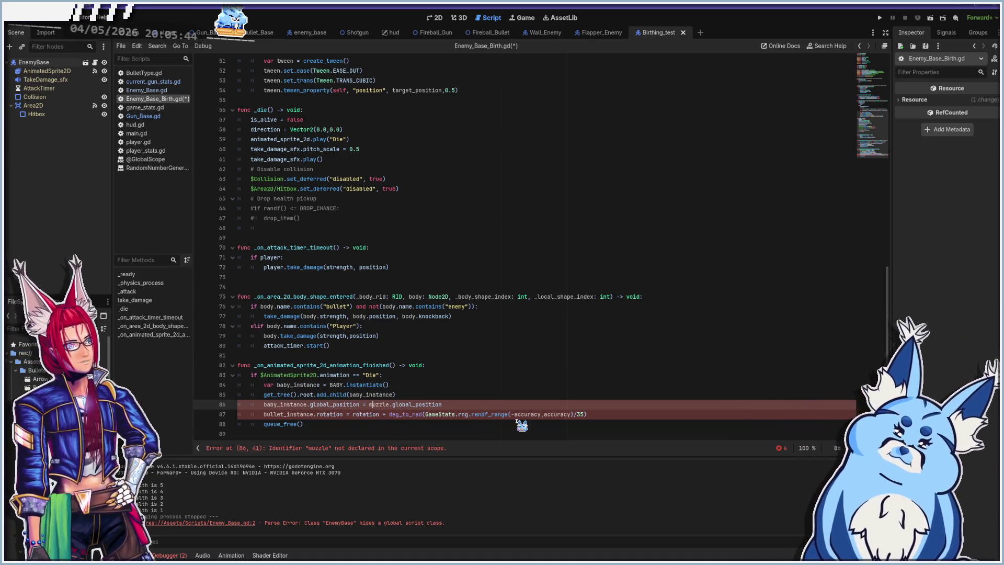
key(shift+Right)
key(shift+Right)
key(shift+Right)
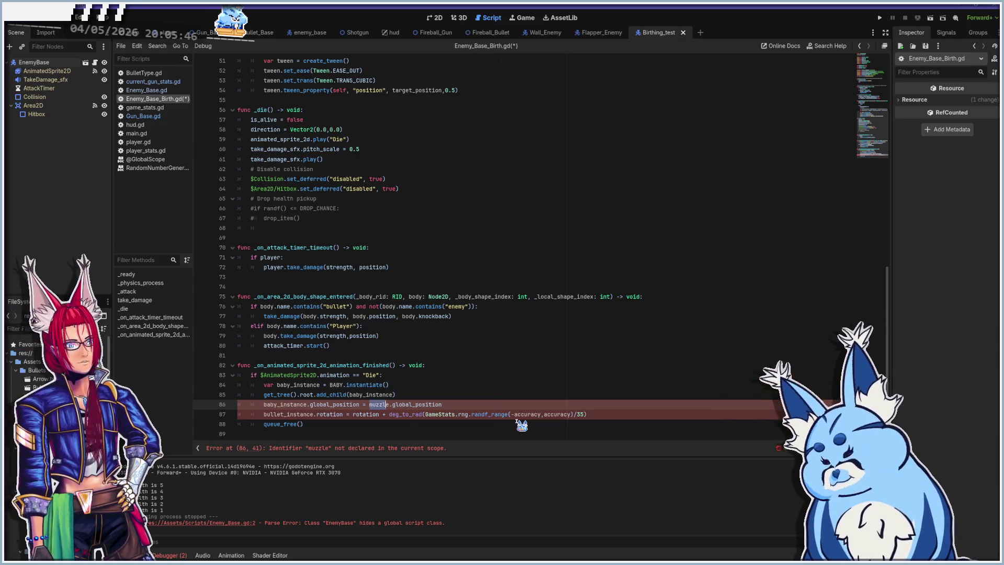
key(BackSpace)
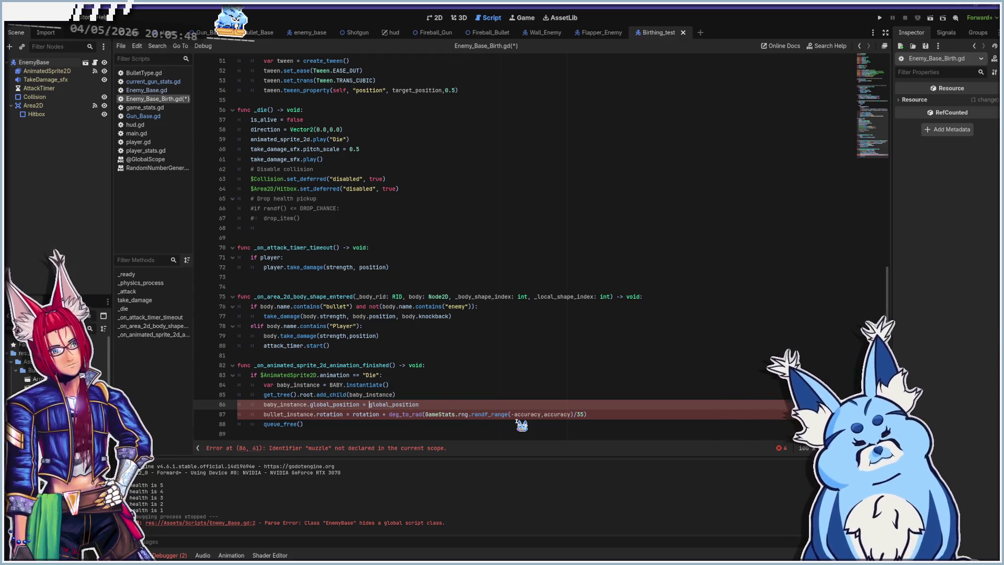
click(470, 405)
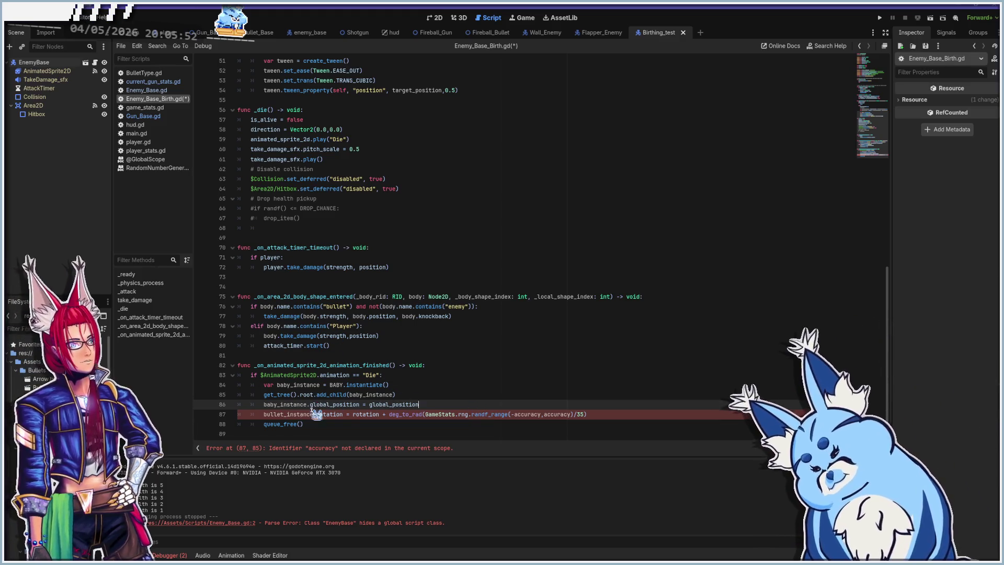
- Delete the leftover bullet rotation line 87 and save Enemy_Base_Birth.gd
click(265, 414)
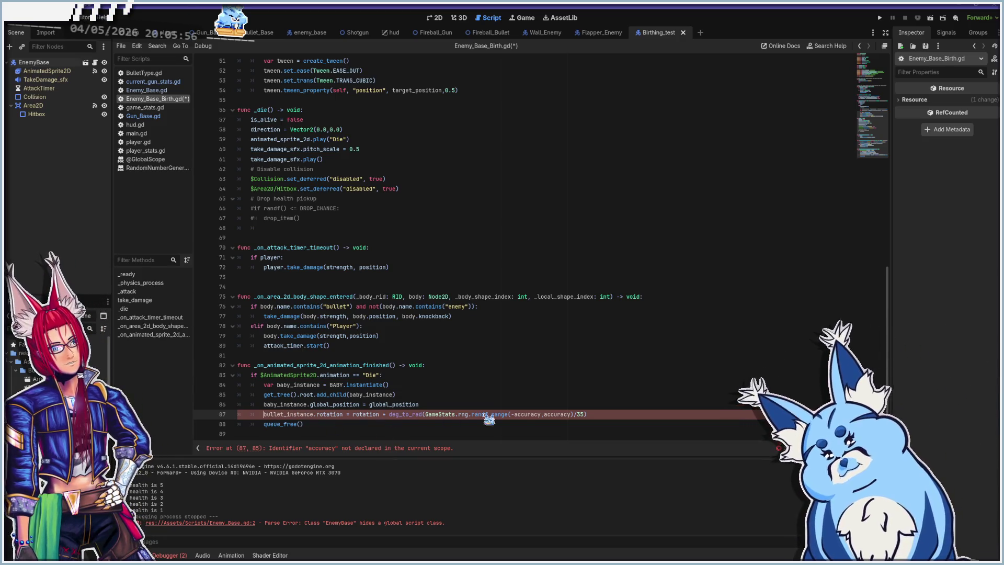
shift+click(600, 416)
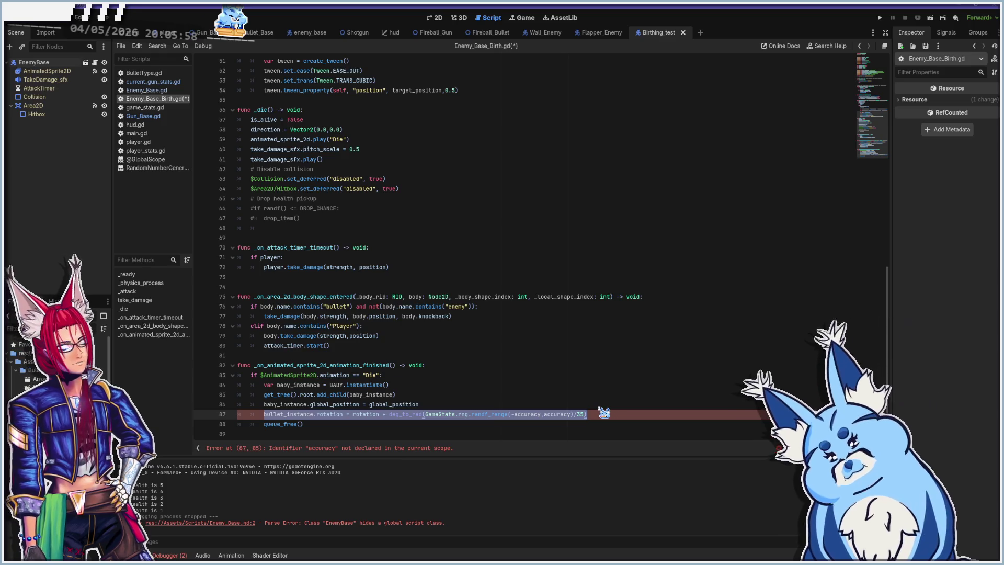
key(BackSpace)
click(604, 413)
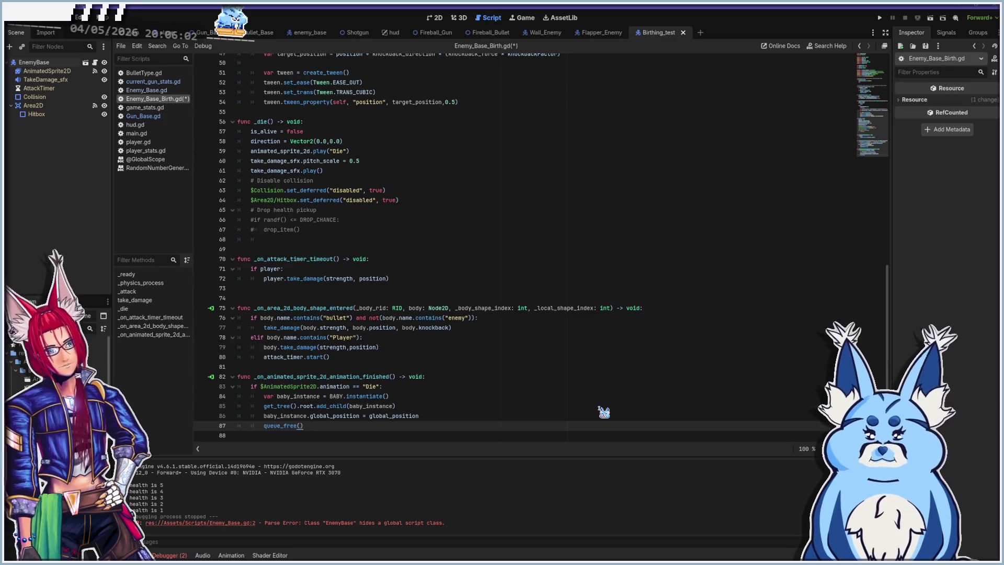
key(ctrl+s)
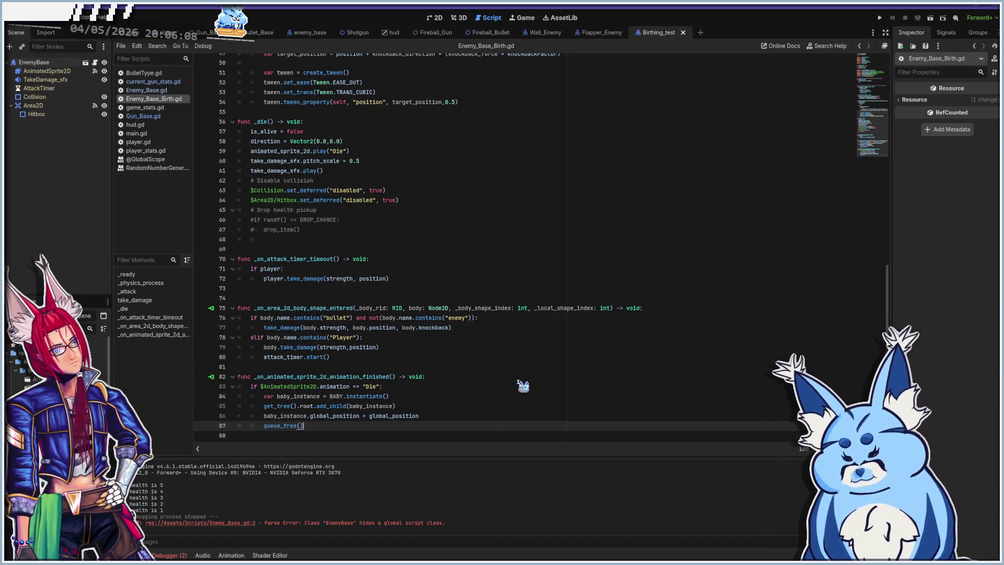
click(139, 44)
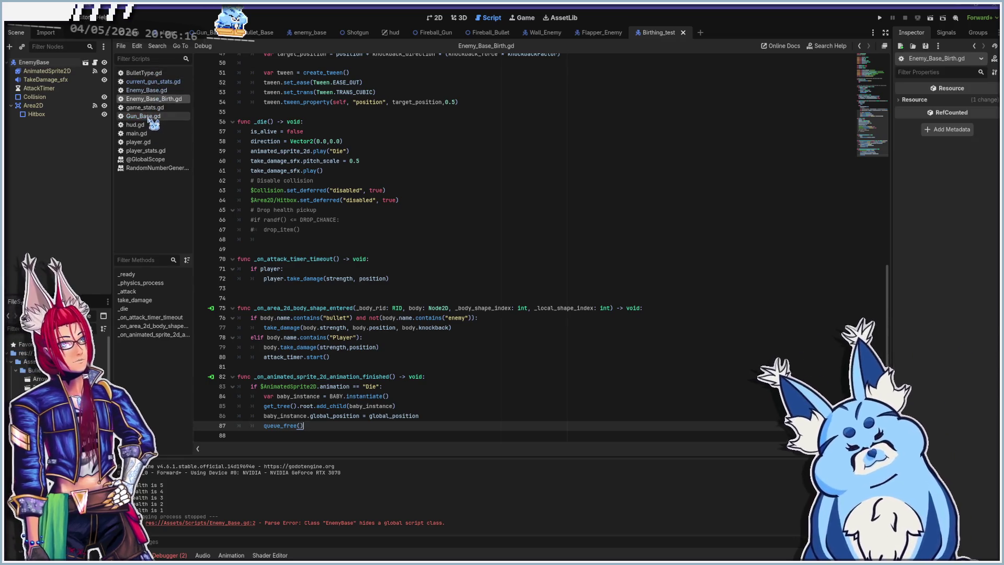
- Add line 10 to main.gd: var random_enemy_birther: PackedScene = preload("res://Assets/Enemies/Birthing_test.tscn")
click(156, 134)
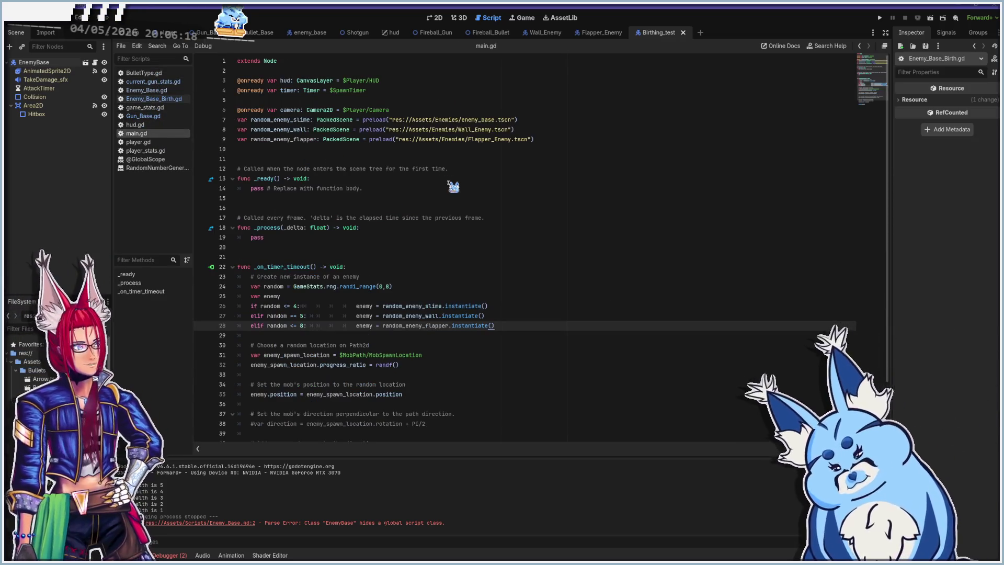
click(570, 141)
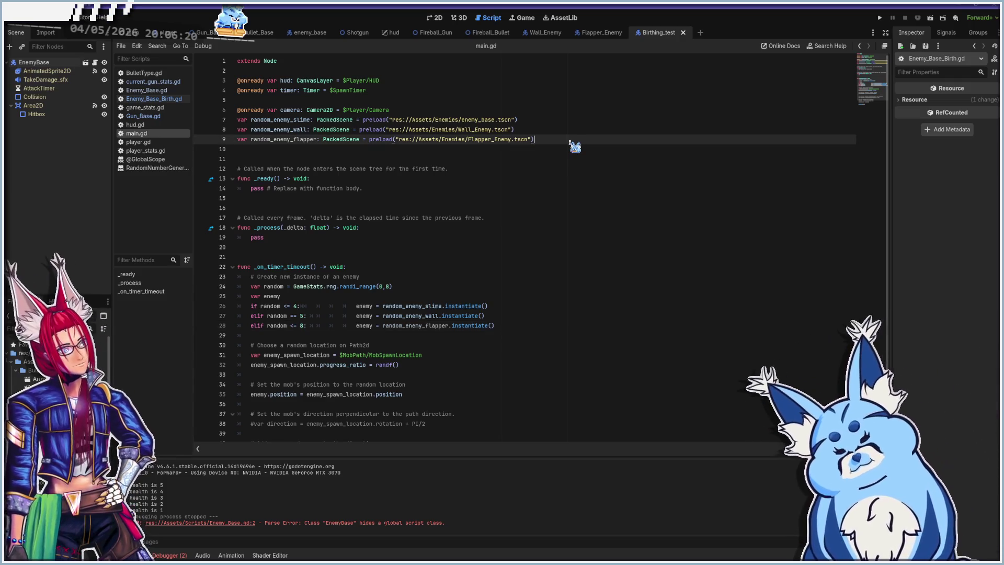
key(Return)
text(var random_enemy_birther: Pac)
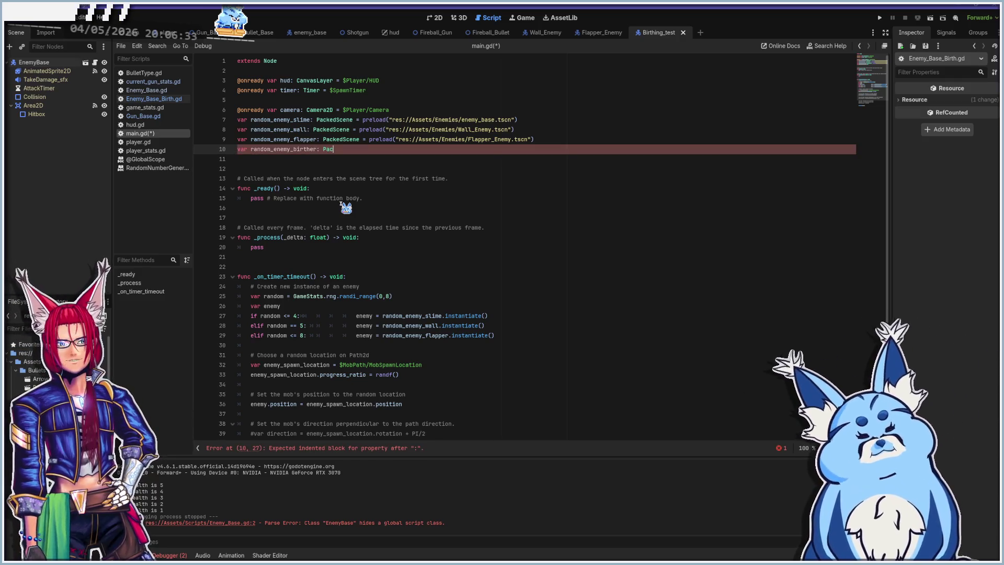
text(kedSce)
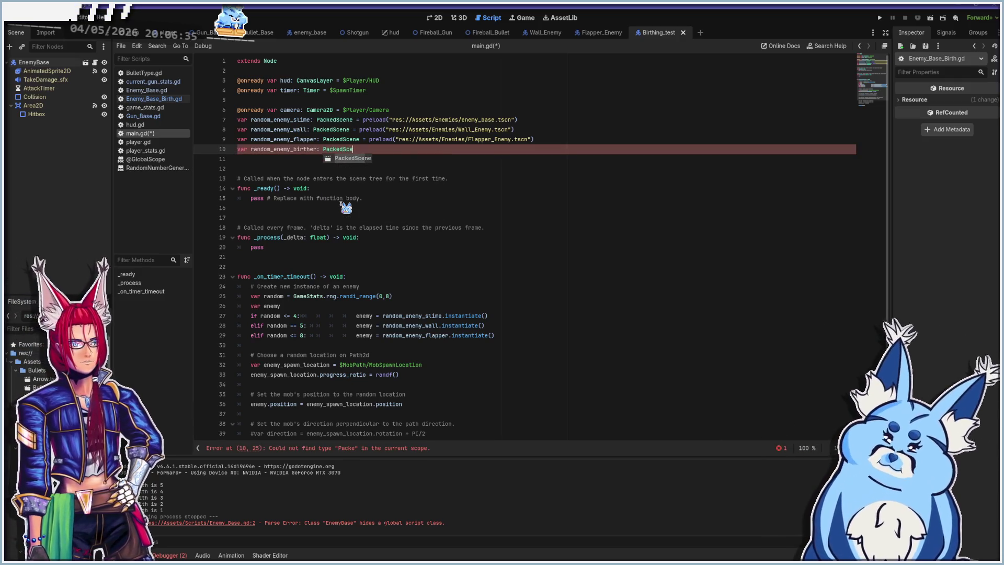
key(Return)
text(==)
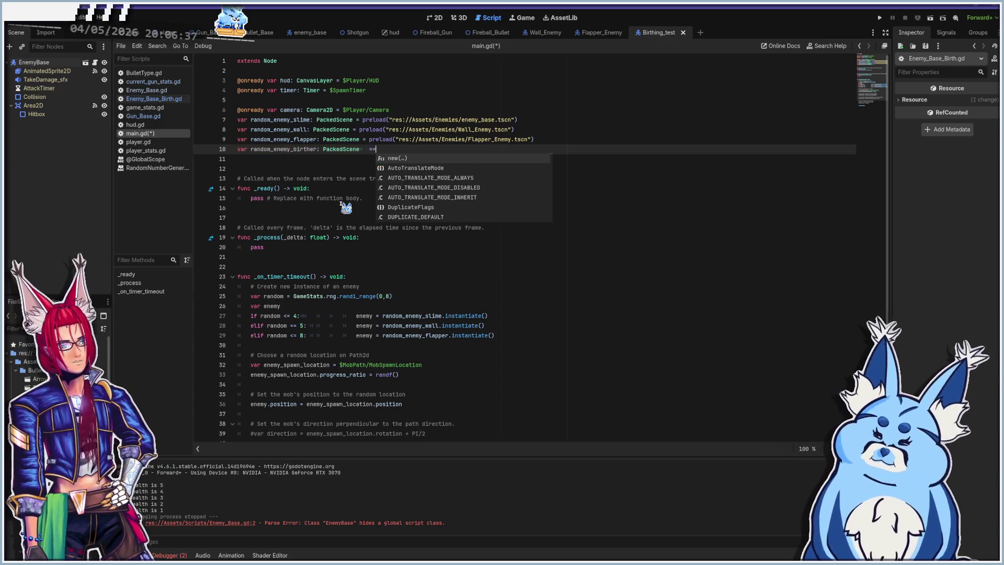
key(BackSpace)
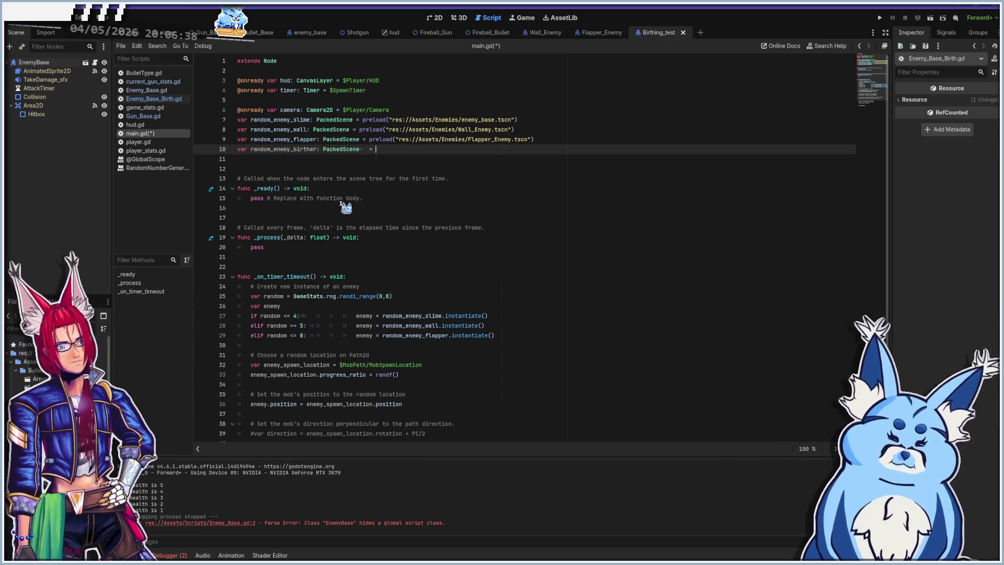
text(preload()
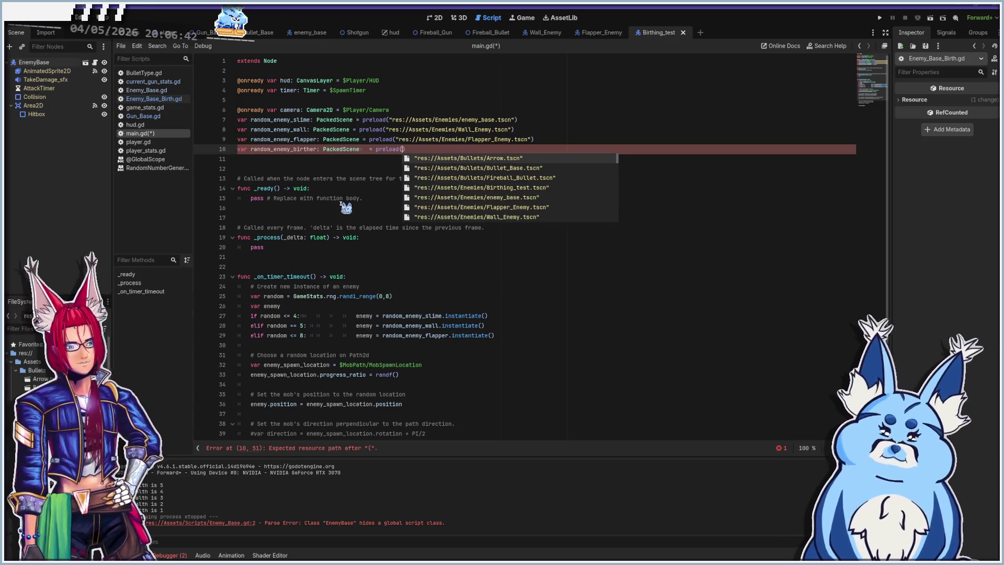
text(birth)
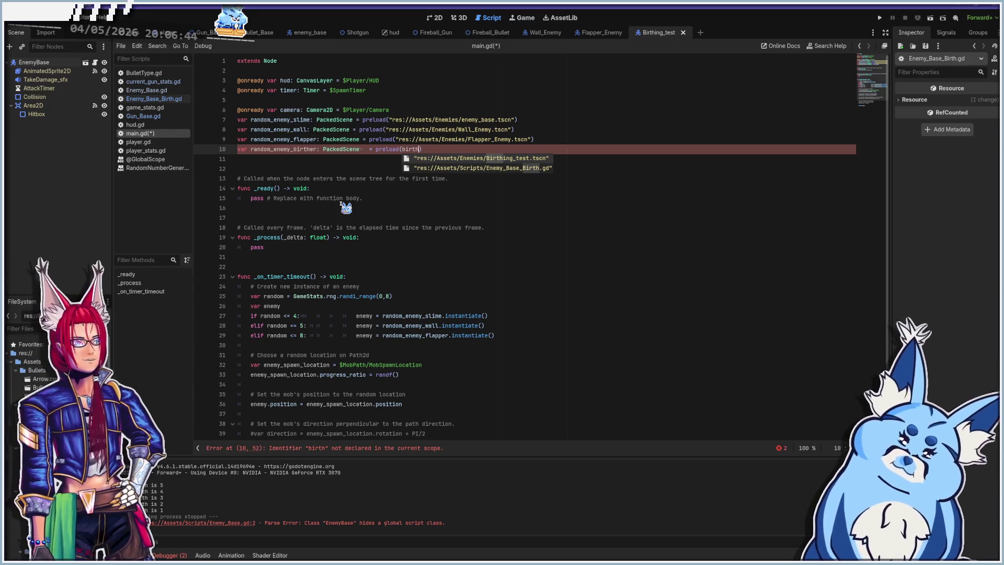
key(Return)
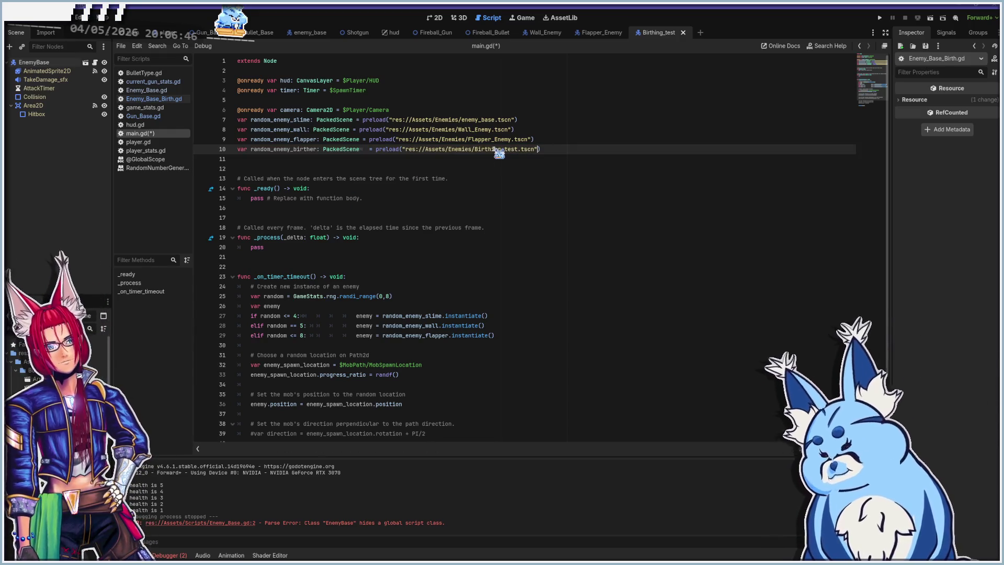
scroll(503, 208, down, 3)
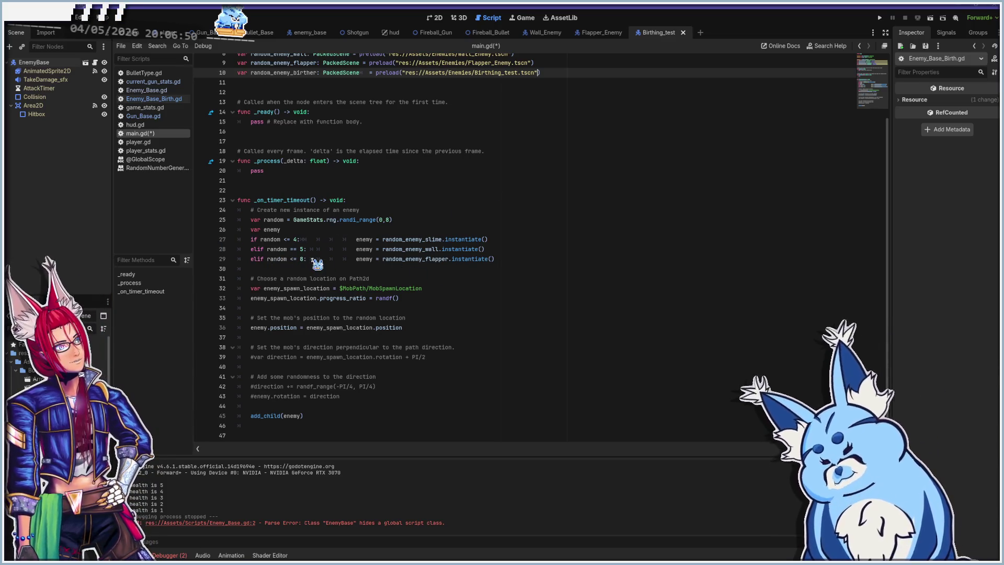
click(548, 258)
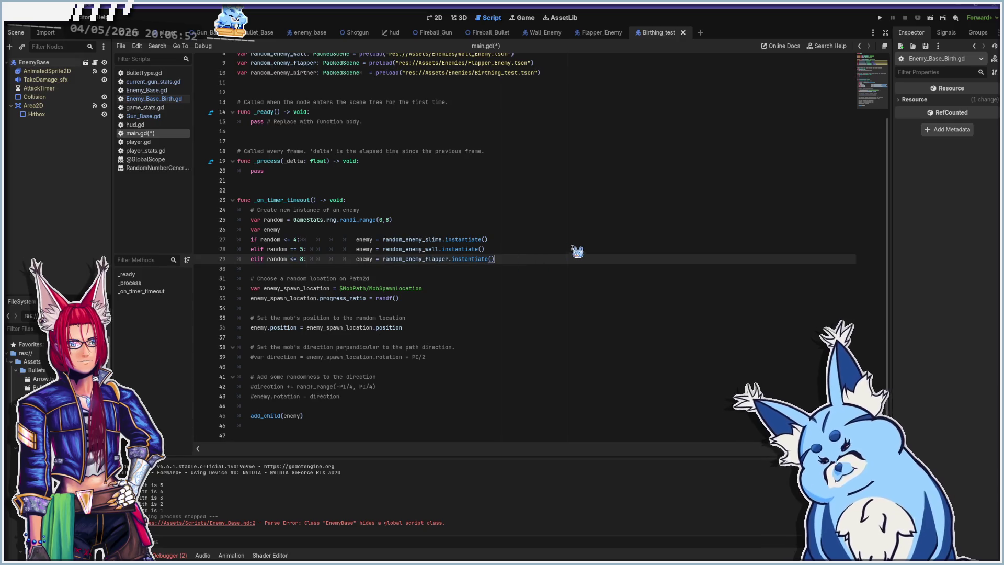
- Add 'elif random <= 10: enemy = random_enemy_birther.instantiate()' after the flapper branch
key(Return)
text(elif rand)
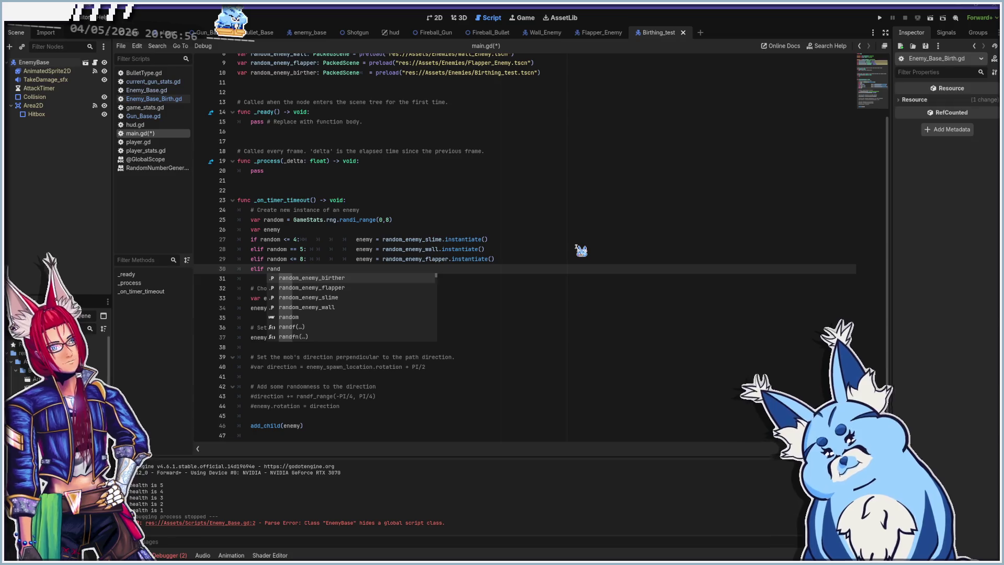
text(om )
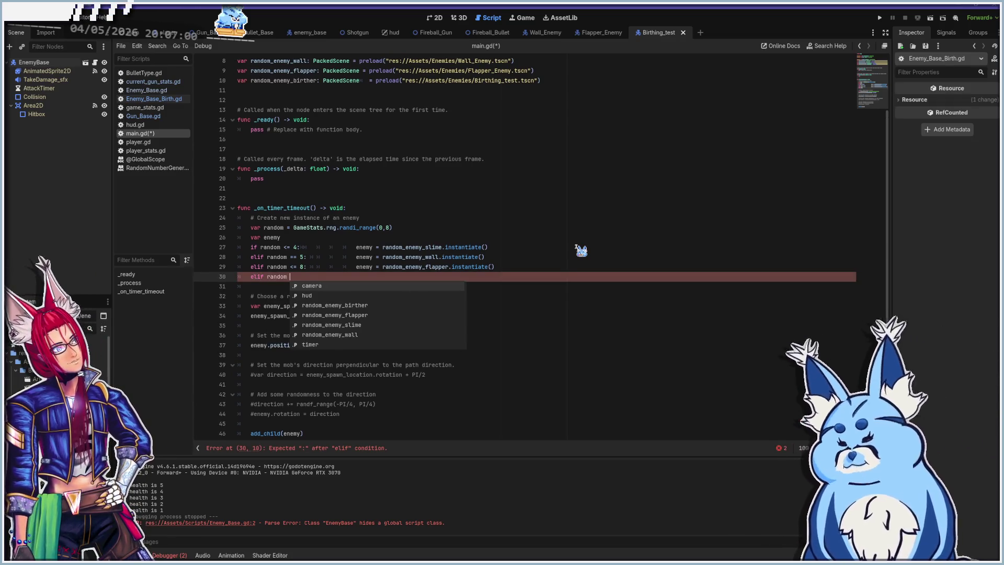
text(==)
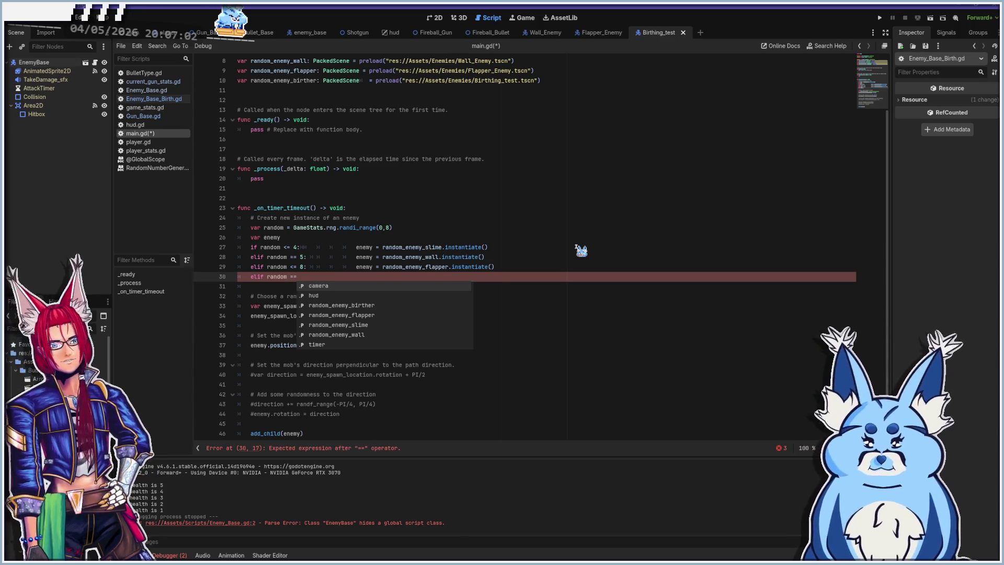
key(BackSpace)
key(BackSpace)
text(<)
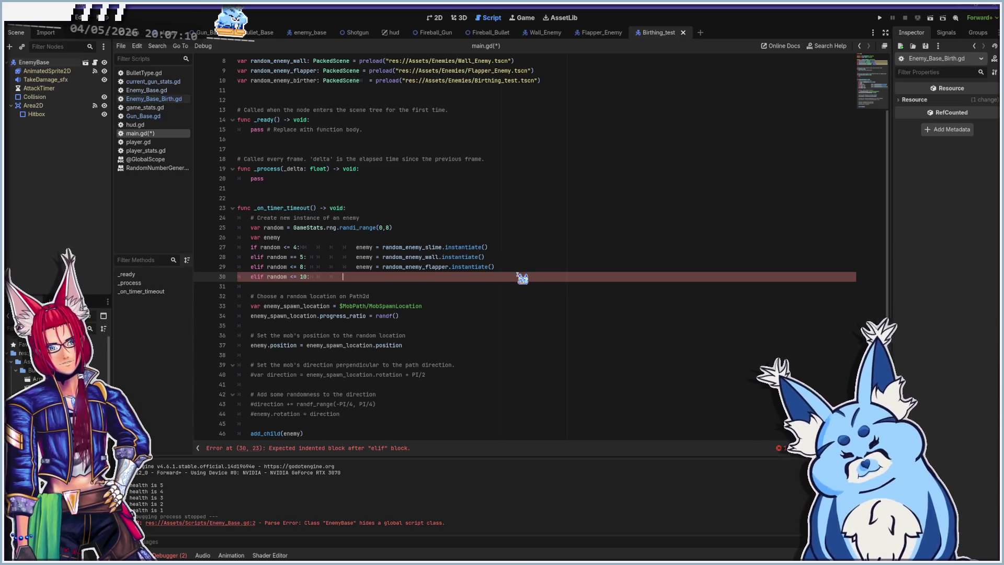
text(y)
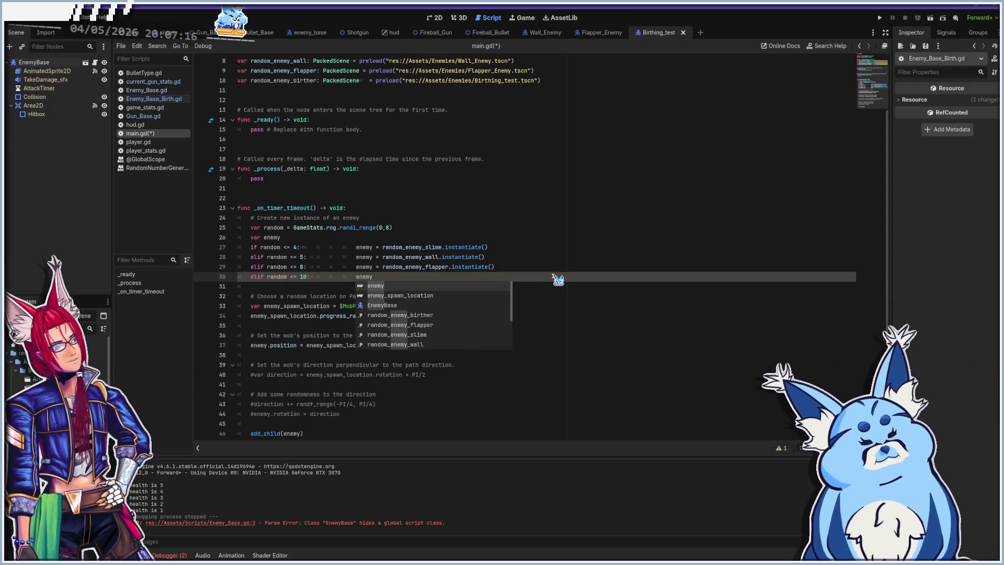
text( = )
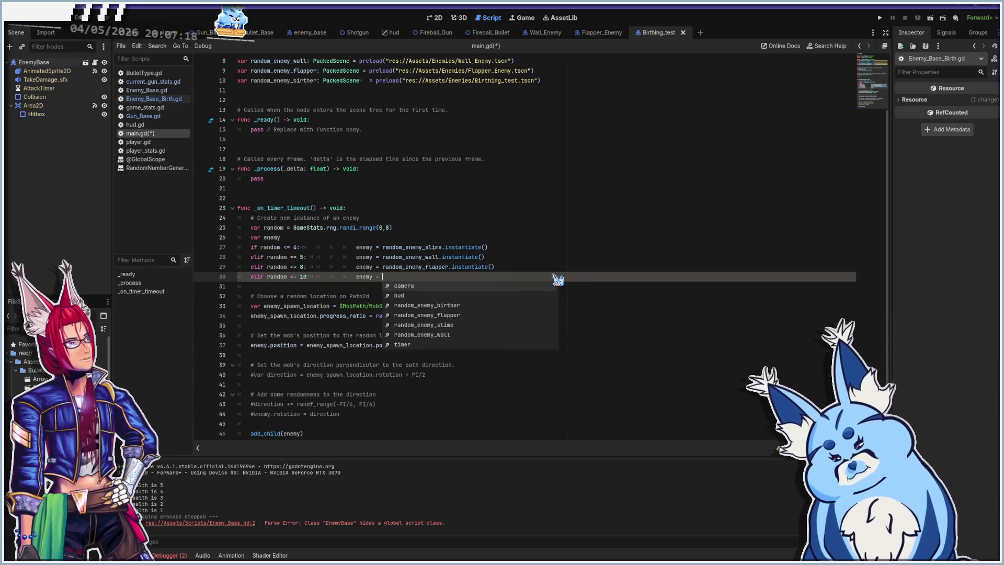
text(random)
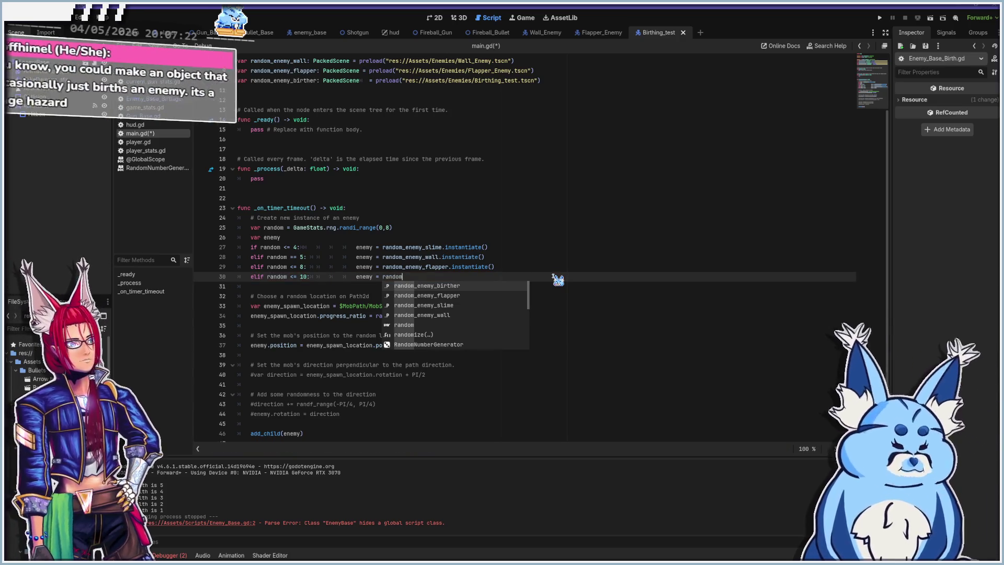
key(Return)
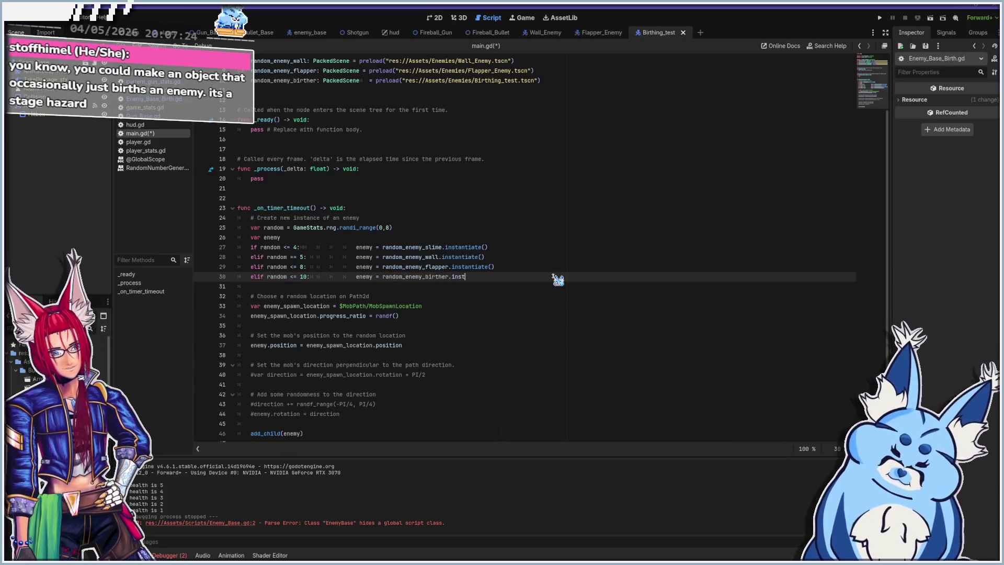
key(Return)
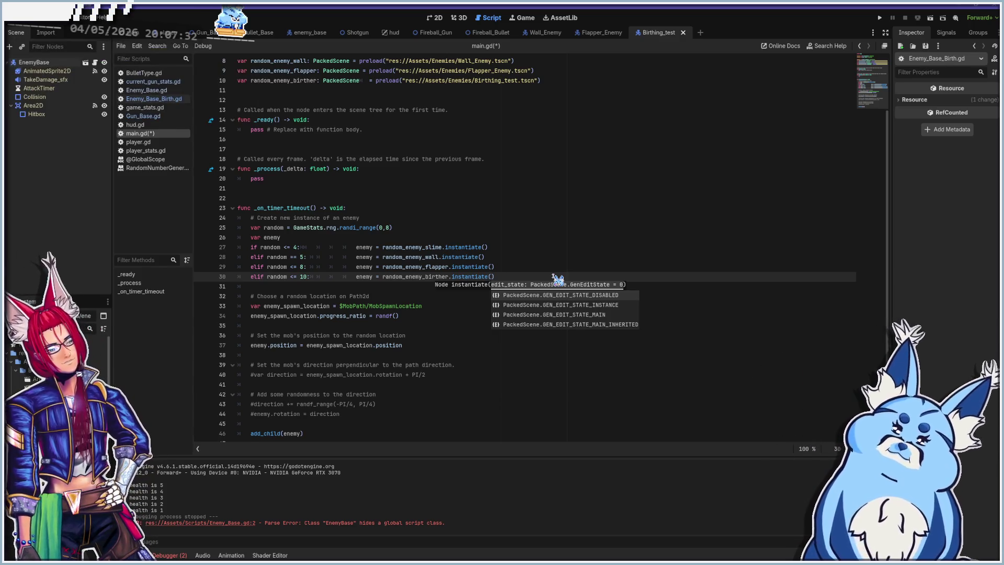
key(Escape)
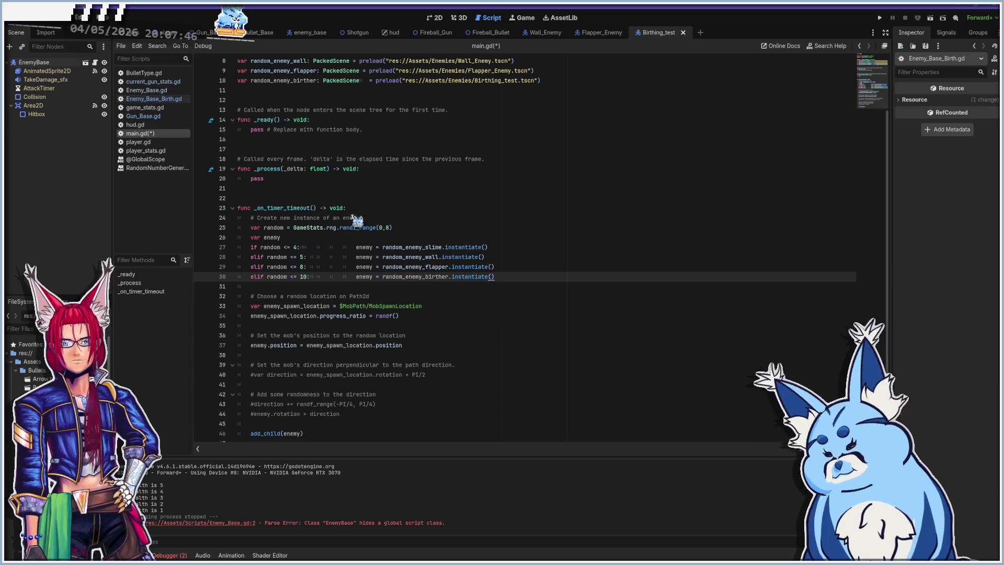
- Change line 25's spawn roll to randi_range(9,10), save, and run the game
click(386, 227)
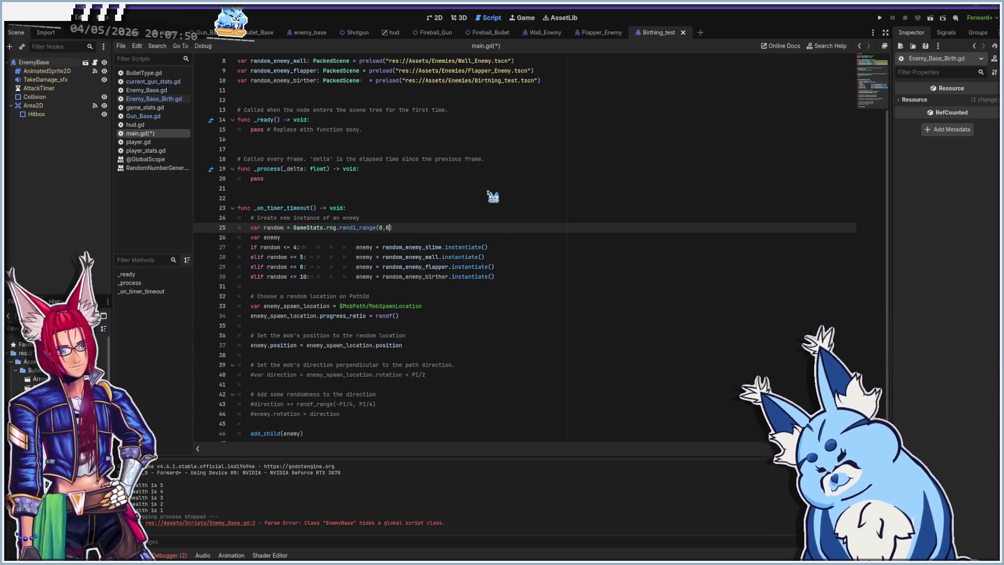
key(Delete)
text(10)
key(Left)
key(BackSpace)
text(9)
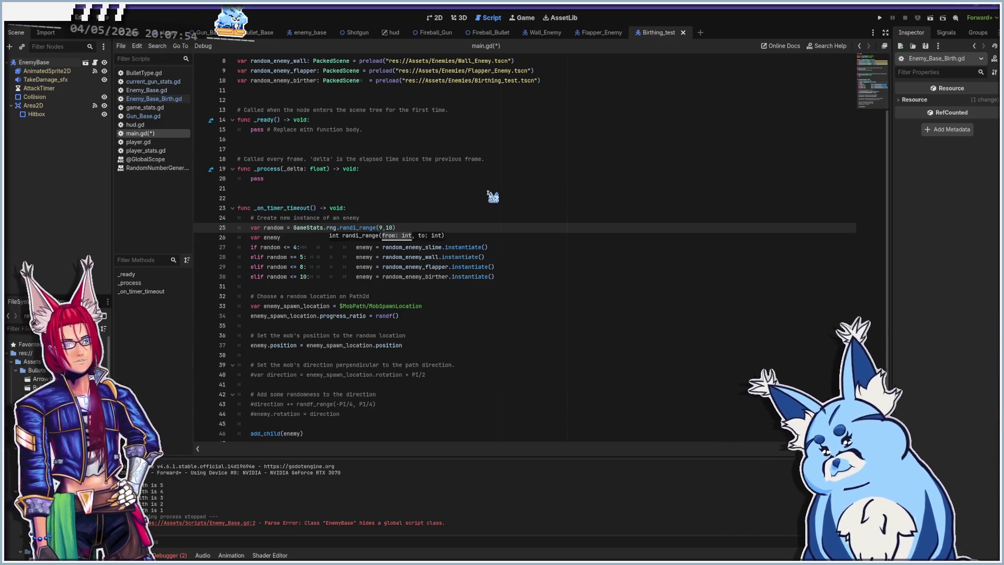
click(473, 228)
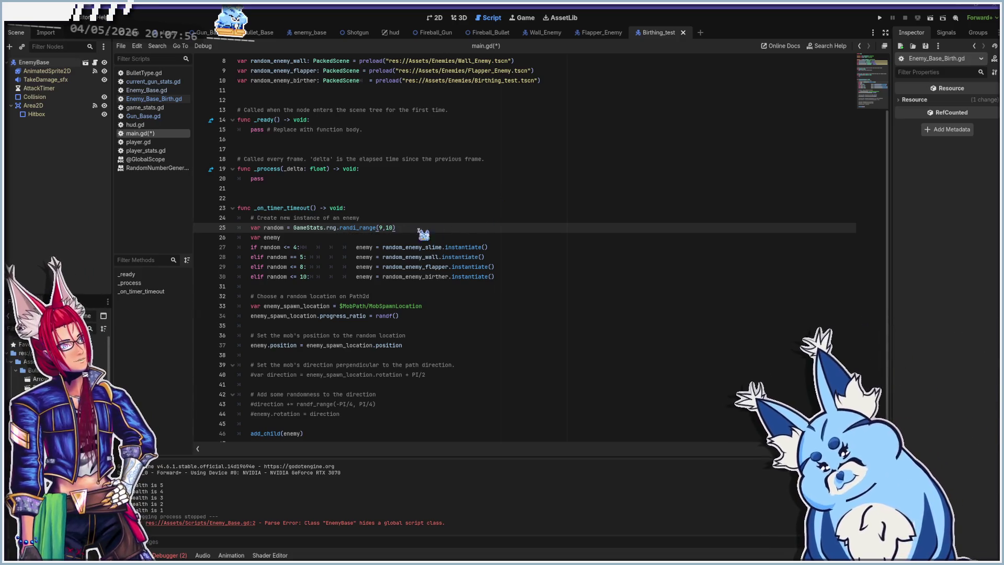
key(ctrl+s)
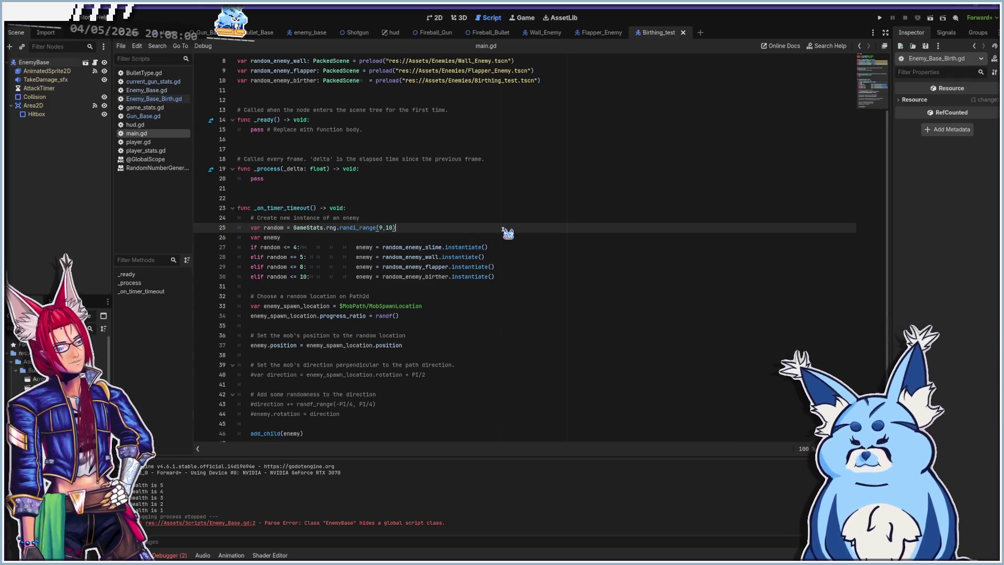
key(F5)
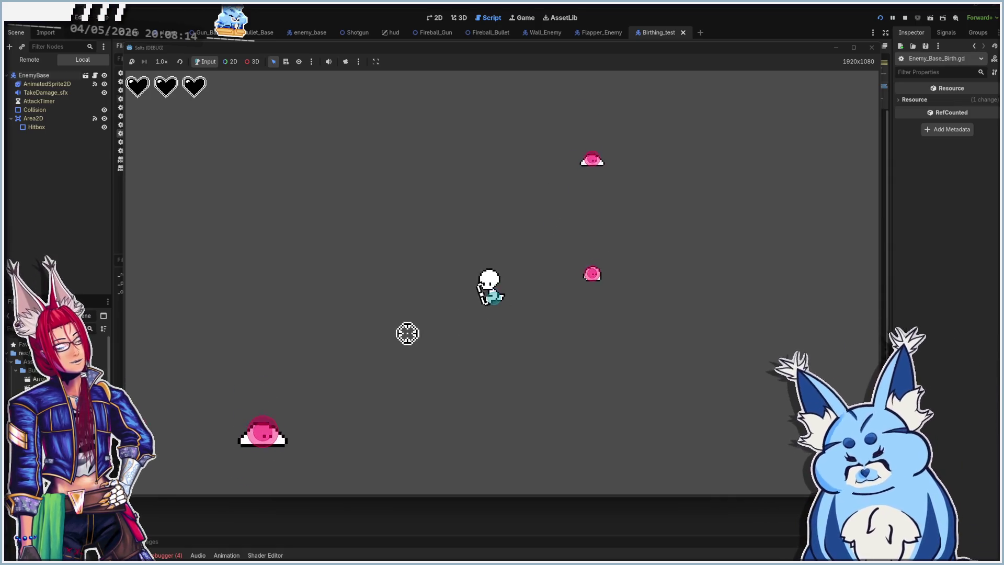
- Shoot the pink birthing slimes around the player, then close the game window
click(349, 366)
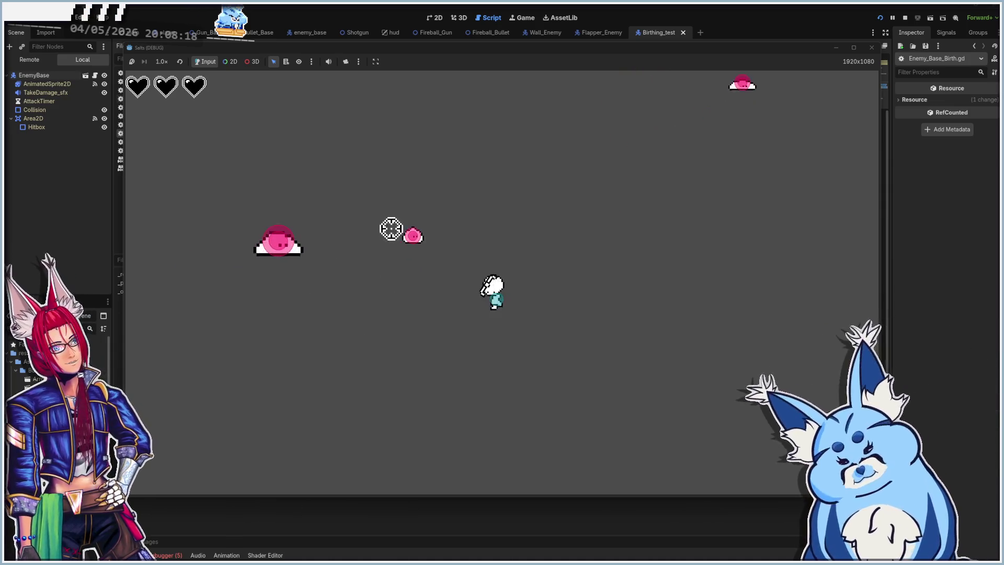
click(371, 215)
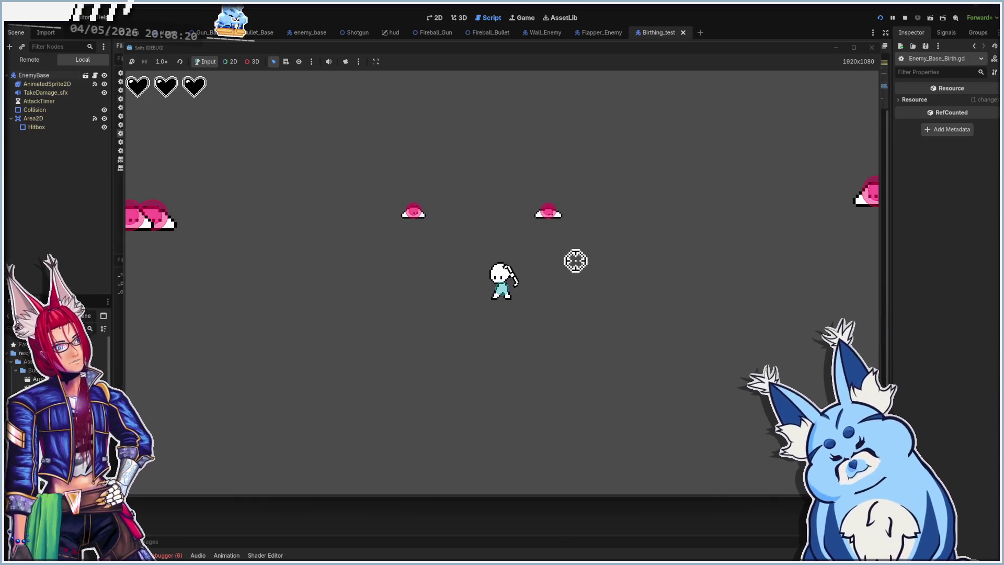
click(747, 214)
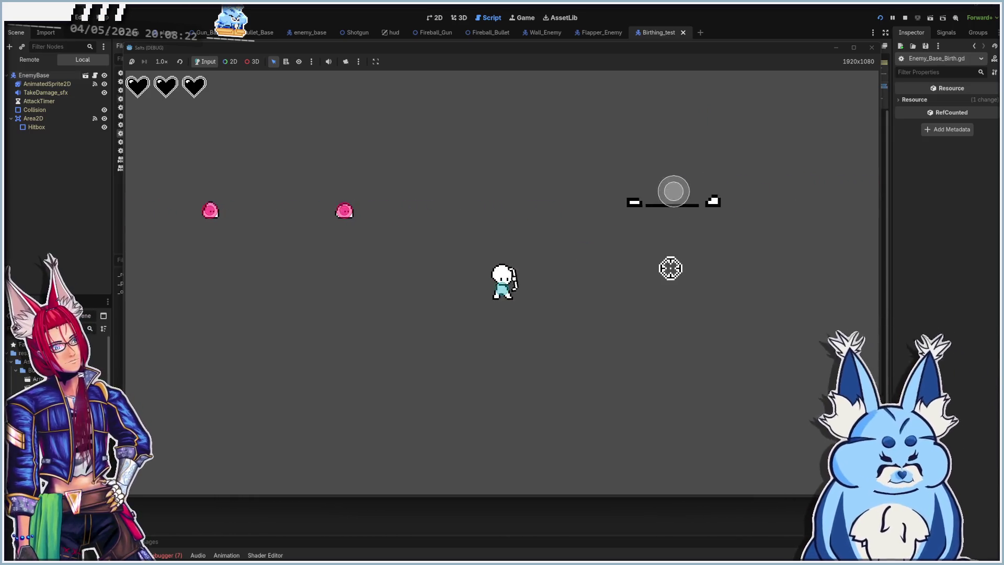
click(389, 204)
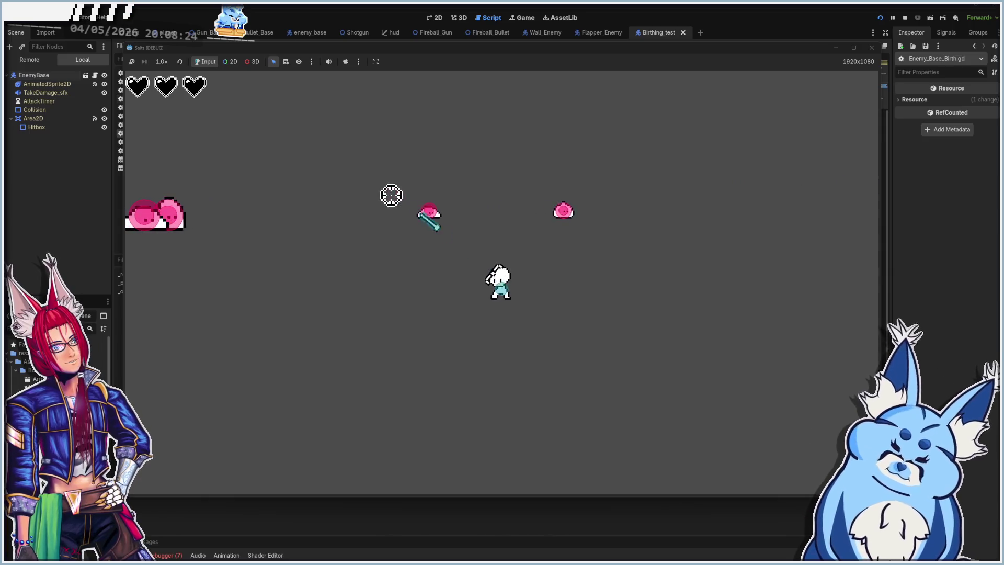
click(421, 217)
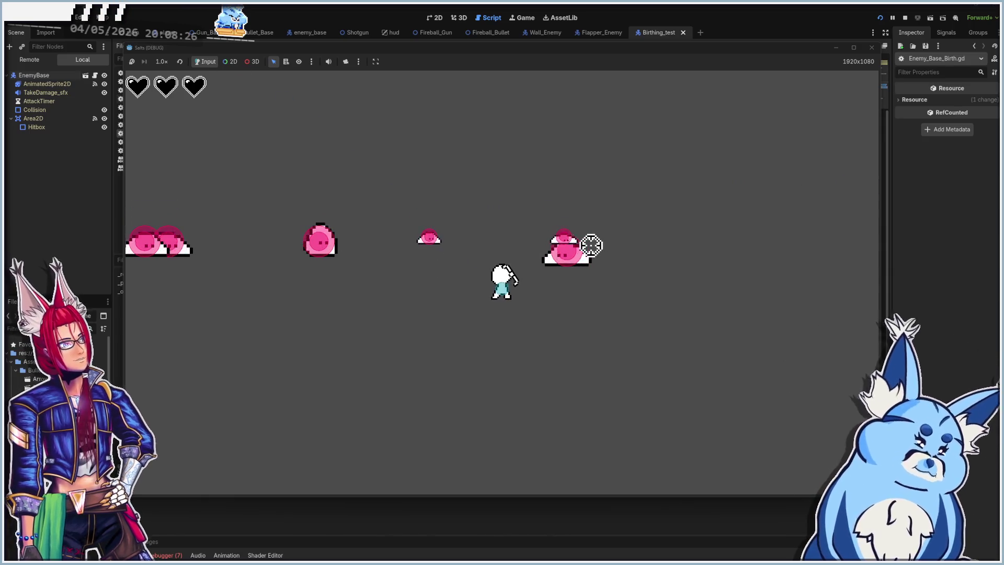
click(583, 231)
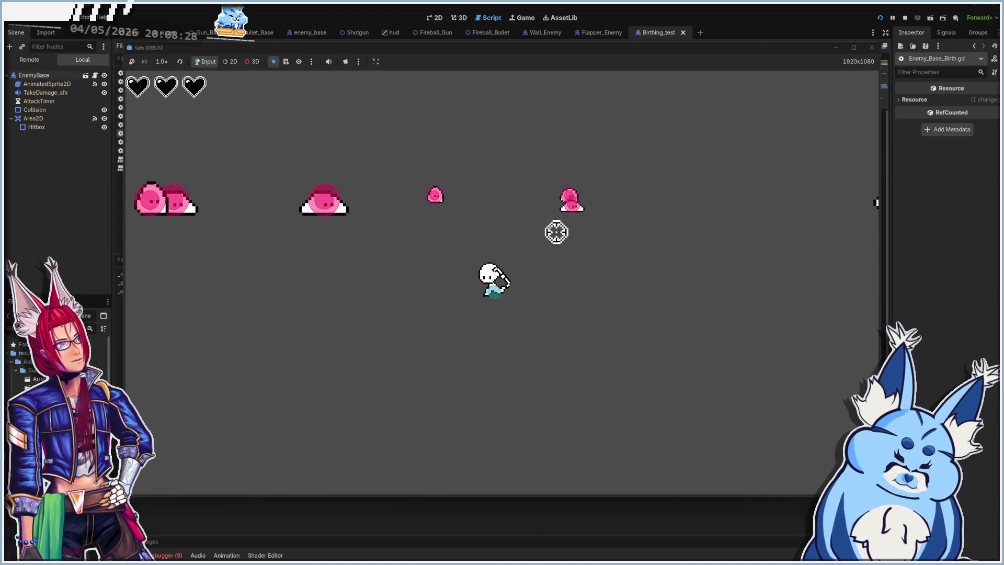
click(360, 197)
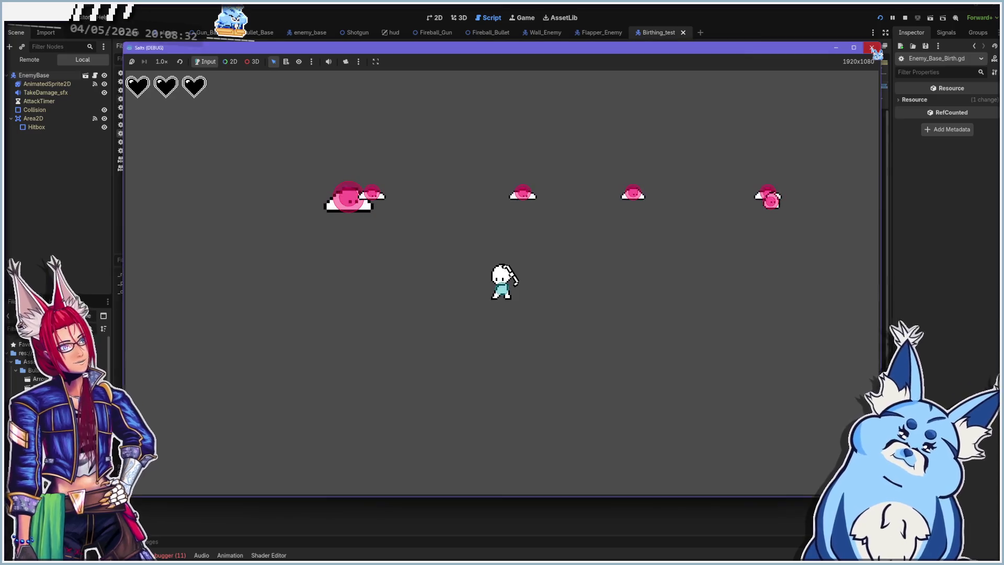
click(872, 47)
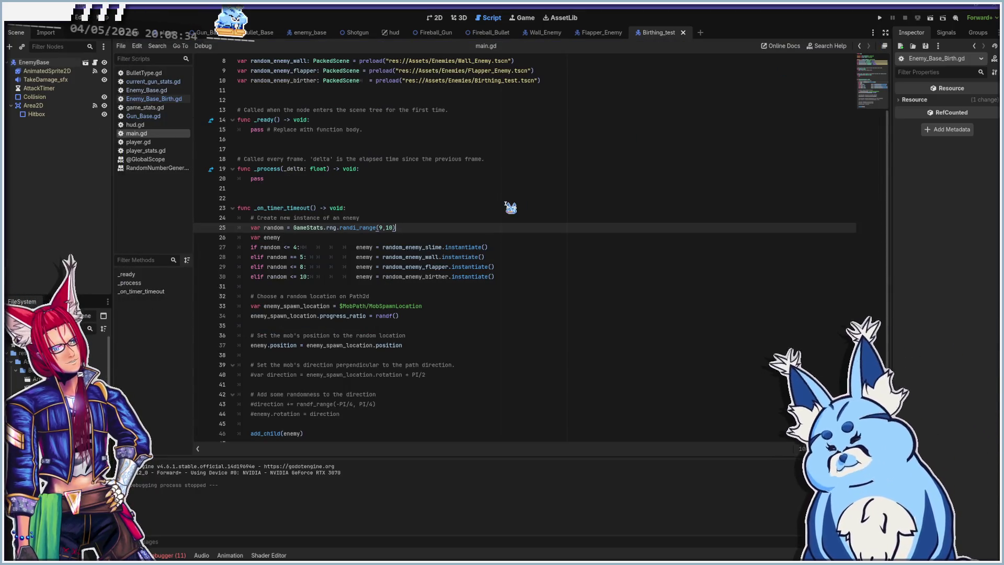
- Open the Enemy_Base_Birth.gd script and save the project with Ctrl+S
scroll(515, 293, down, 1)
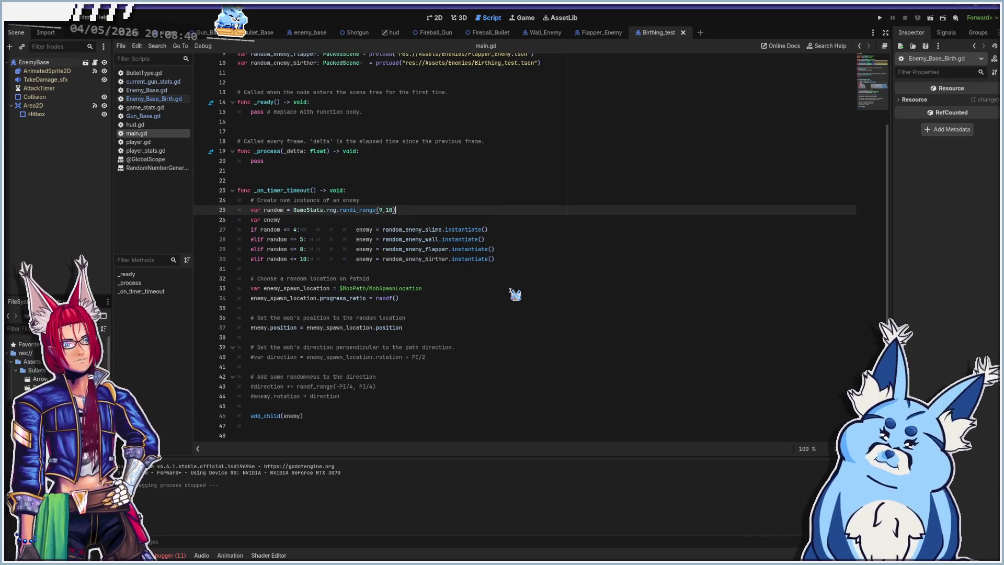
click(157, 99)
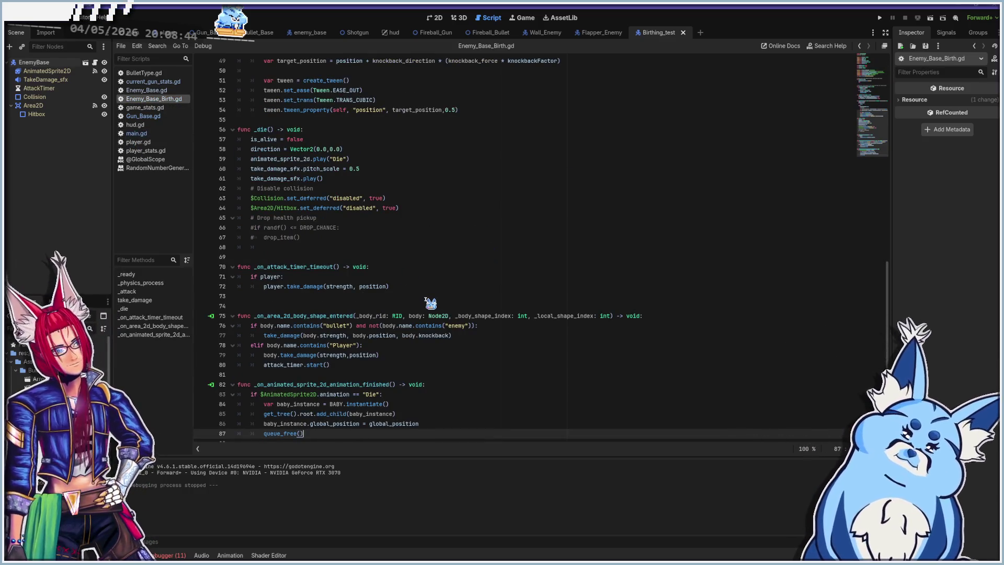
scroll(429, 304, down, 1)
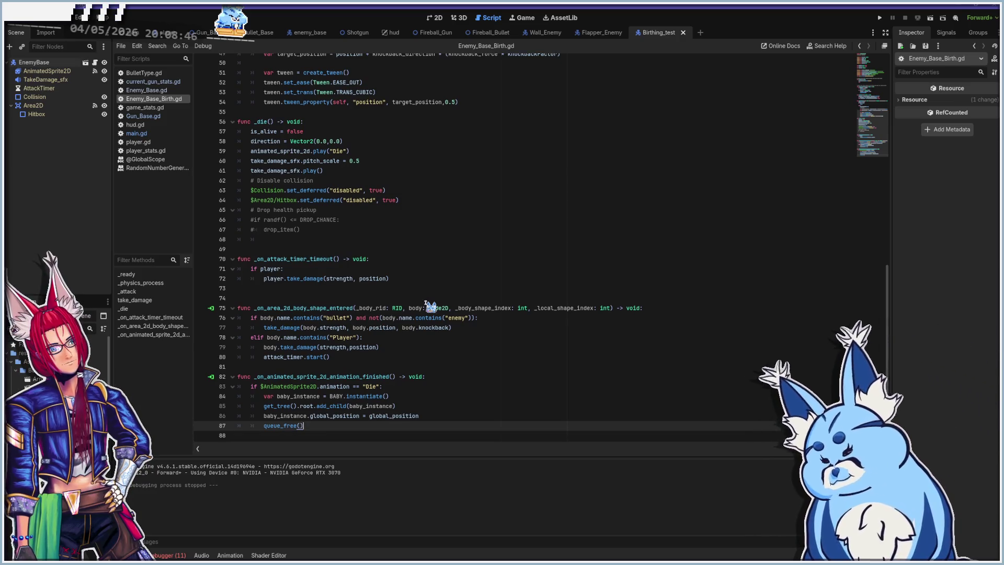
key(ctrl+s)
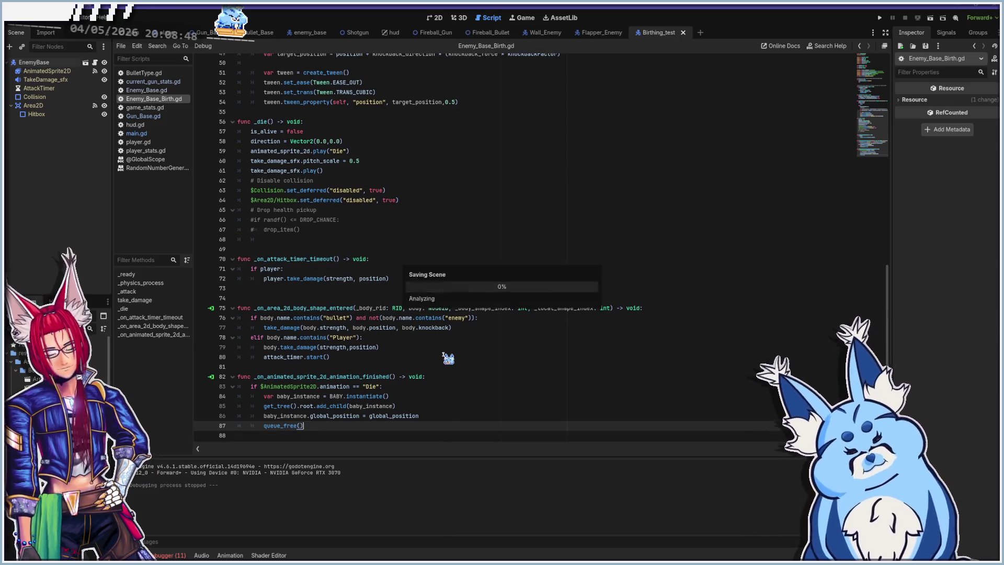
- Review the physics-process and attack code on lines 30–31, then run the current scene with F6
scroll(450, 359, up, 15)
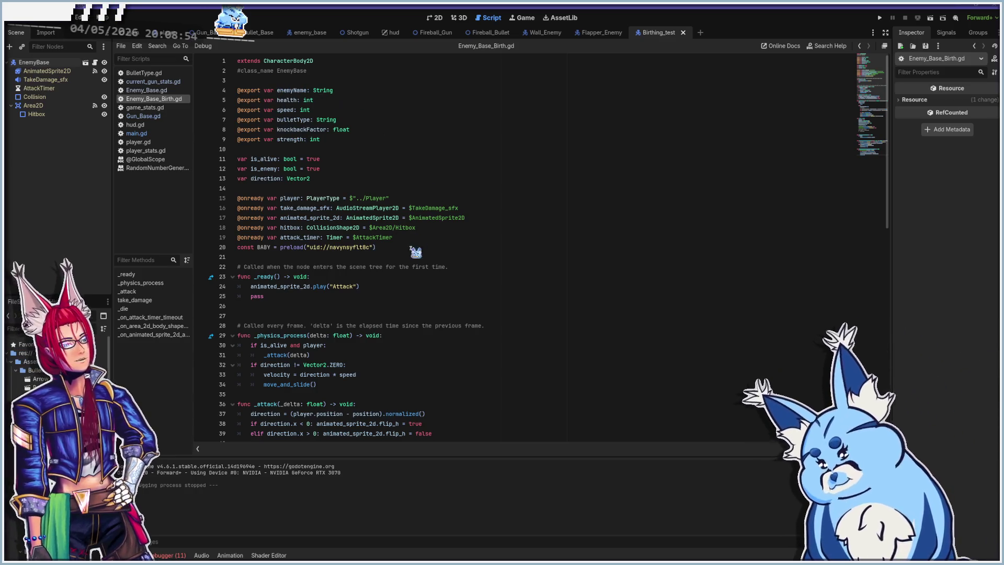
scroll(397, 277, down, 1)
scroll(398, 277, down, 4)
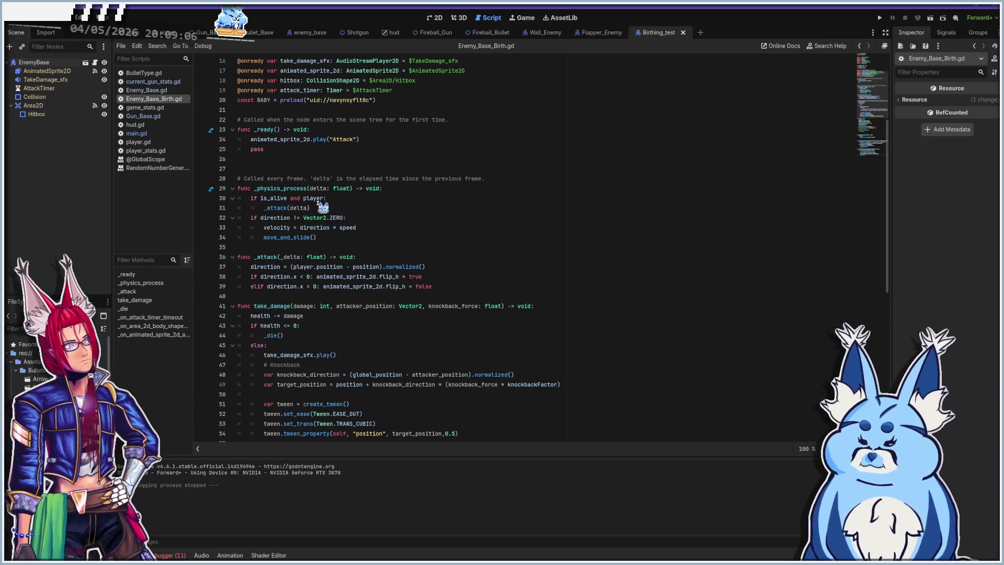
click(352, 199)
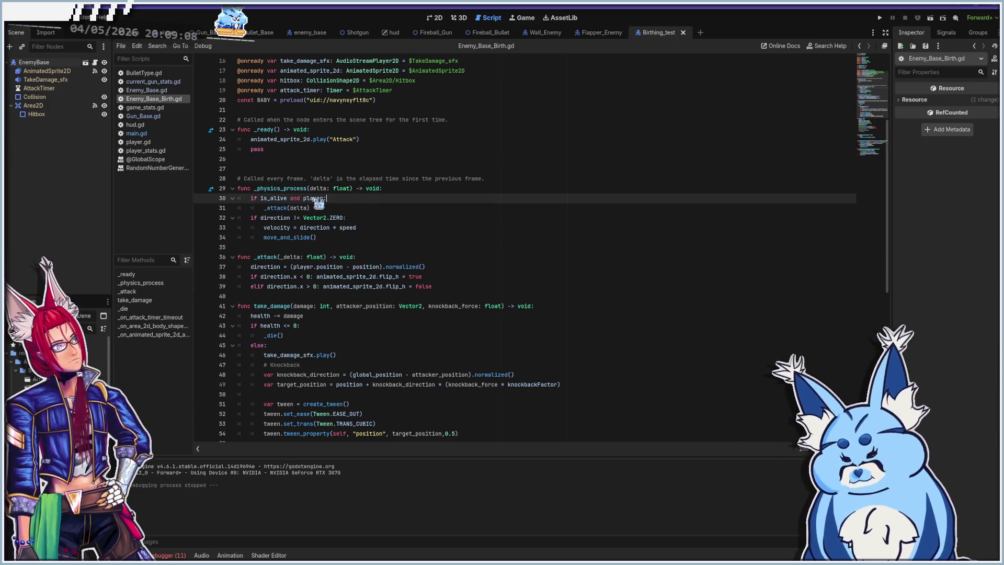
click(337, 216)
click(335, 201)
click(340, 208)
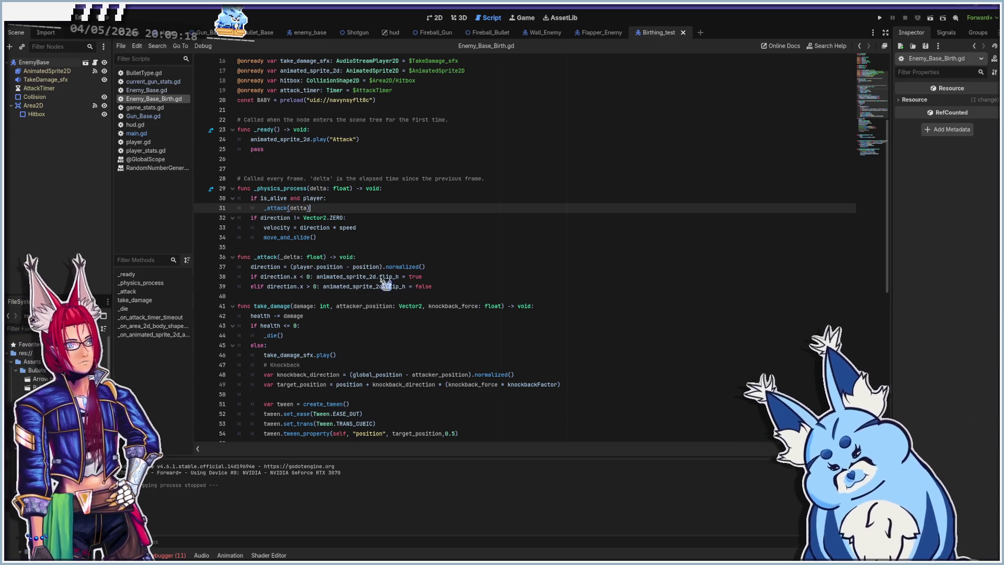
mouse_move(280, 285)
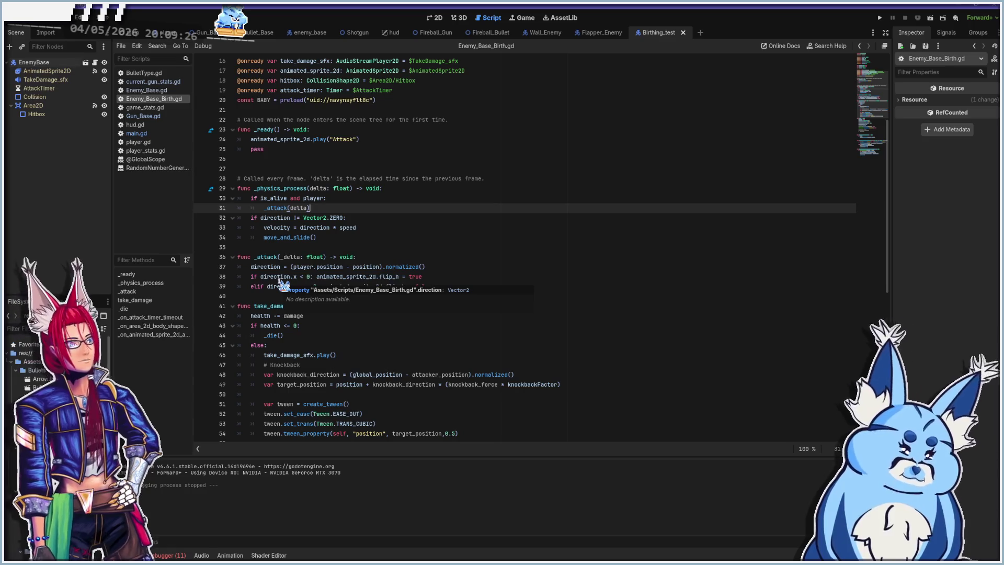
key(F6)
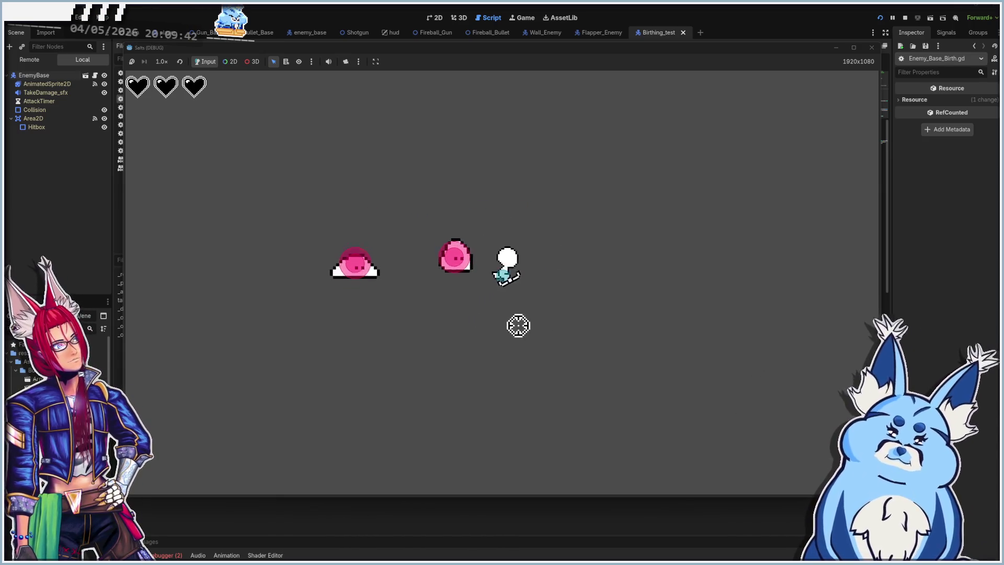
click(871, 47)
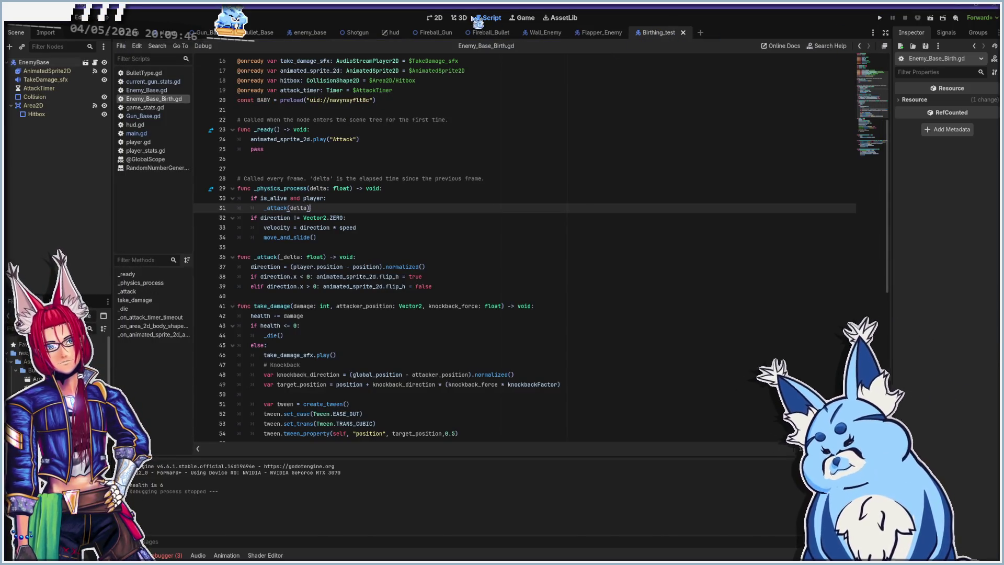
- Give the Birthing_test EnemyBase Health 100, Speed 10 and Strength 1, then run the game
click(438, 18)
click(55, 62)
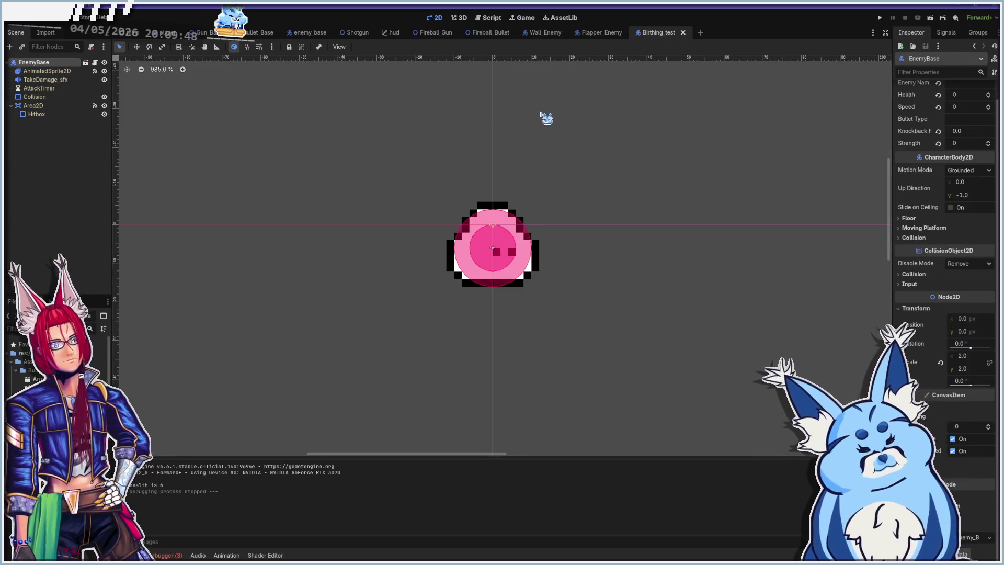
scroll(912, 209, up, 1)
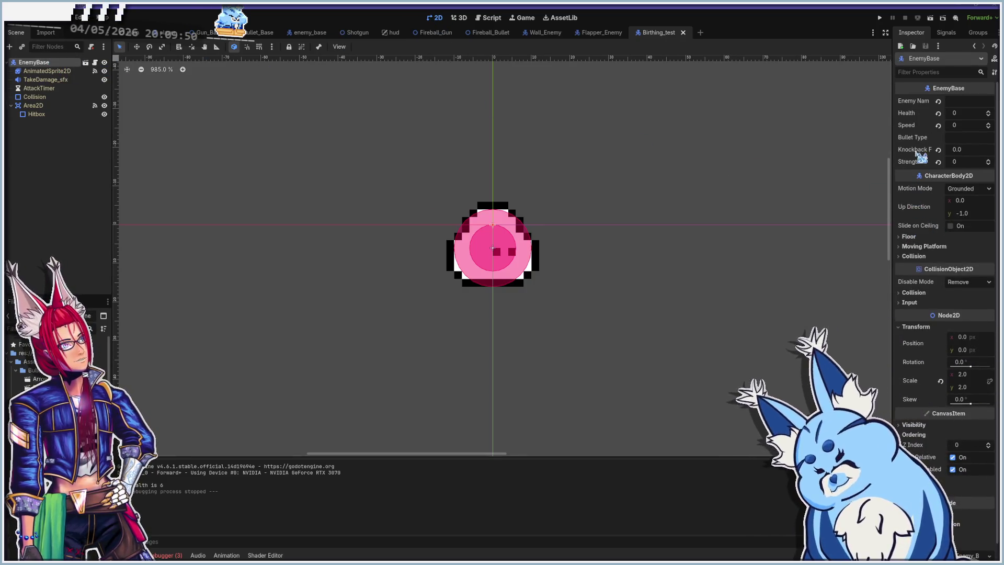
click(960, 114)
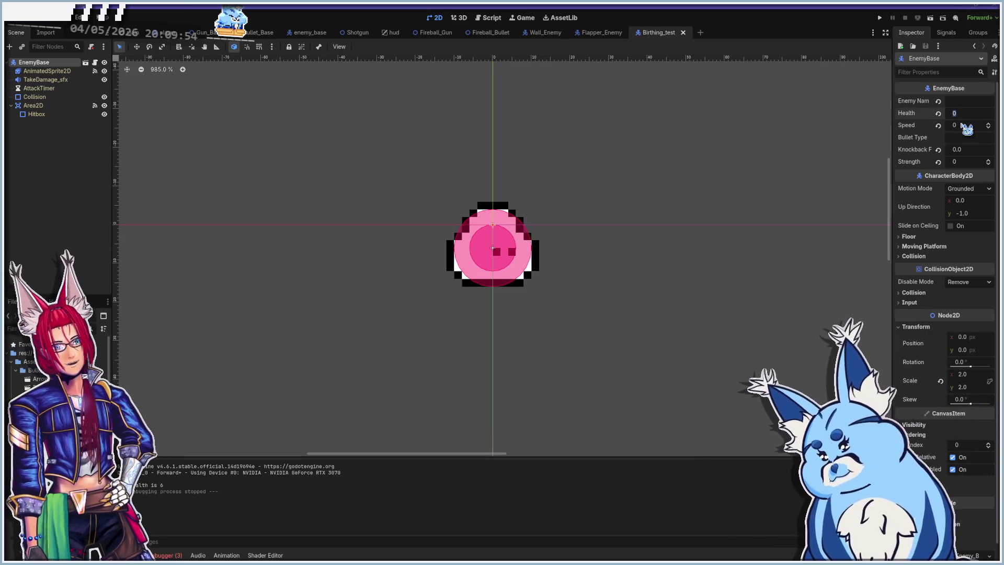
text(100)
key(Return)
text(Birthing_Test)
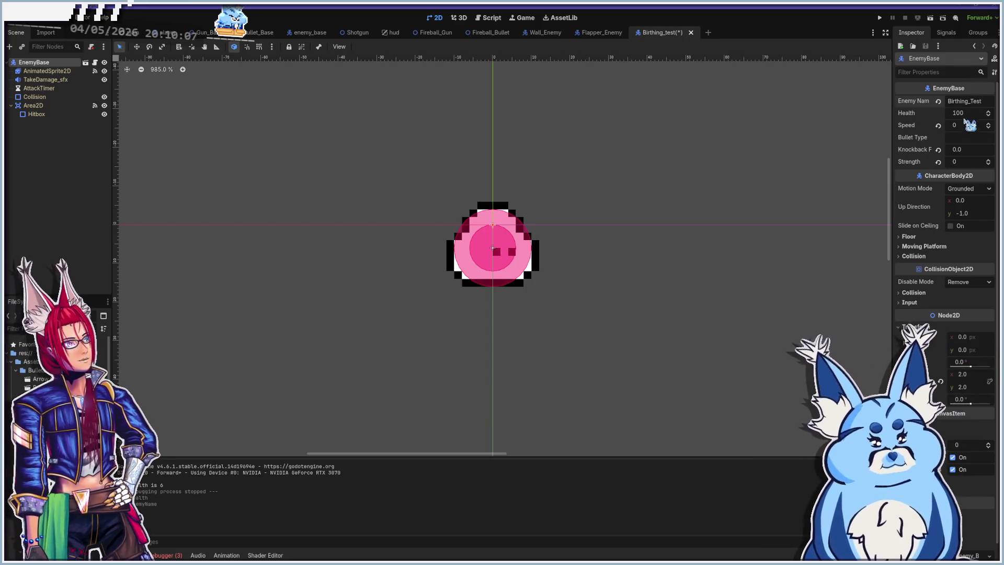
click(966, 124)
text(10)
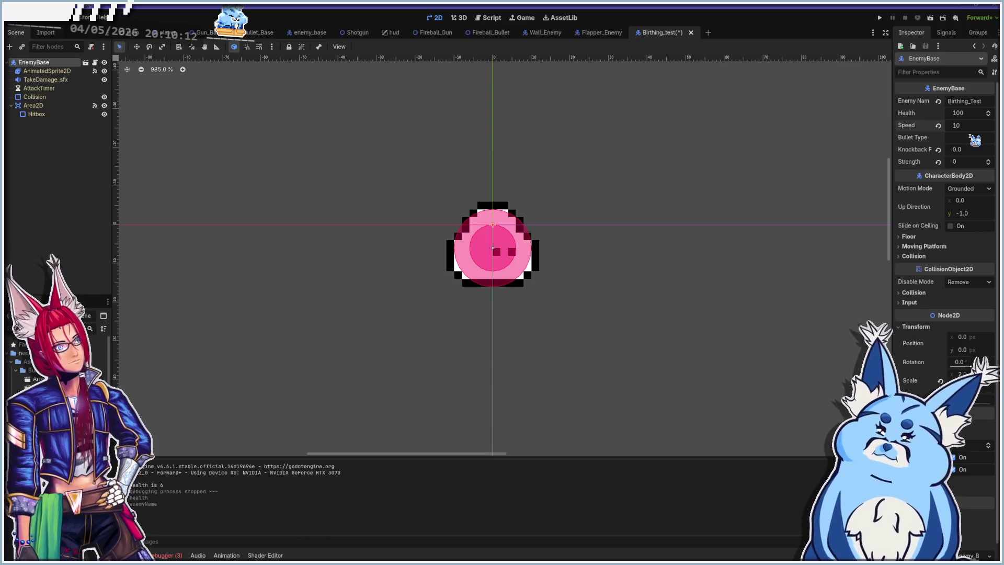
click(967, 161)
text(1)
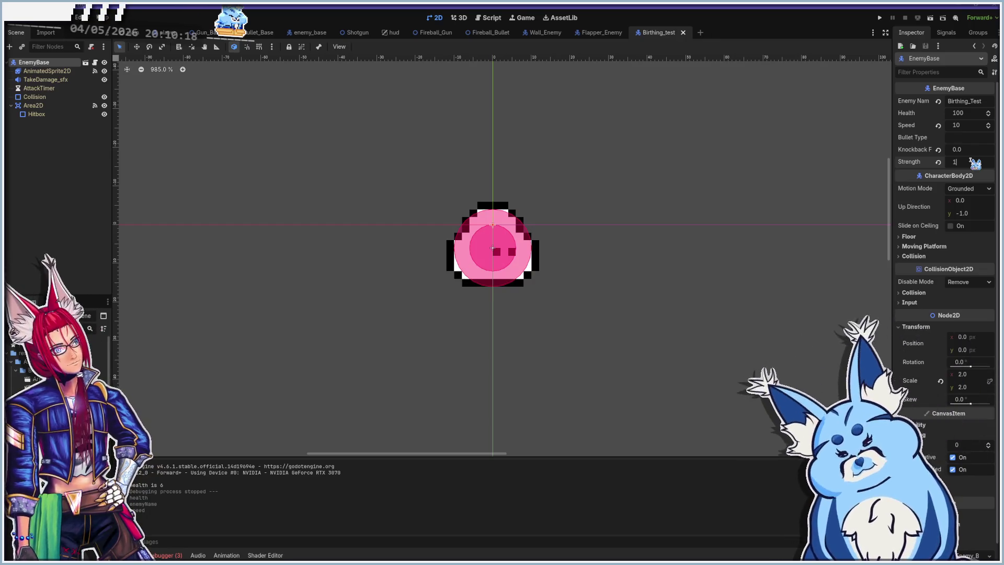
scroll(933, 330, down, 1)
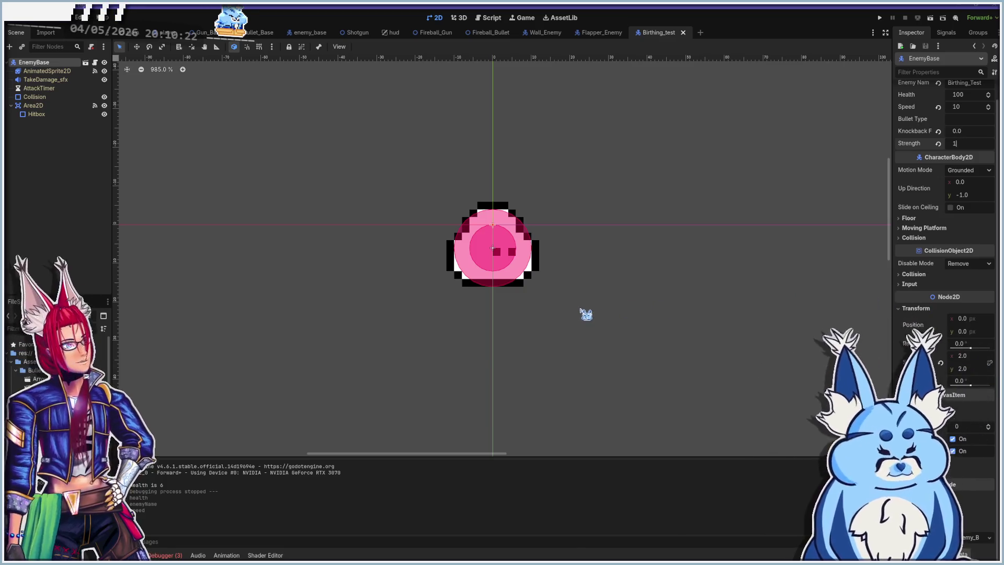
key(F5)
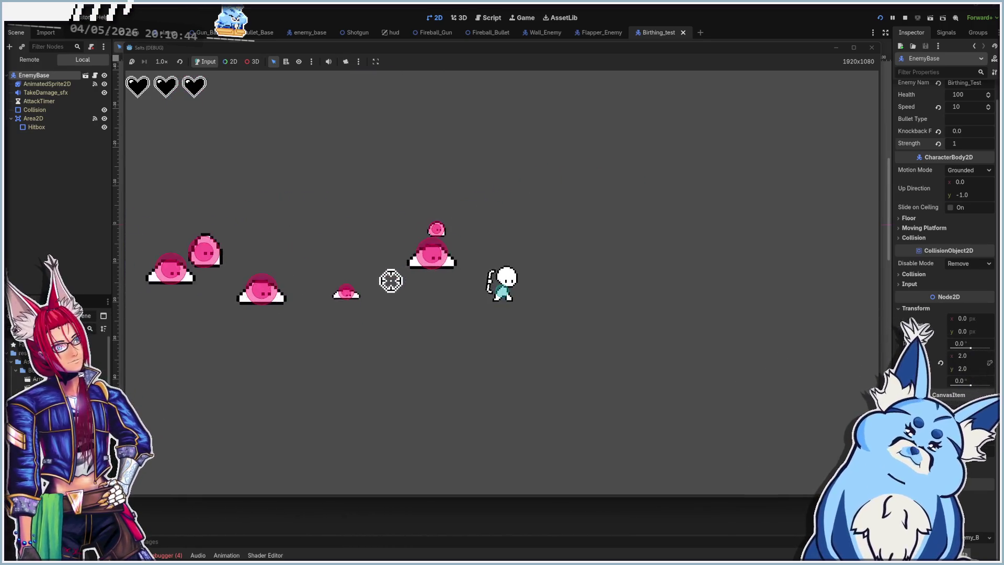
- Shoot the slimes repeatedly so they split into babies, then return to the editor with Ctrl+F1
click(371, 246)
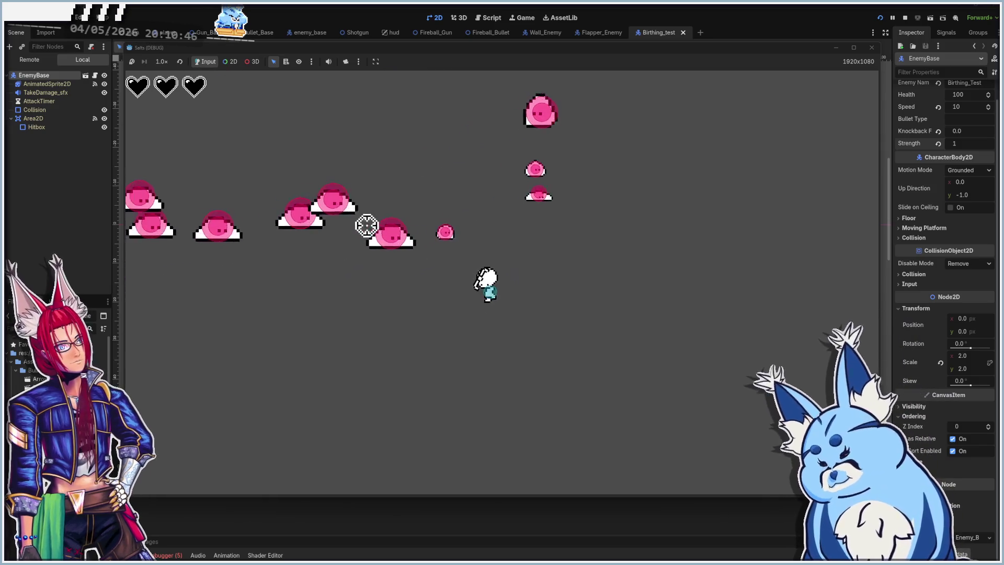
click(528, 178)
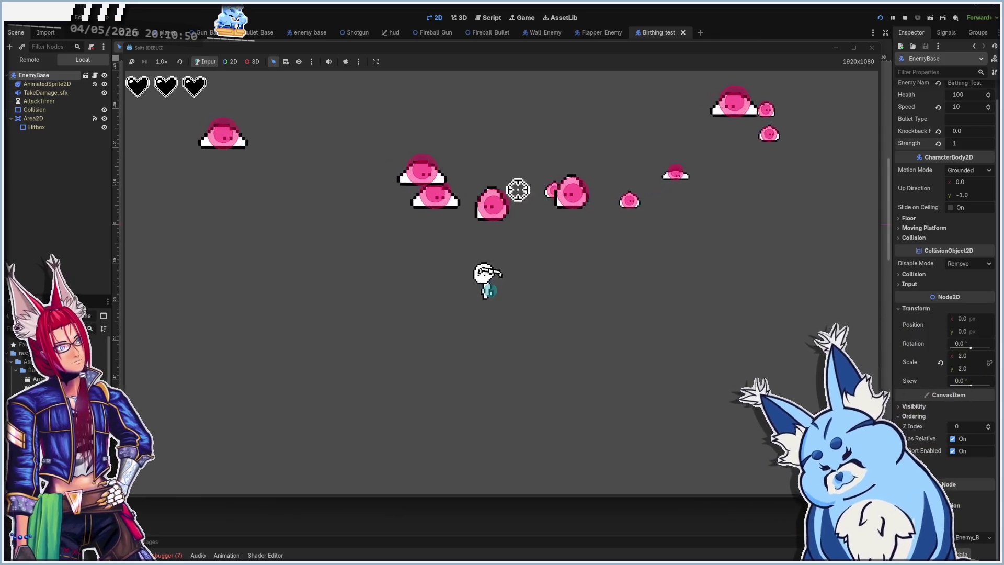
click(549, 184)
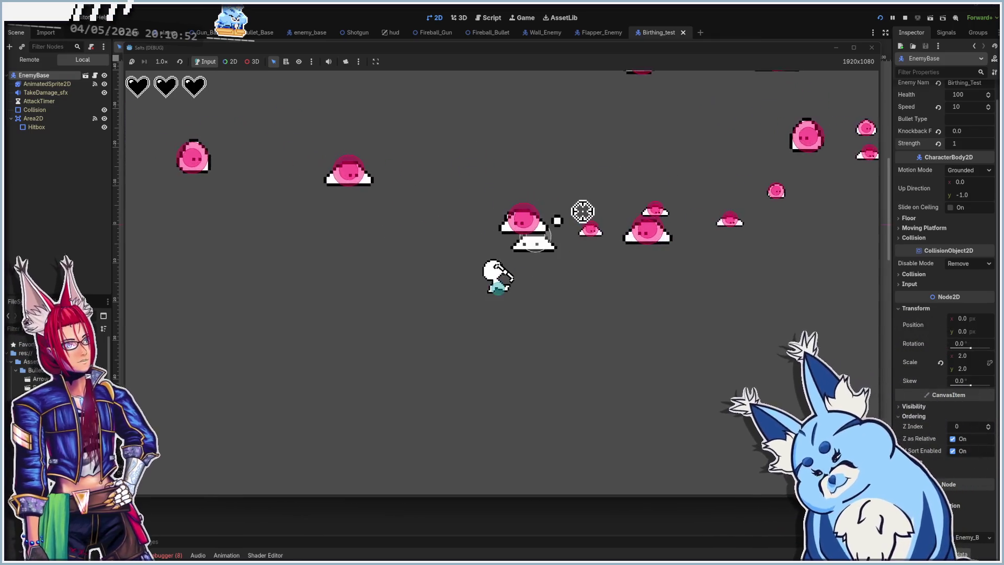
click(625, 249)
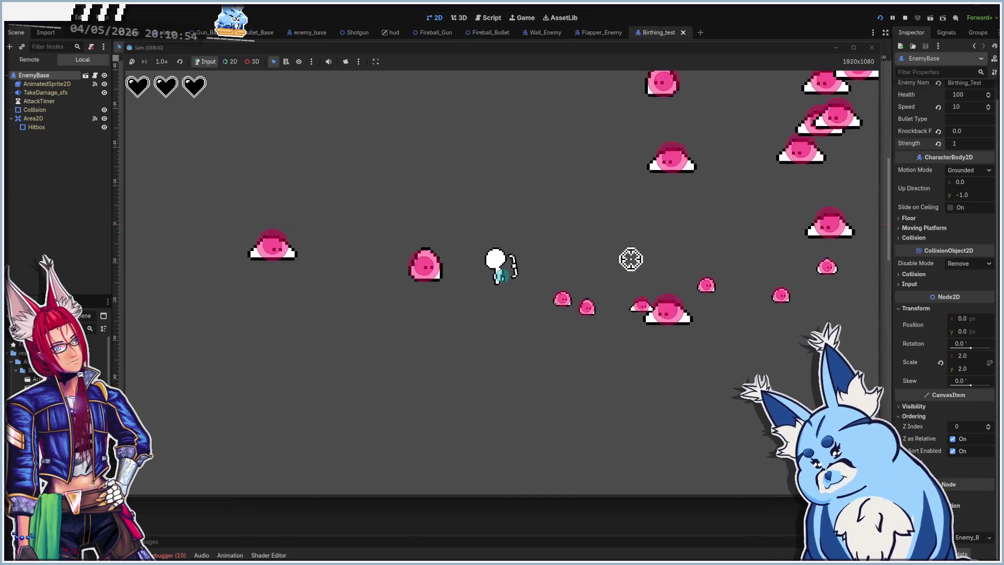
click(622, 228)
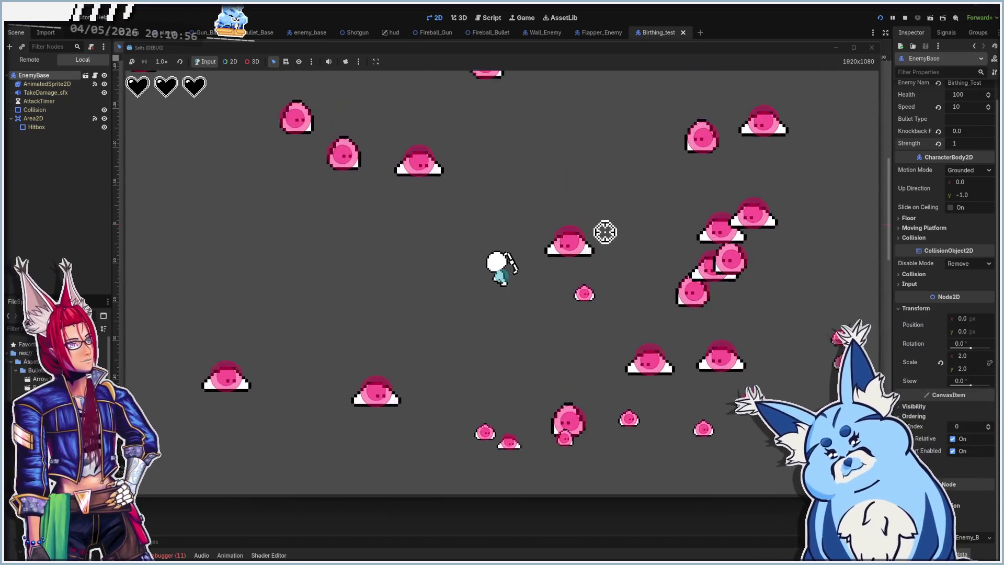
click(607, 264)
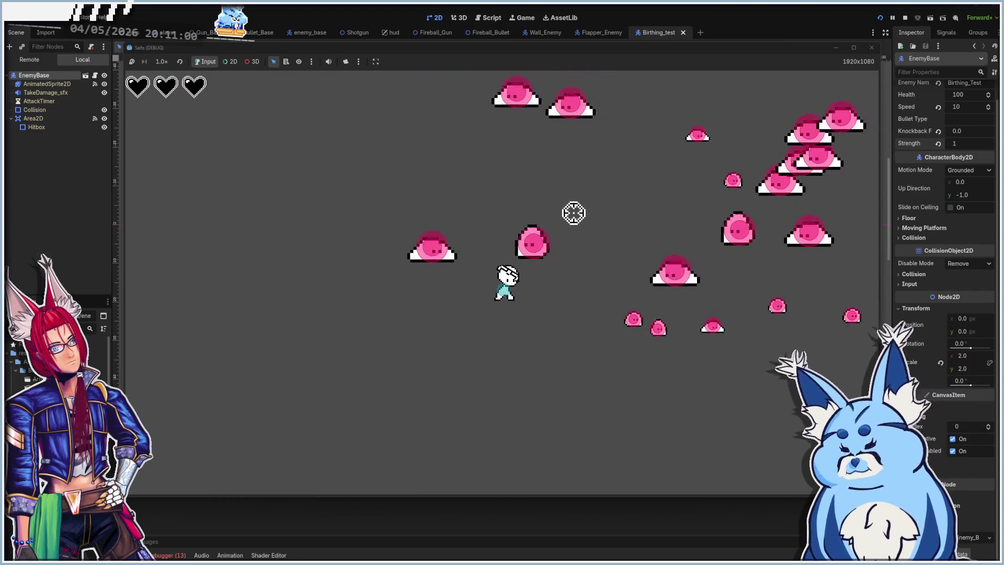
click(622, 242)
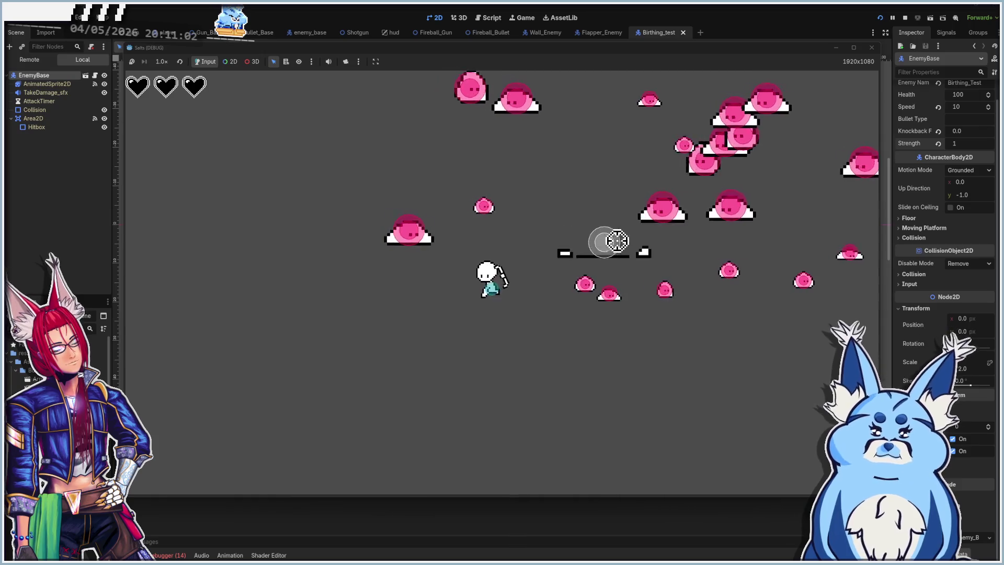
click(517, 217)
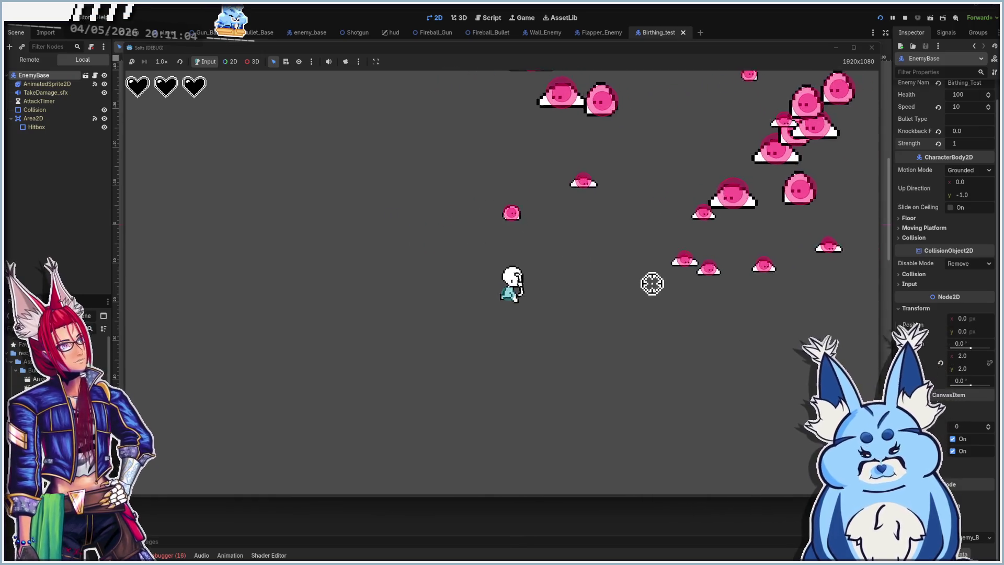
click(578, 271)
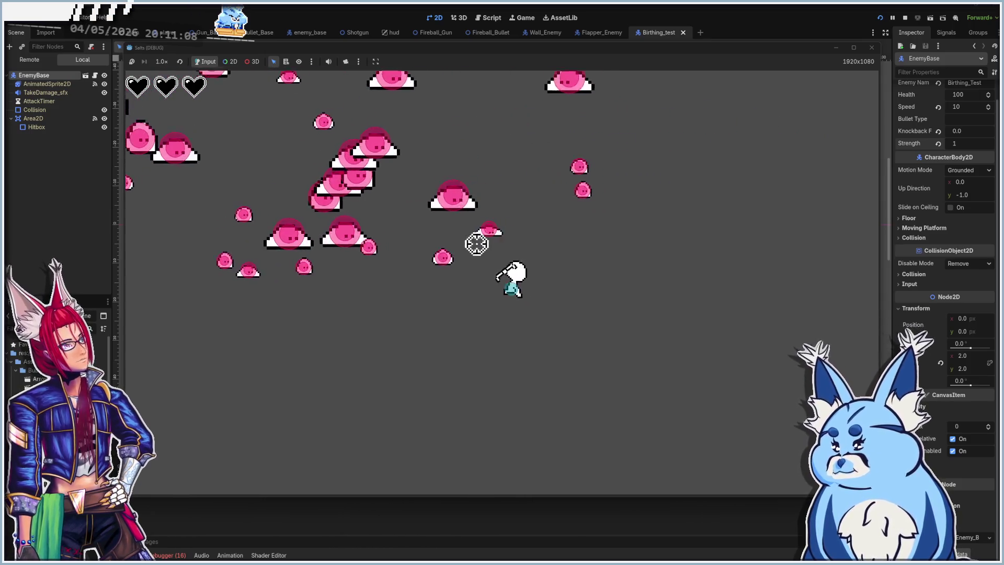
key(ctrl+F1)
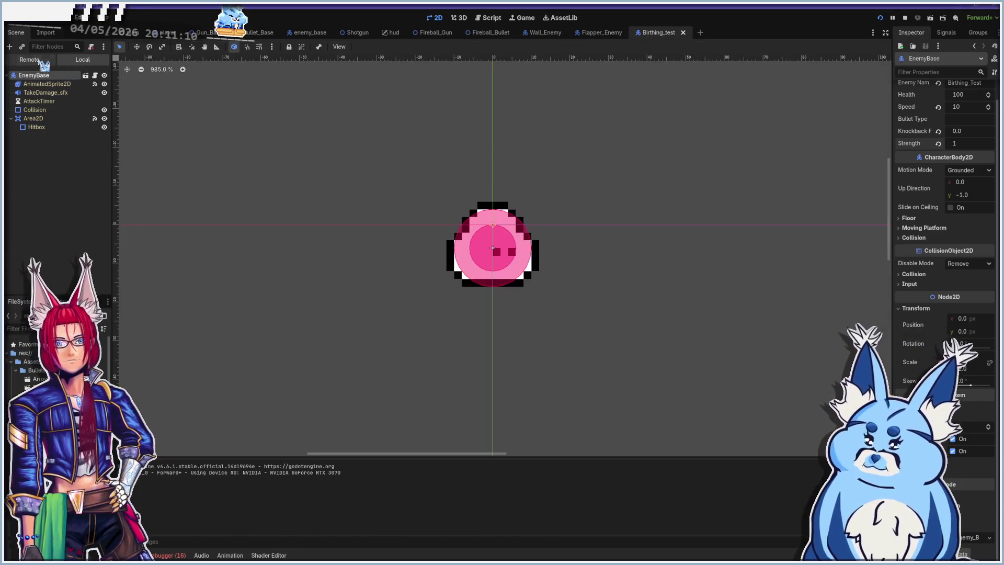
- In the Remote tree, inspect a spawned slime's AnimatedSprite2D and its CharacterBody2D properties
click(29, 59)
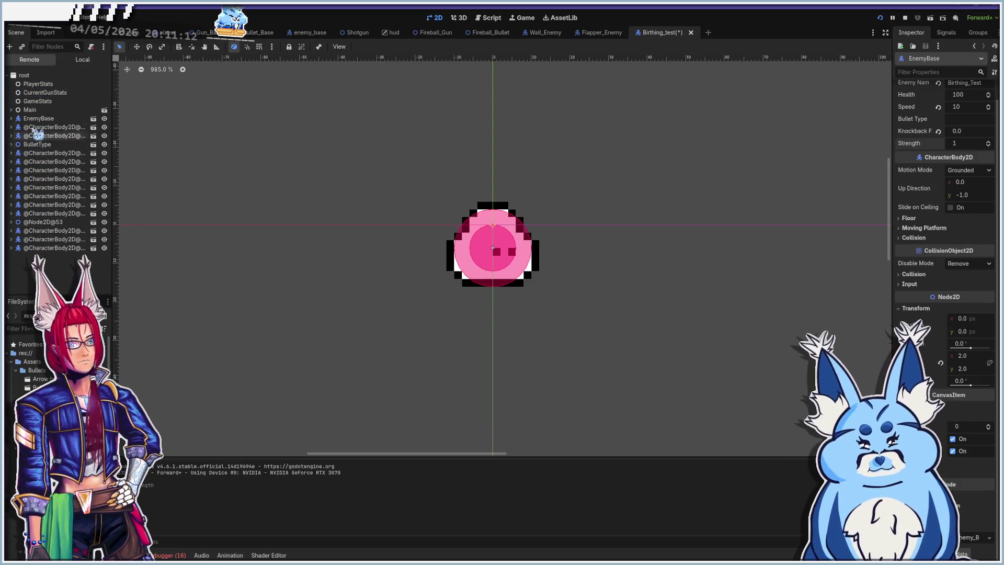
click(53, 153)
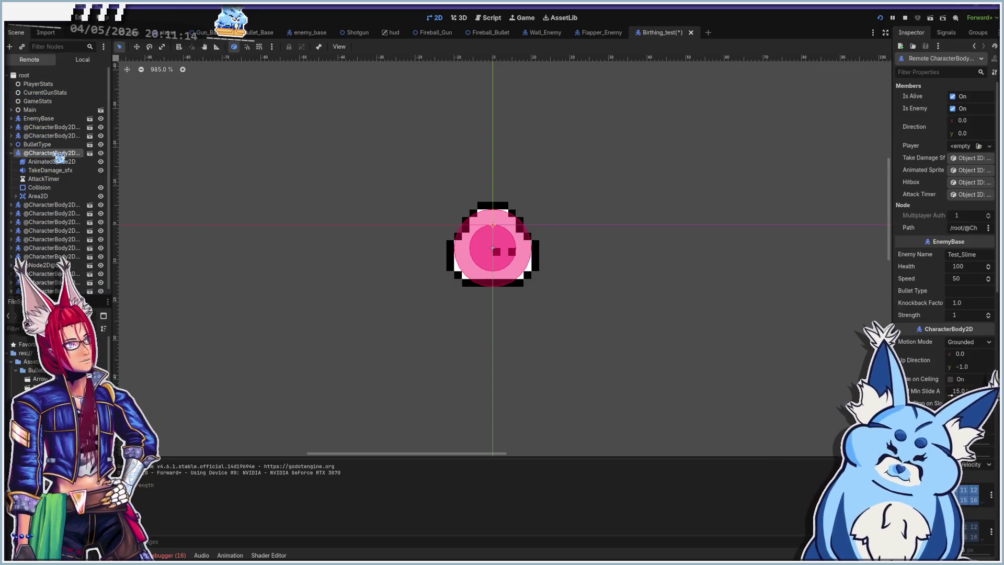
click(43, 162)
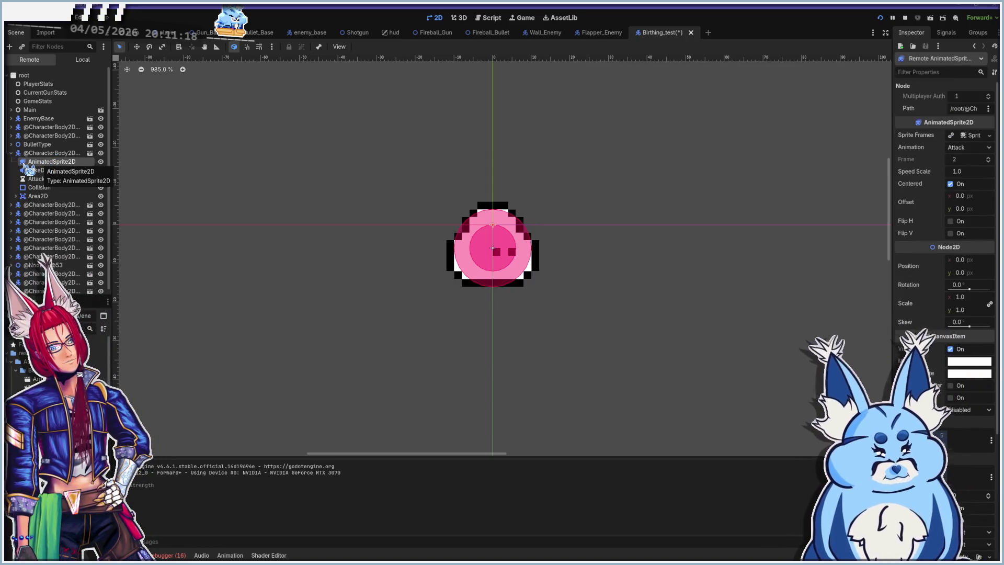
click(42, 154)
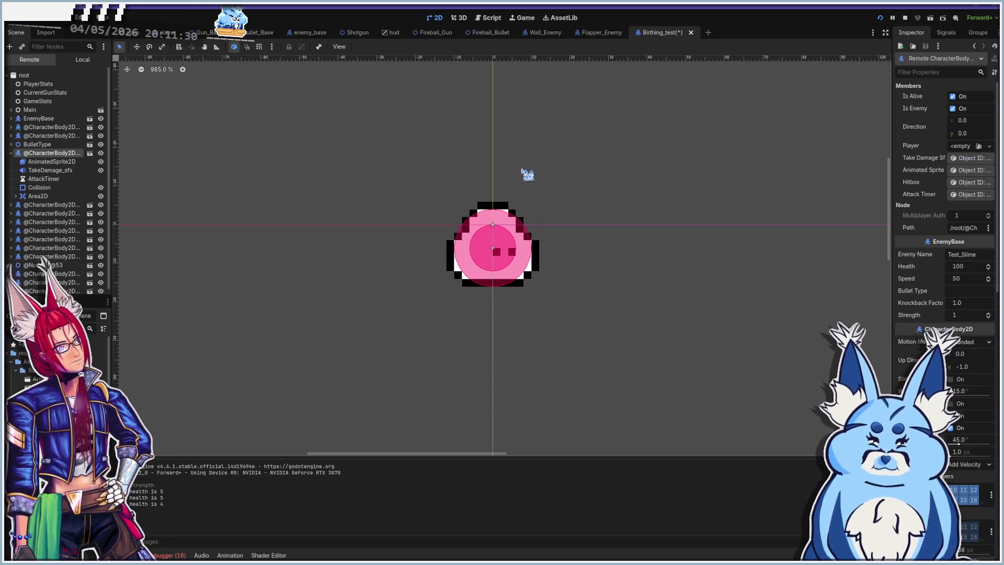
click(11, 153)
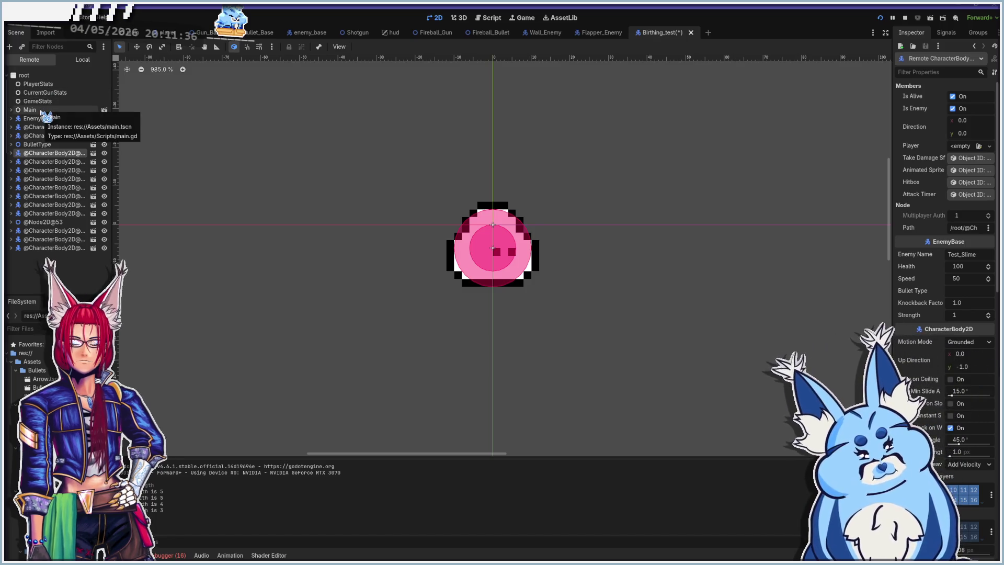
- Expand Main to inspect another spawned enemy, collapse it, and bring the game back into view
click(11, 110)
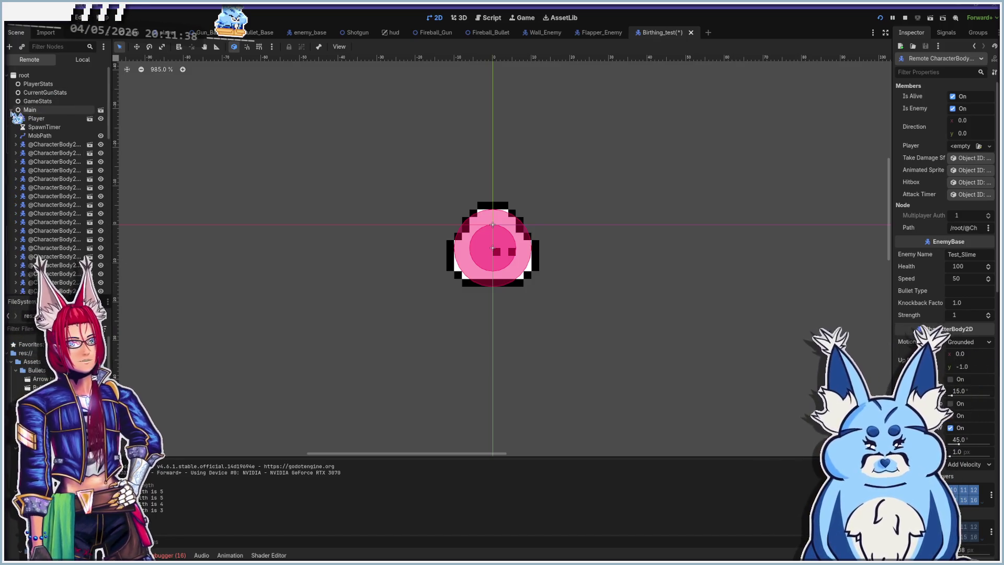
click(50, 196)
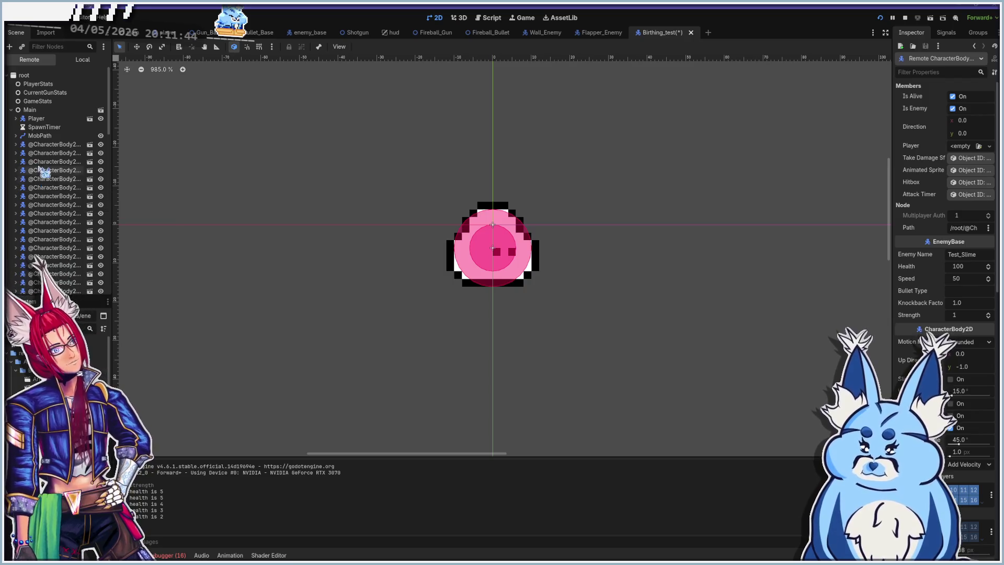
scroll(60, 225, down, 5)
scroll(59, 223, up, 5)
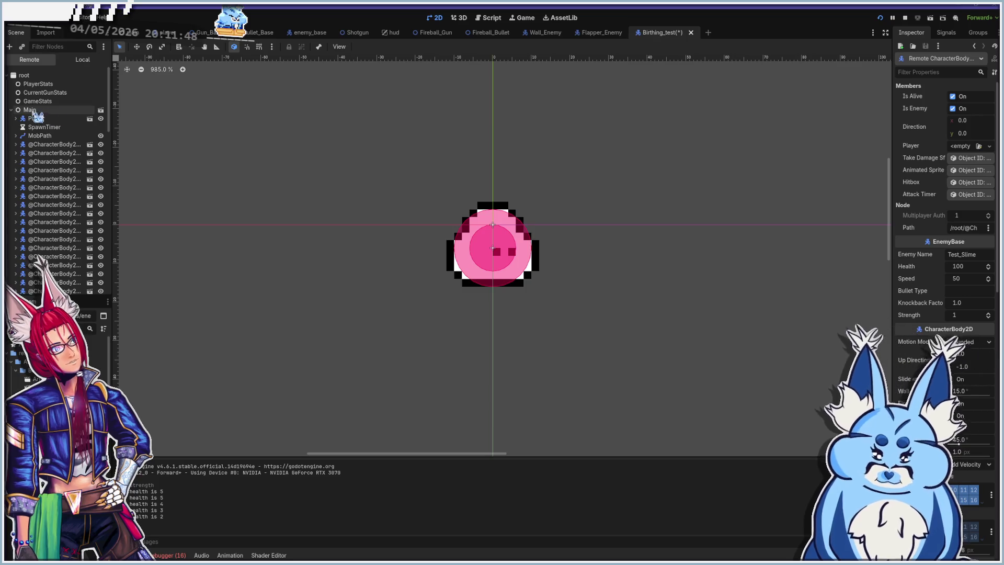
click(11, 110)
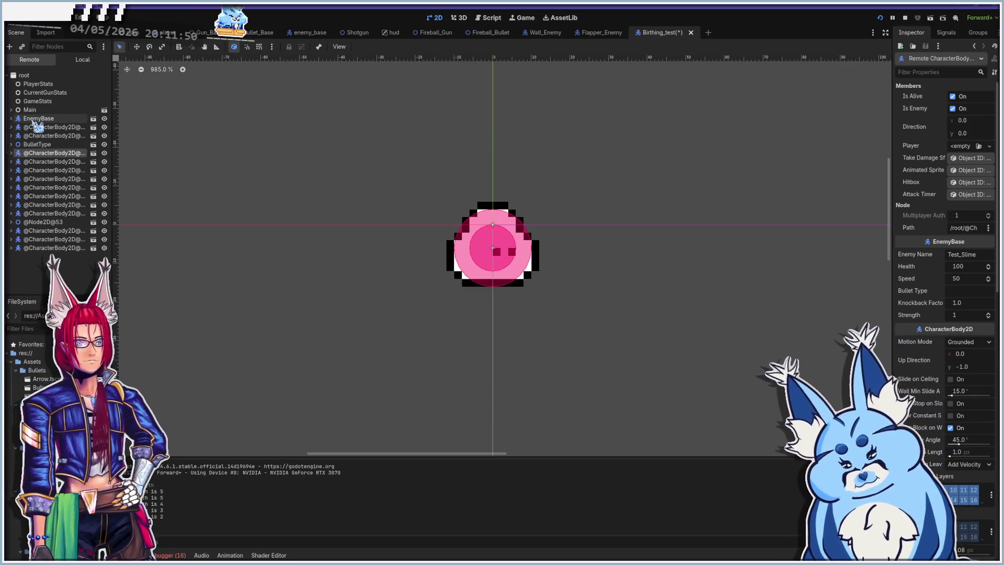
key(alt+Tab)
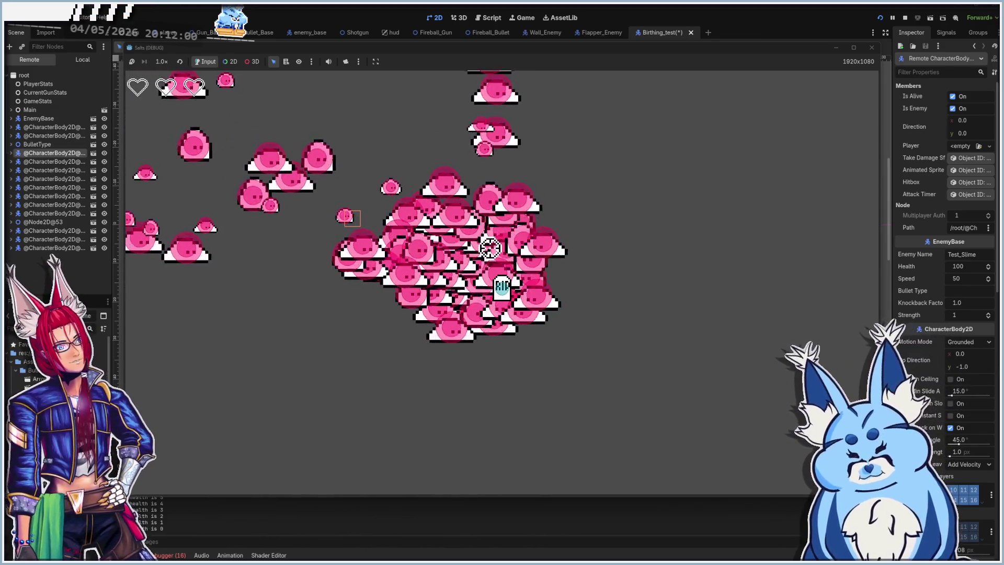
- Stop the running debug game
click(871, 49)
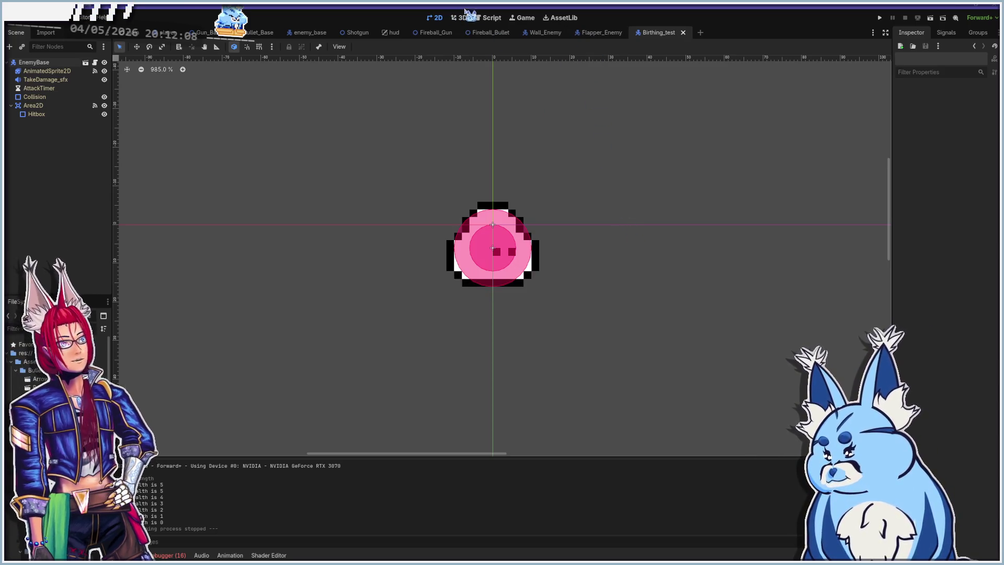
- Look through current_gun_stats.gd and Enemy_Base_Birth.gd, then open Gun_Base.gd
click(491, 18)
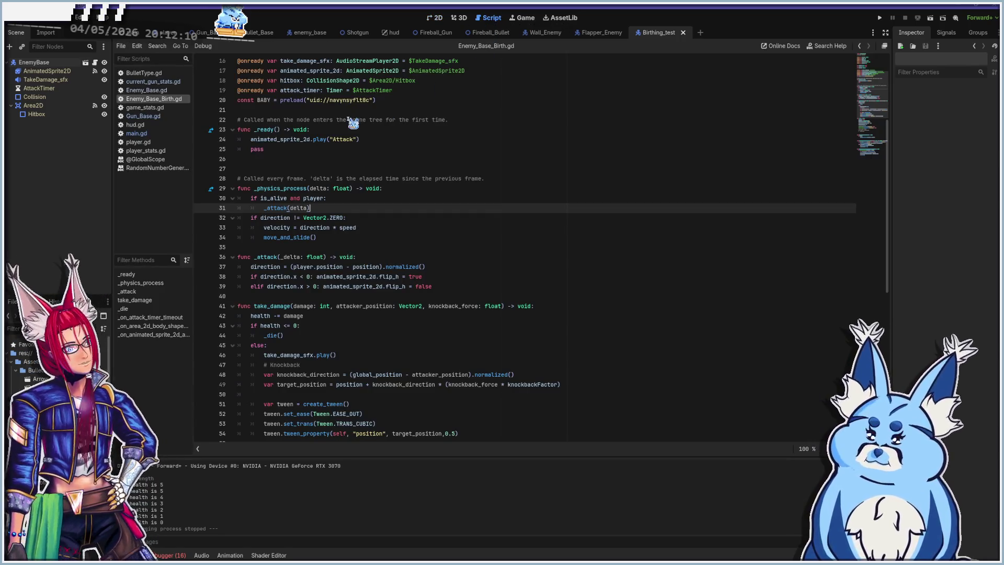
click(157, 82)
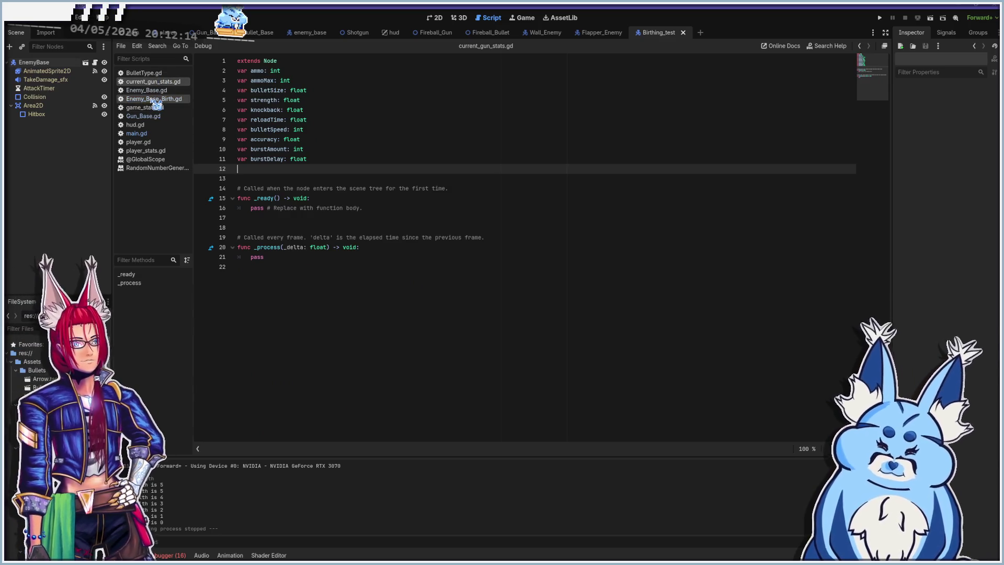
click(151, 99)
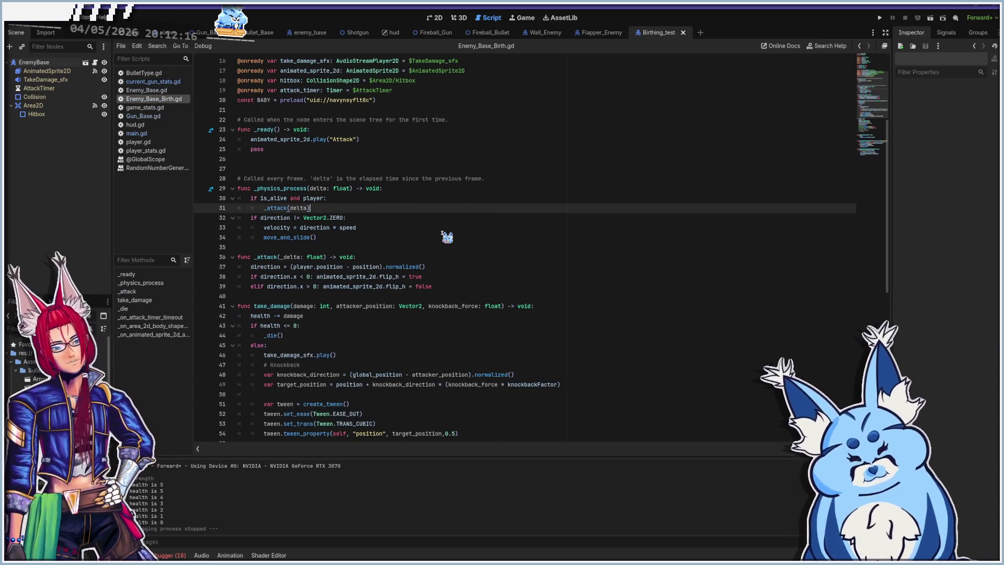
click(157, 82)
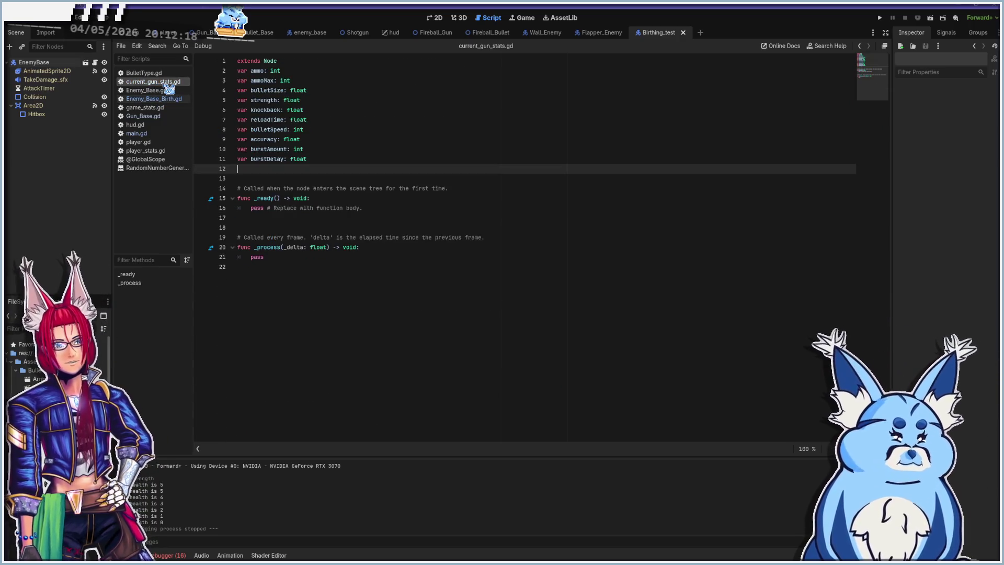
click(159, 117)
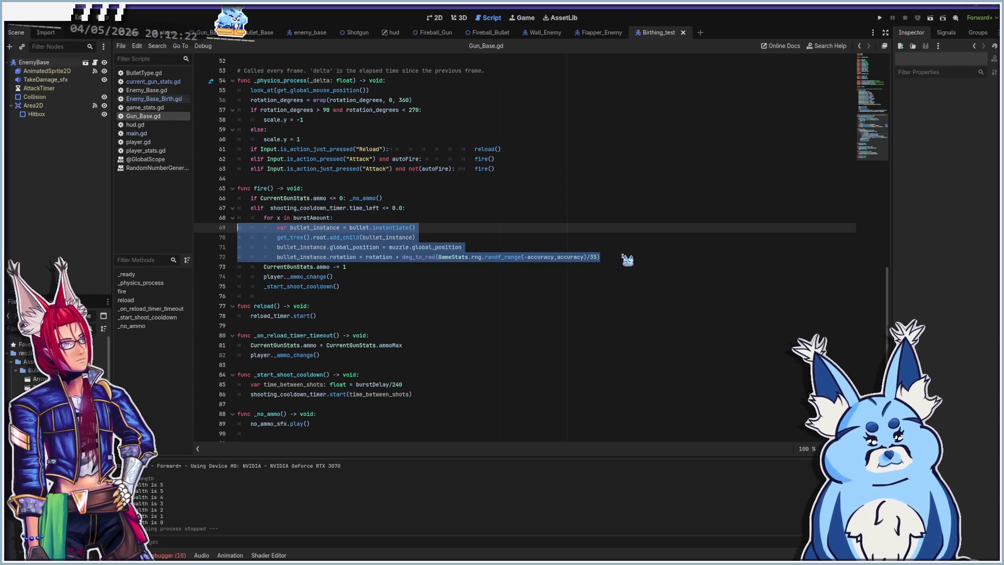
- Go to line 70's get_tree().root.add_child call and open the get_tree documentation
click(621, 257)
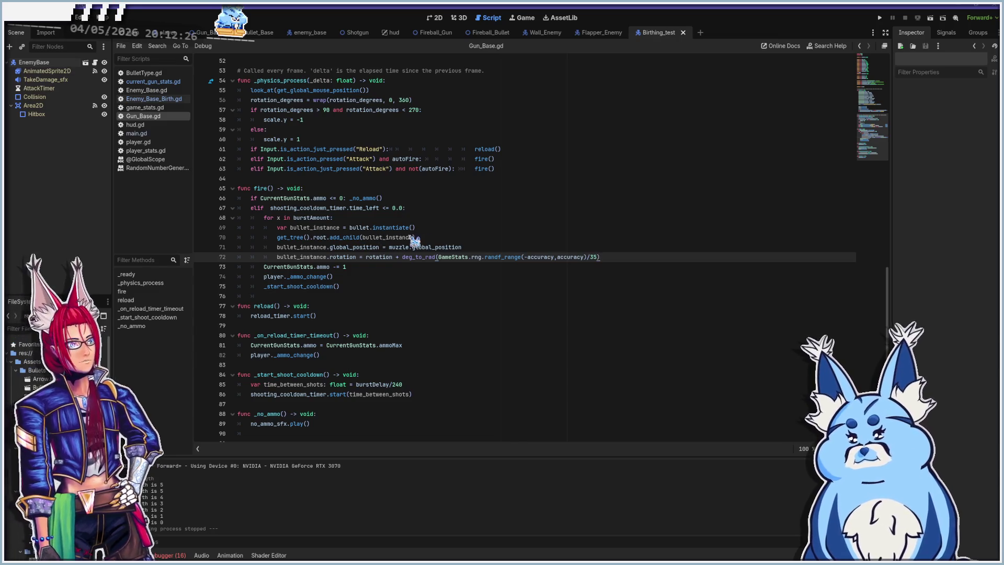
click(439, 238)
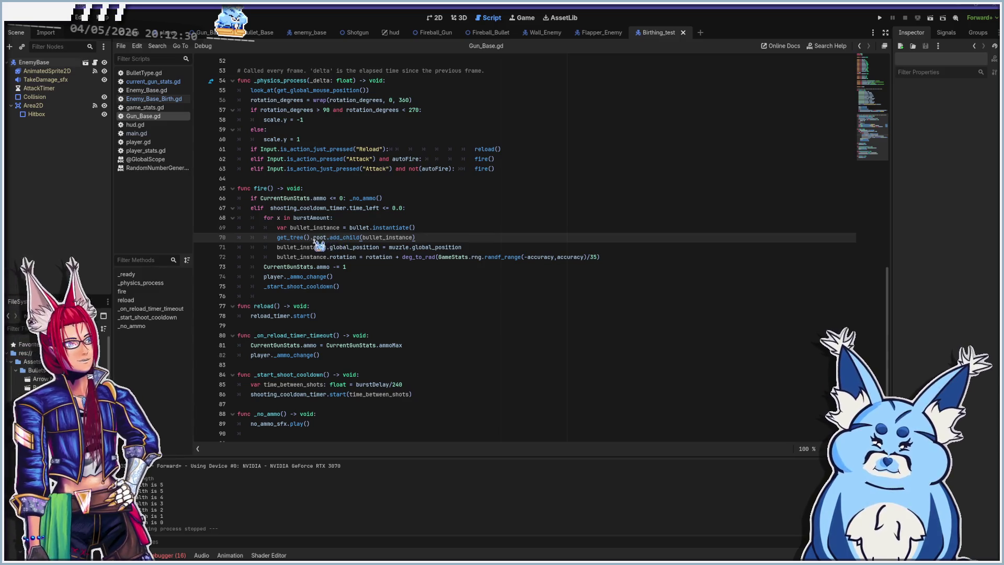
mouse_move(320, 242)
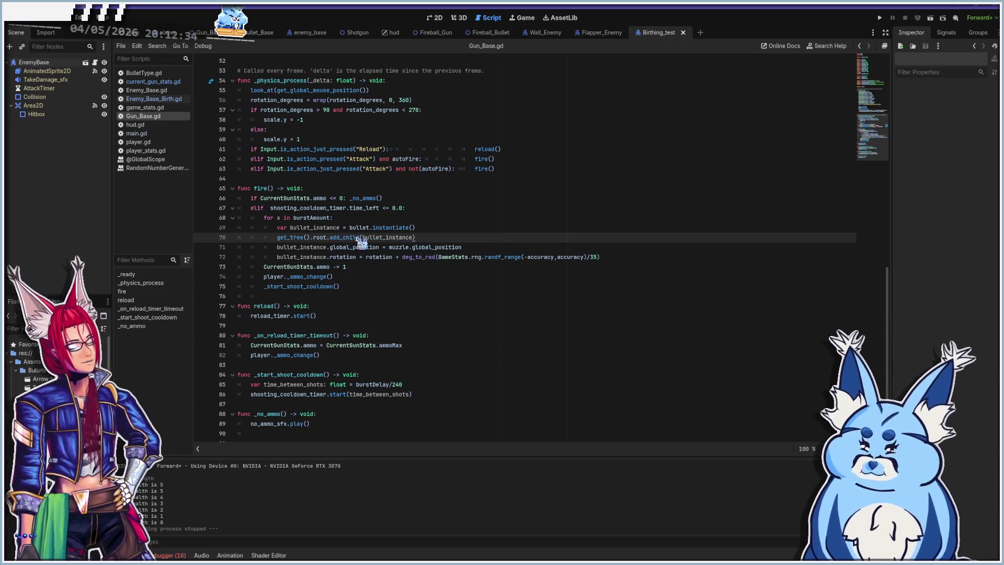
mouse_move(392, 243)
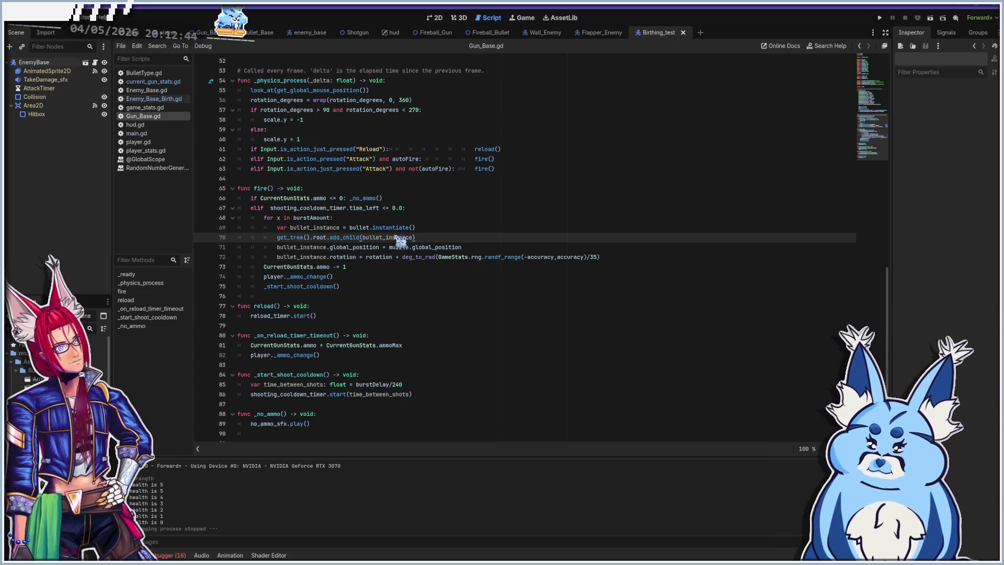
ctrl+click(293, 240)
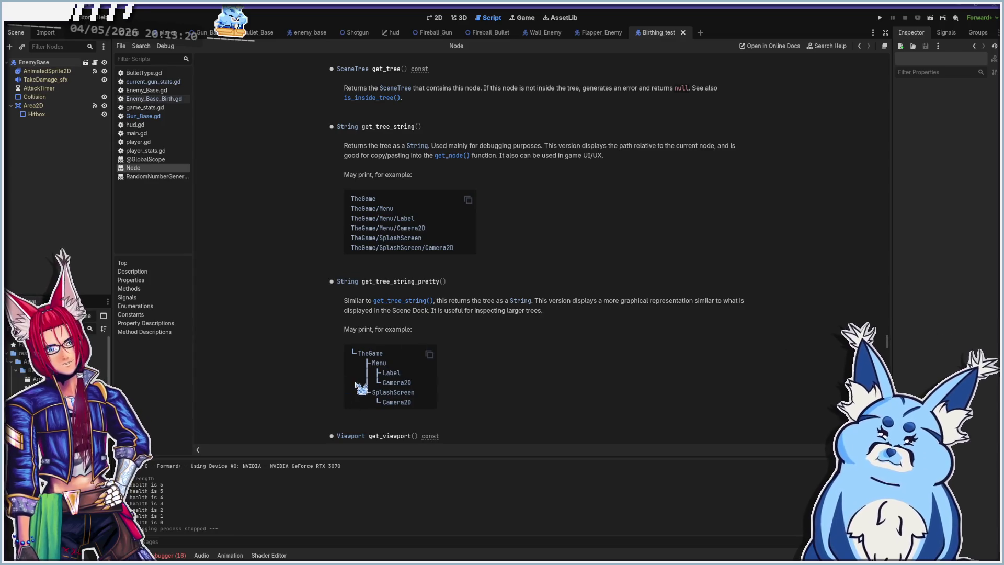
- Read the Node reference's has_node and get_node entries, then open the help find bar
scroll(386, 377, down, 2)
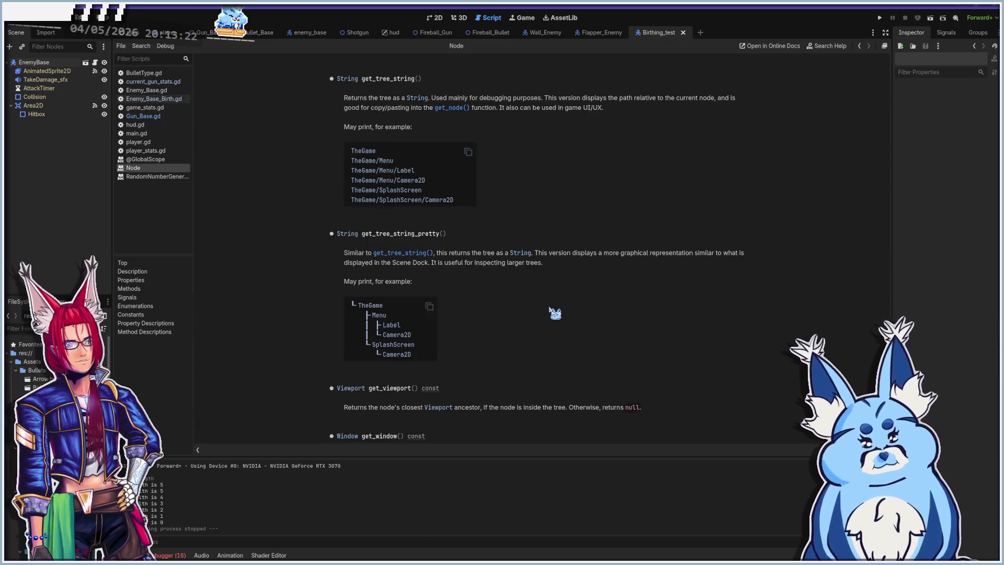
scroll(555, 313, down, 4)
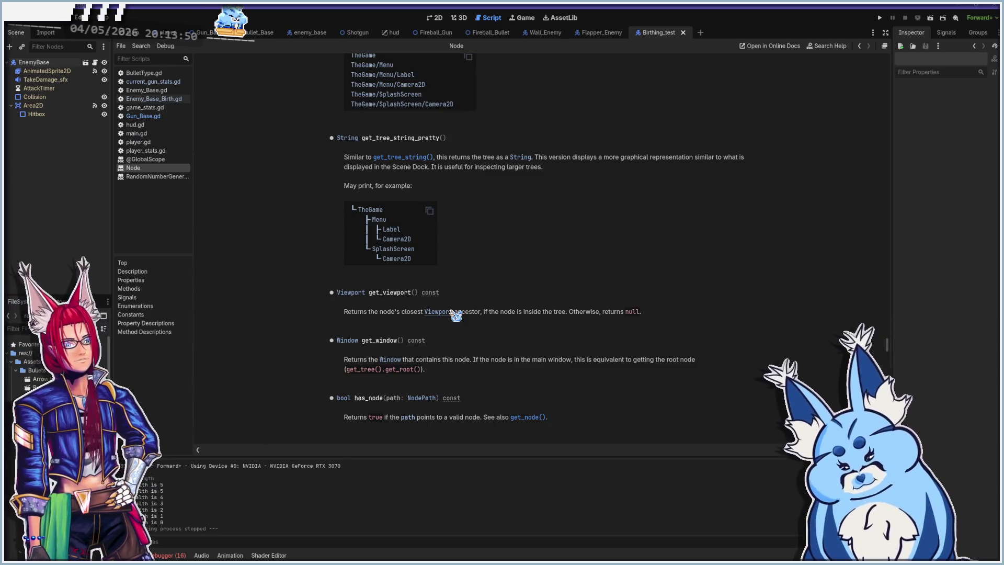
scroll(452, 312, down, 3)
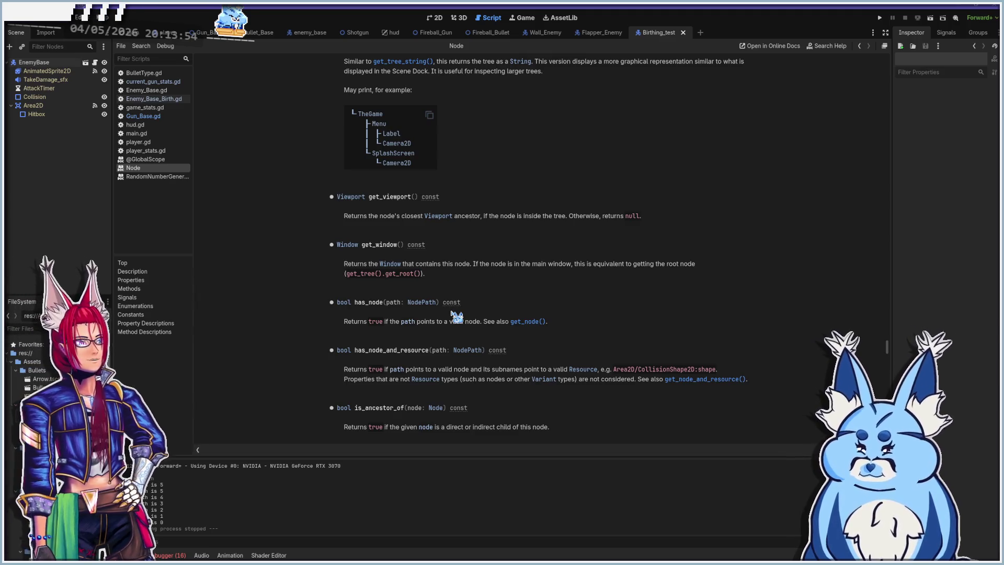
scroll(455, 317, down, 2)
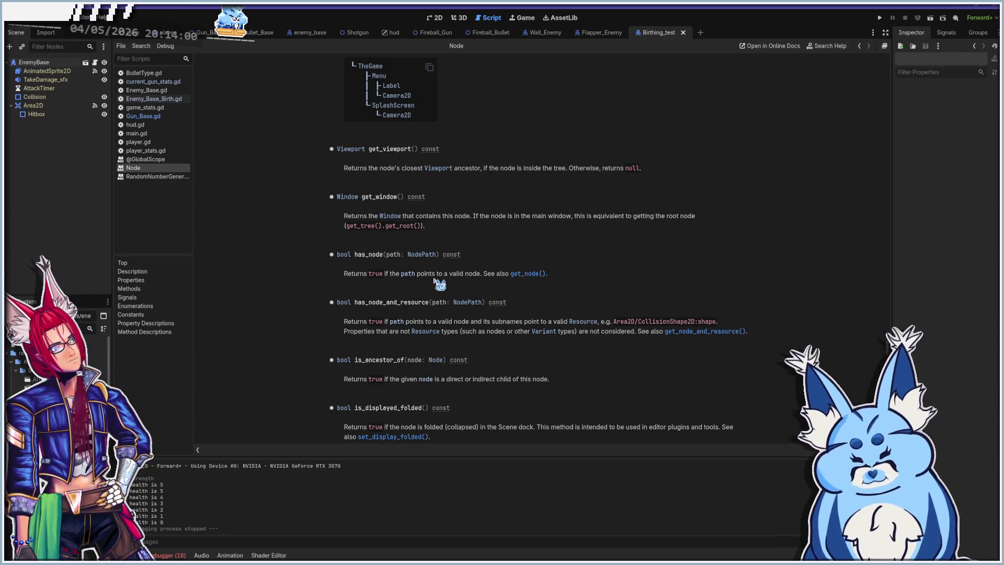
scroll(442, 316, down, 2)
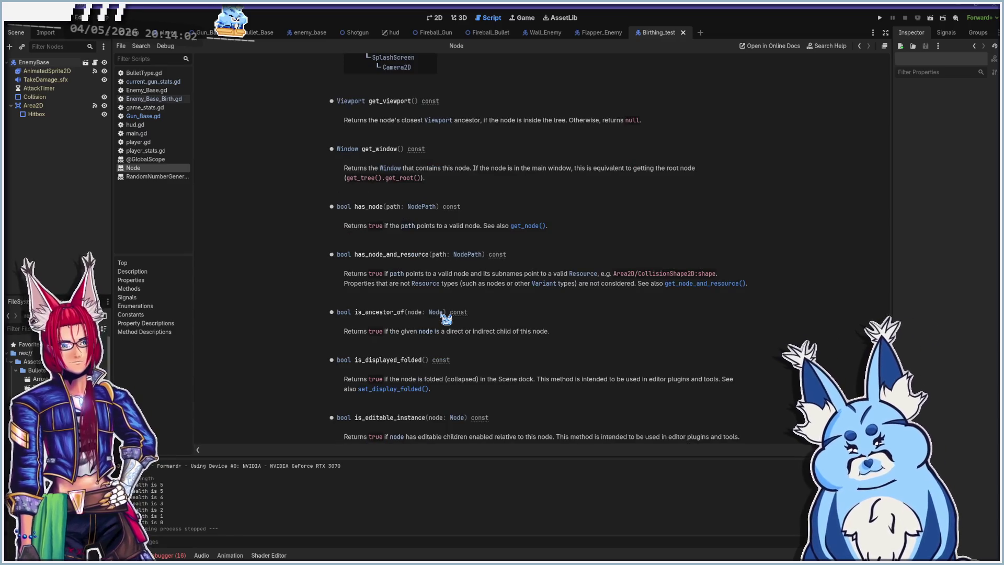
scroll(442, 316, down, 10)
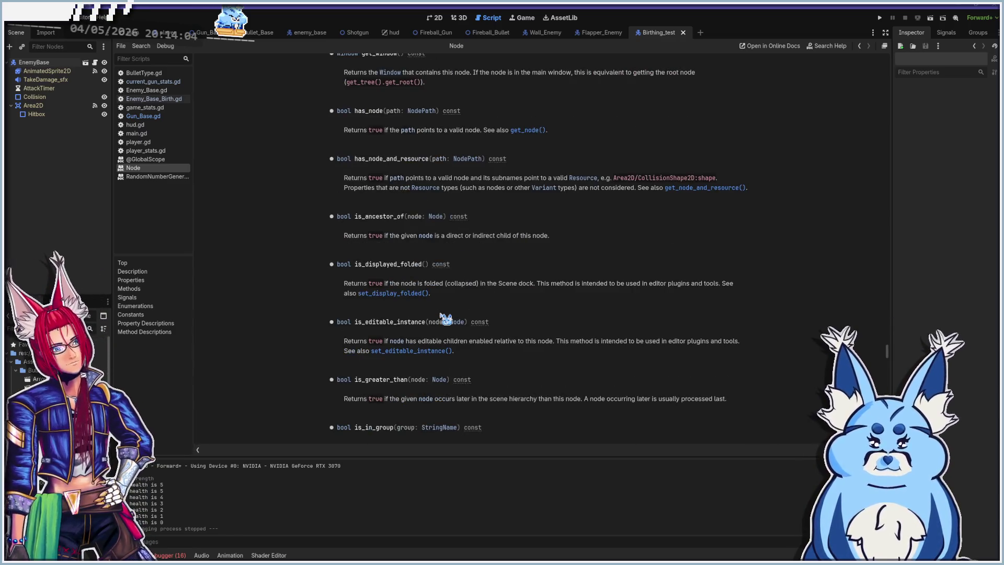
scroll(443, 316, down, 6)
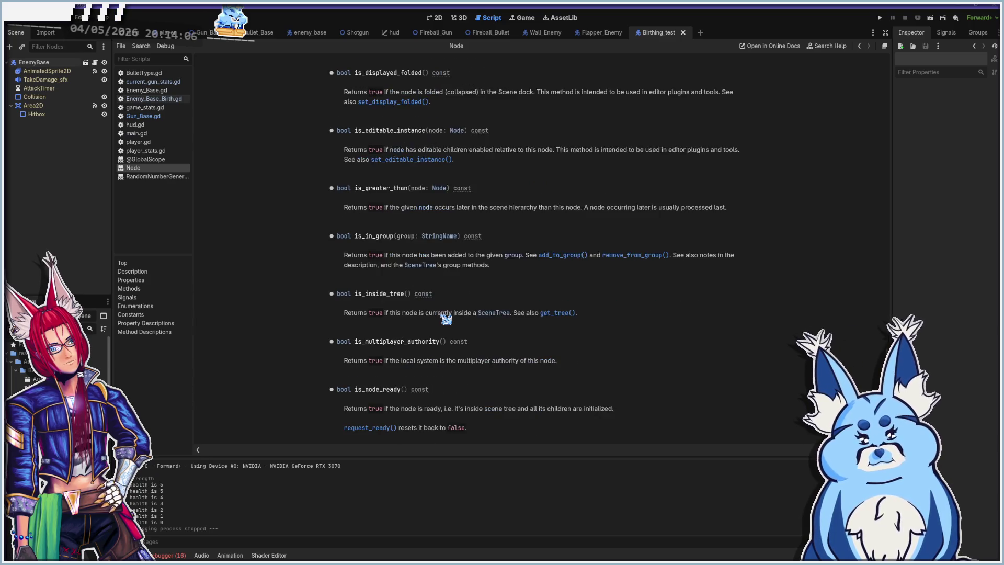
scroll(444, 318, down, 2)
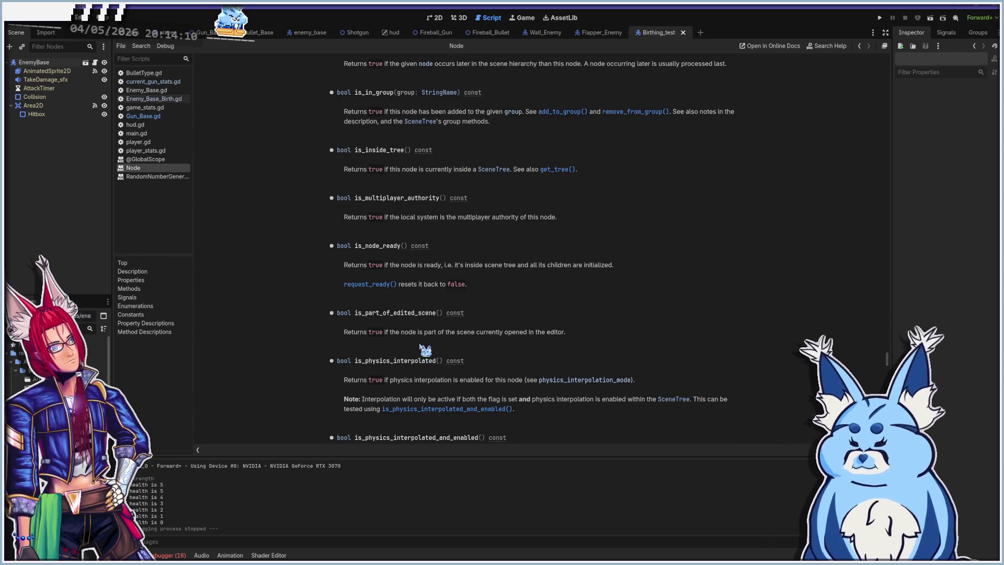
scroll(425, 349, up, 14)
scroll(425, 349, up, 4)
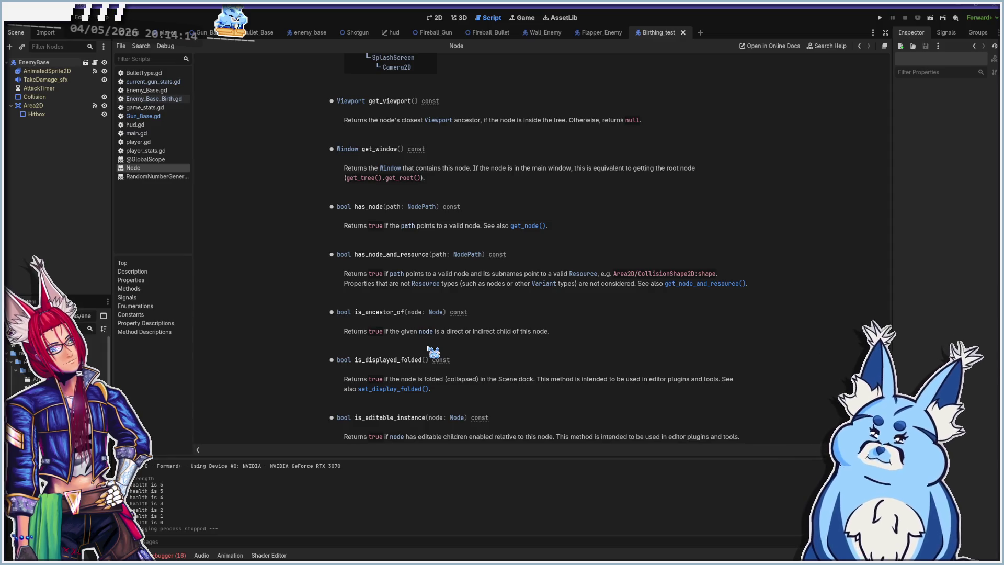
scroll(428, 347, up, 6)
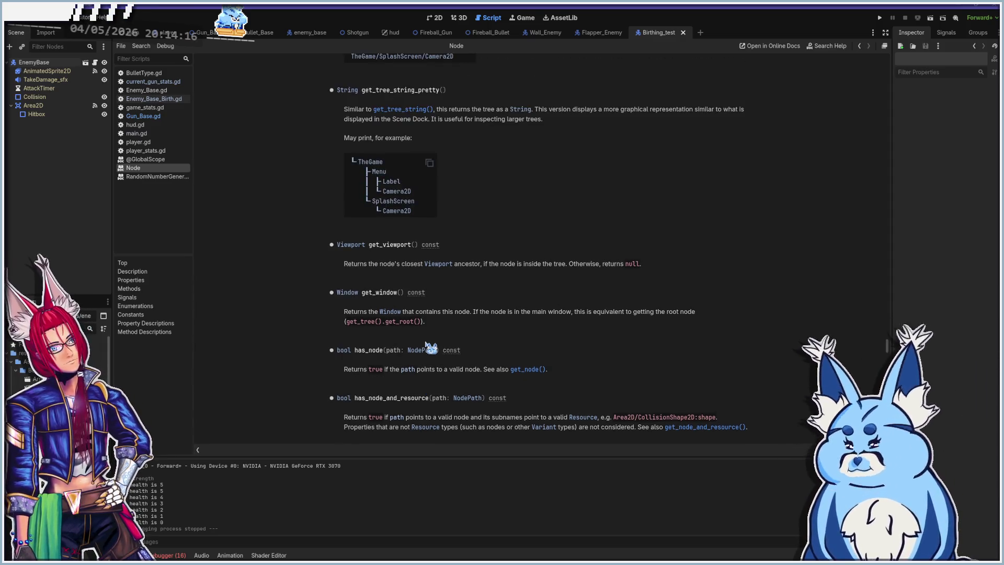
scroll(425, 345, up, 20)
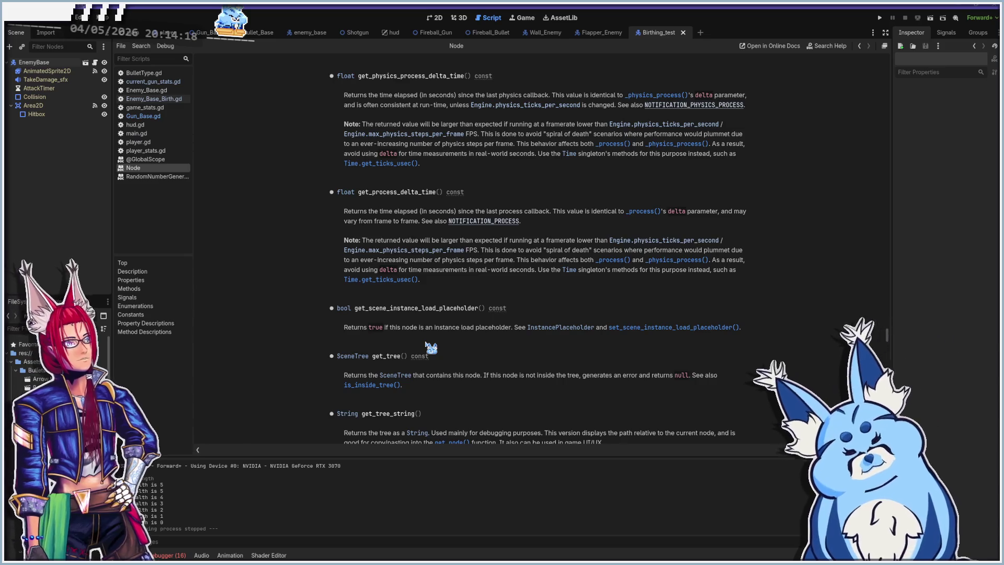
scroll(425, 348, up, 12)
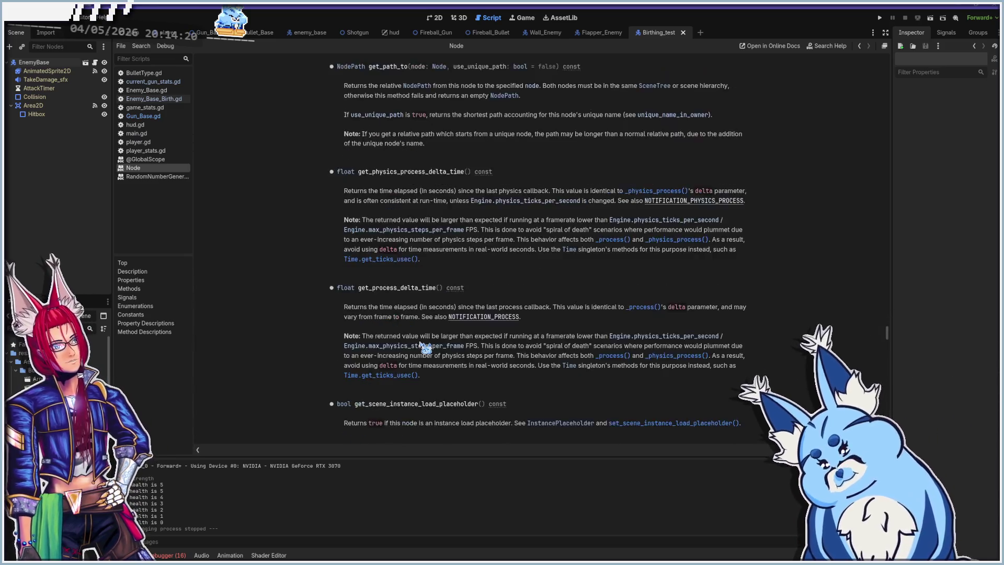
scroll(425, 348, up, 6)
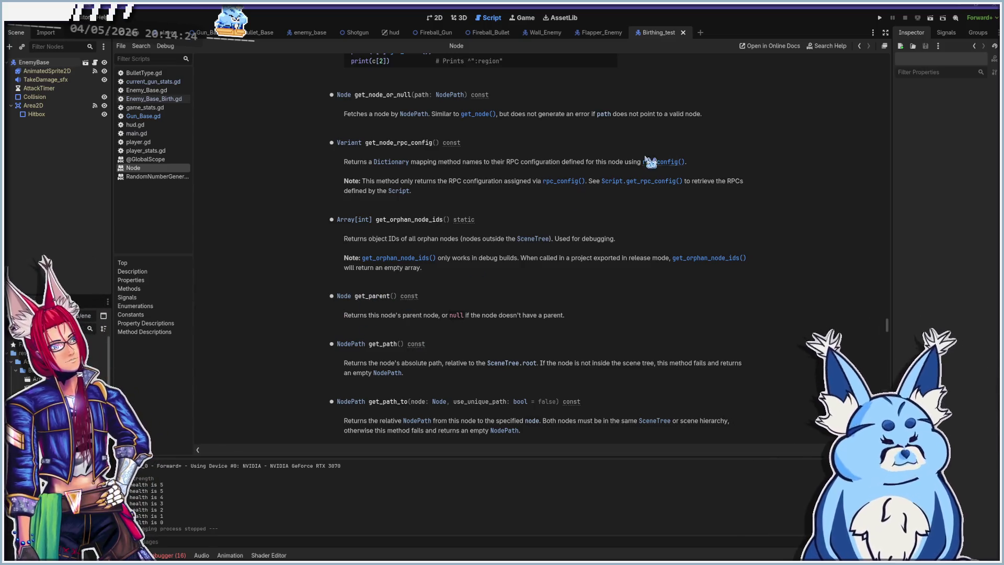
key(ctrl+f)
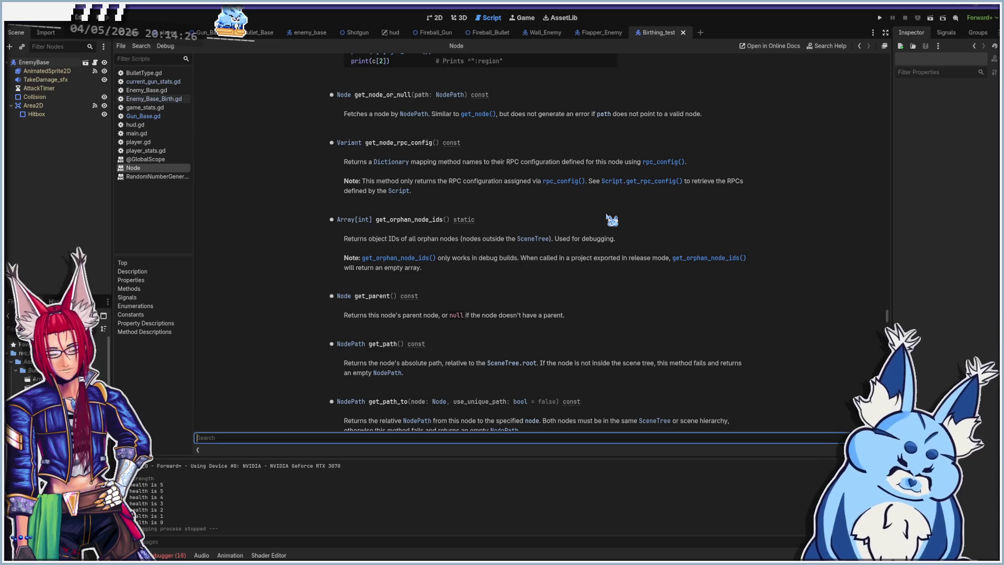
- Search the Node help page for get_sibling and scroll through its Methods list
text(get_sibling)
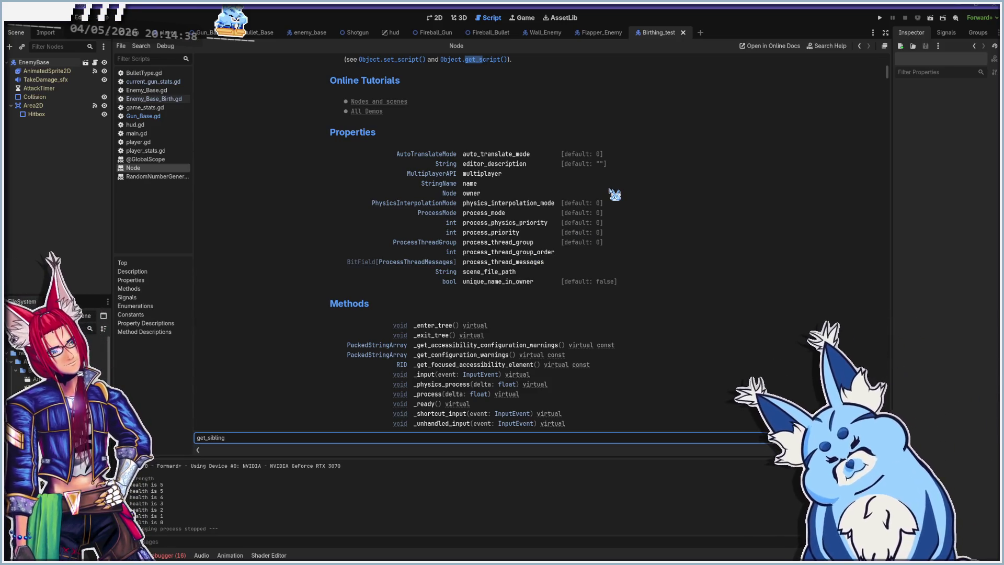
scroll(548, 224, up, 2)
scroll(548, 223, up, 2)
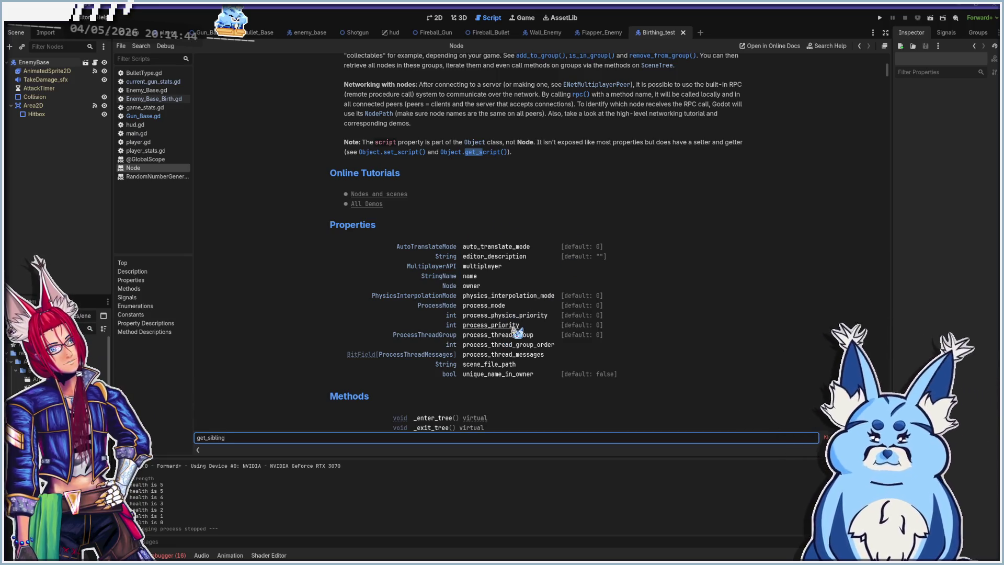
scroll(518, 319, down, 2)
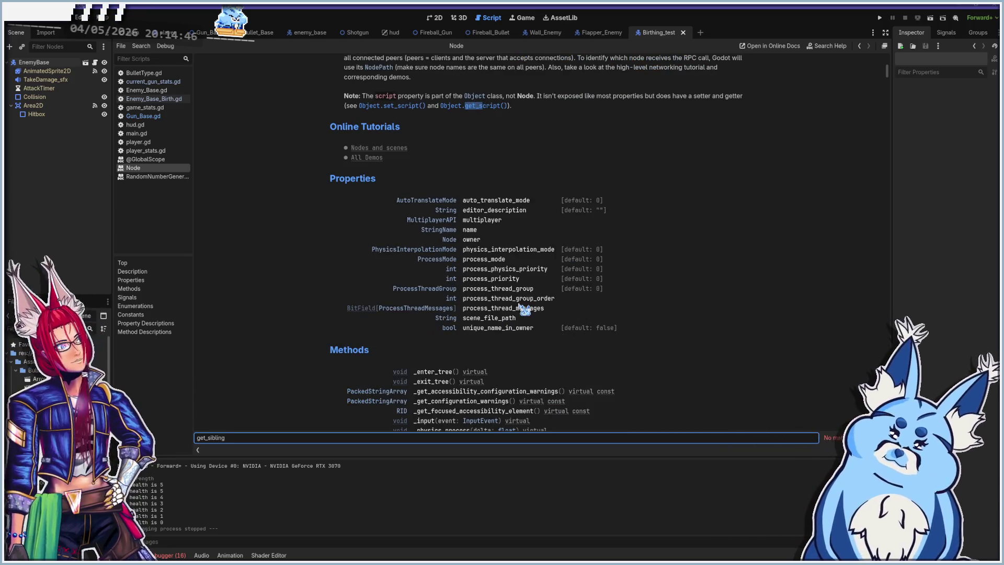
scroll(519, 309, down, 1)
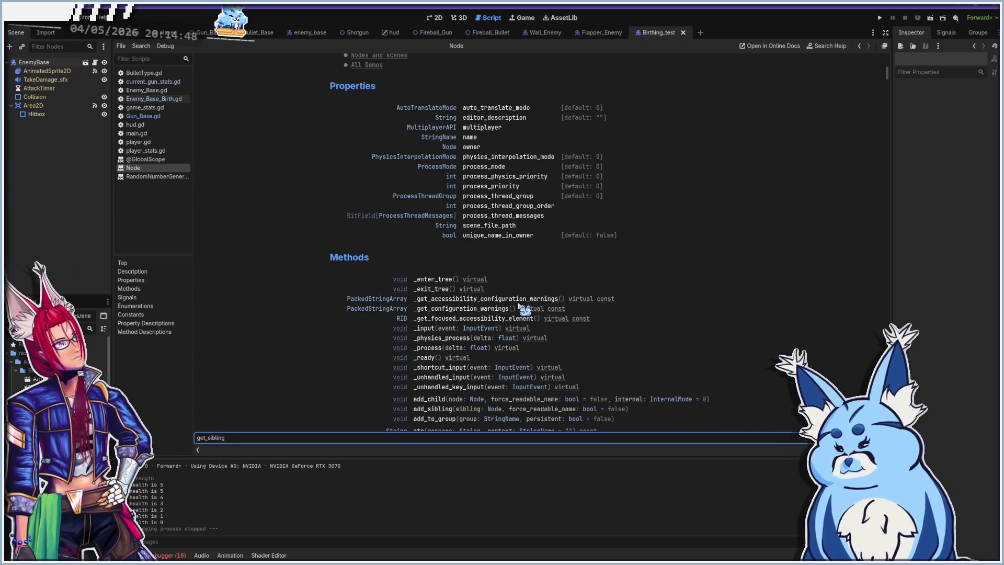
scroll(519, 308, down, 1)
scroll(519, 309, down, 2)
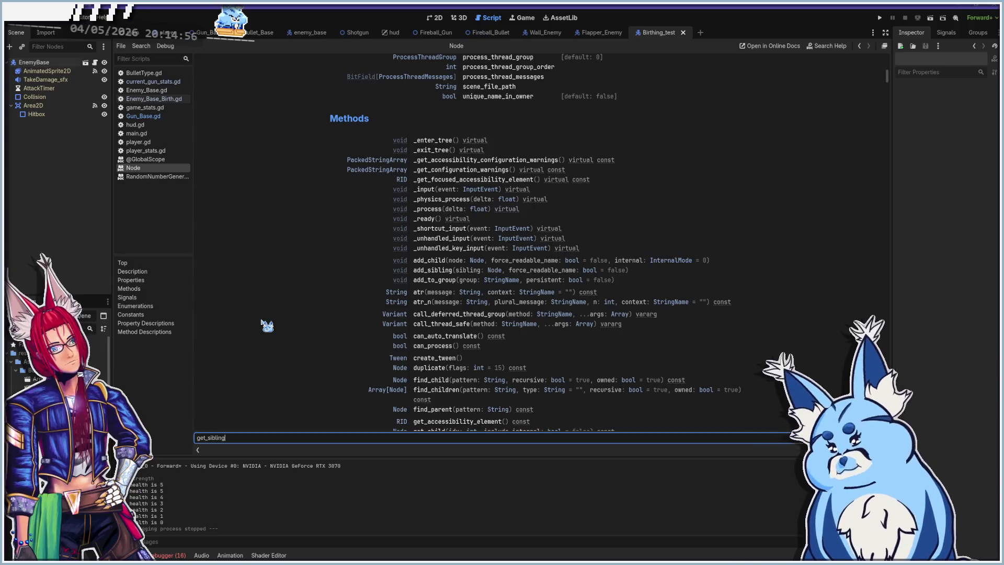
scroll(267, 325, down, 1)
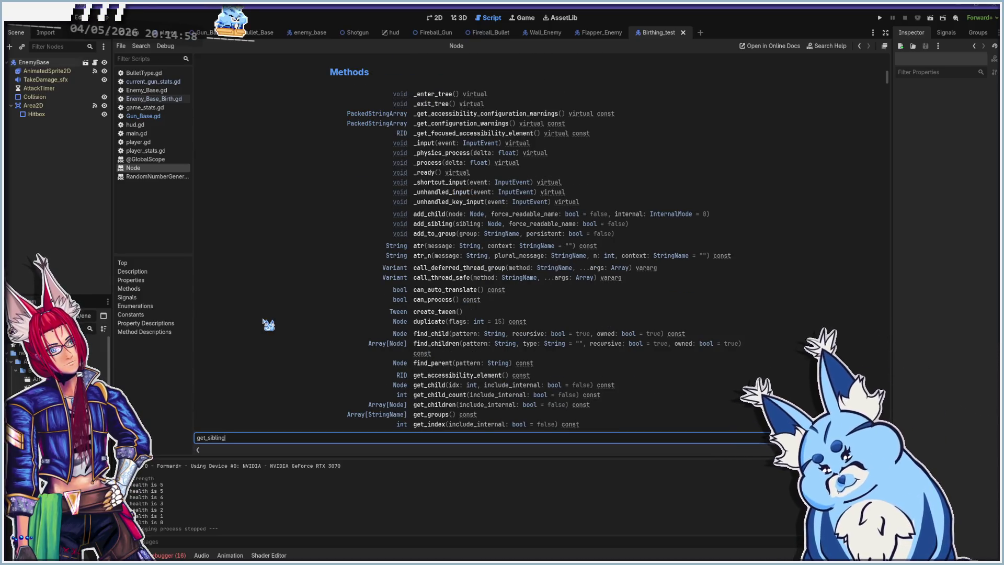
scroll(267, 325, down, 1)
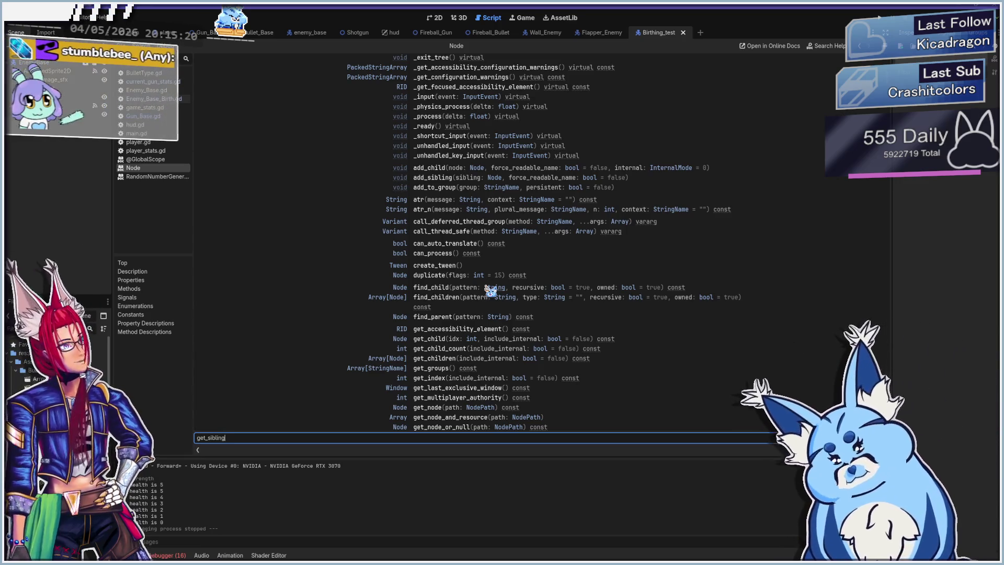
key(F5)
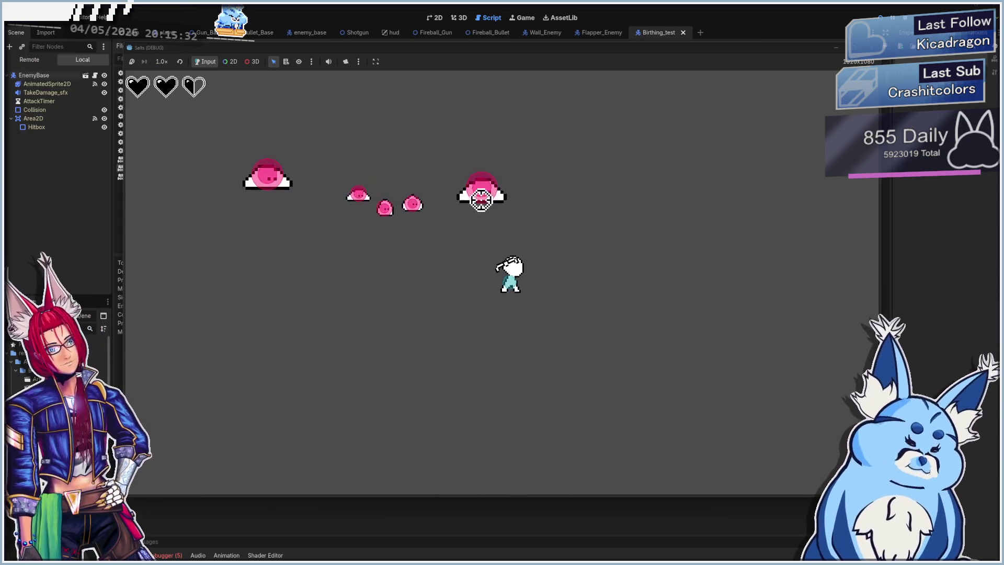
key(a)
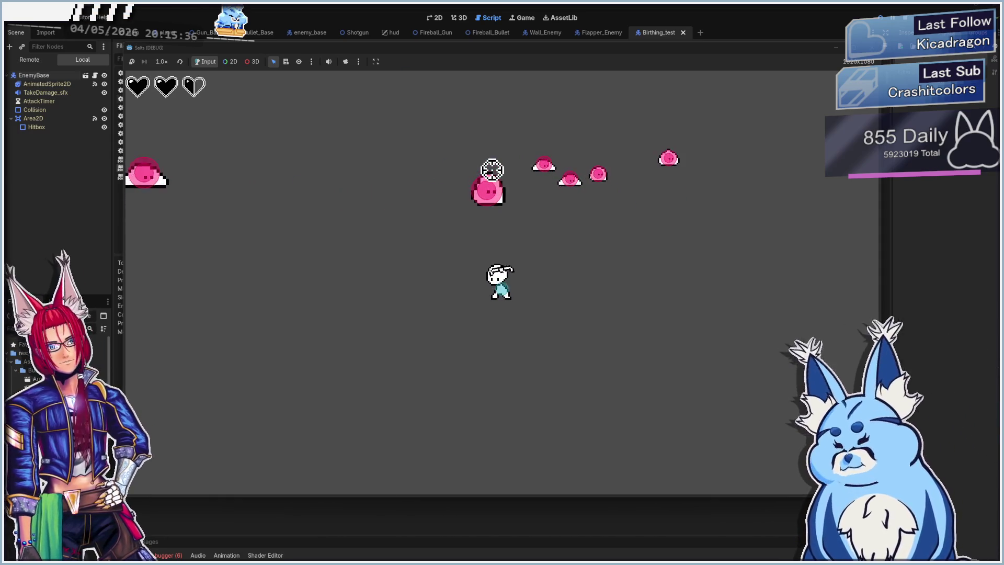
key(F8)
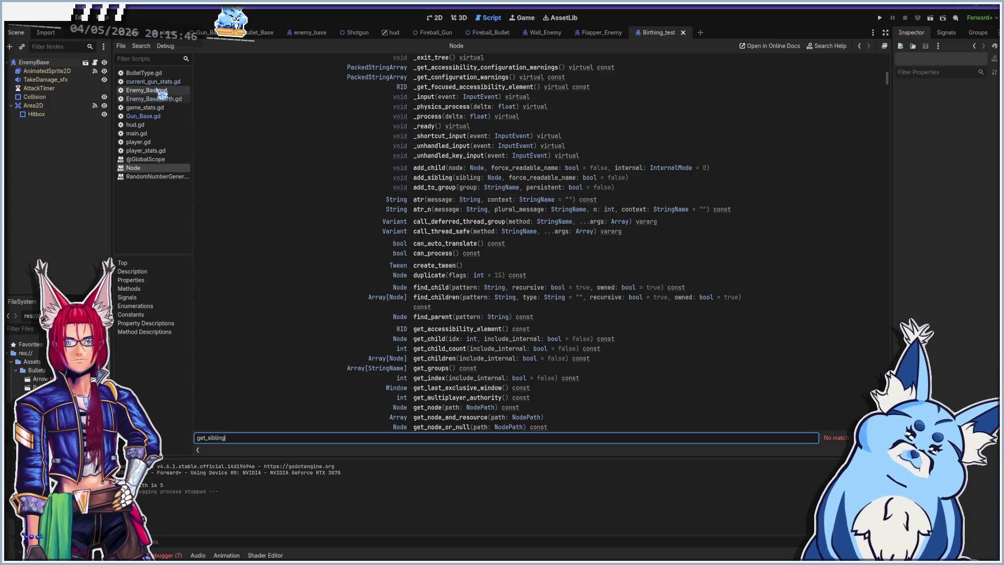
- Change main.gd's line 25 enemy roll to randi_range(0,10) and run the game
click(136, 133)
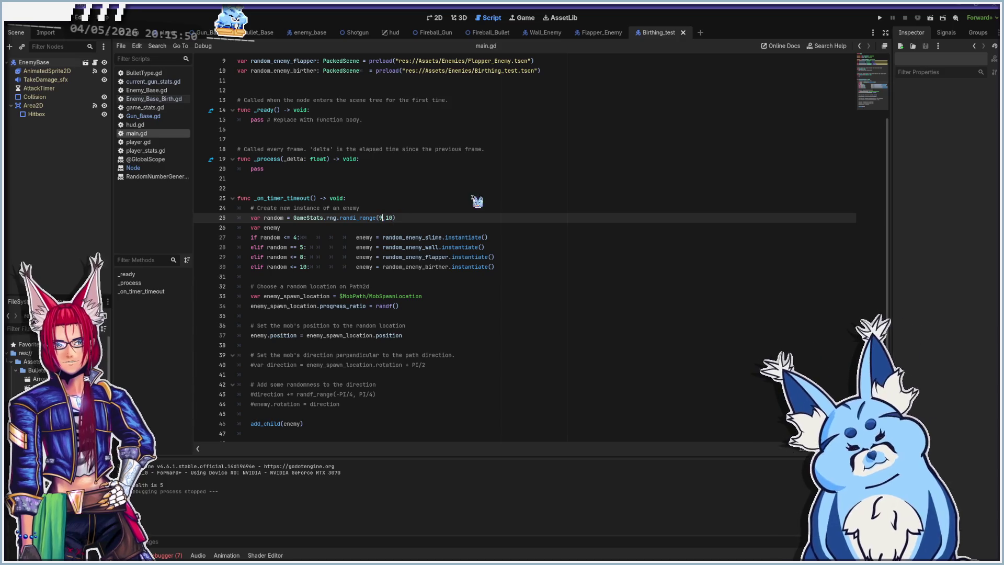
text(0)
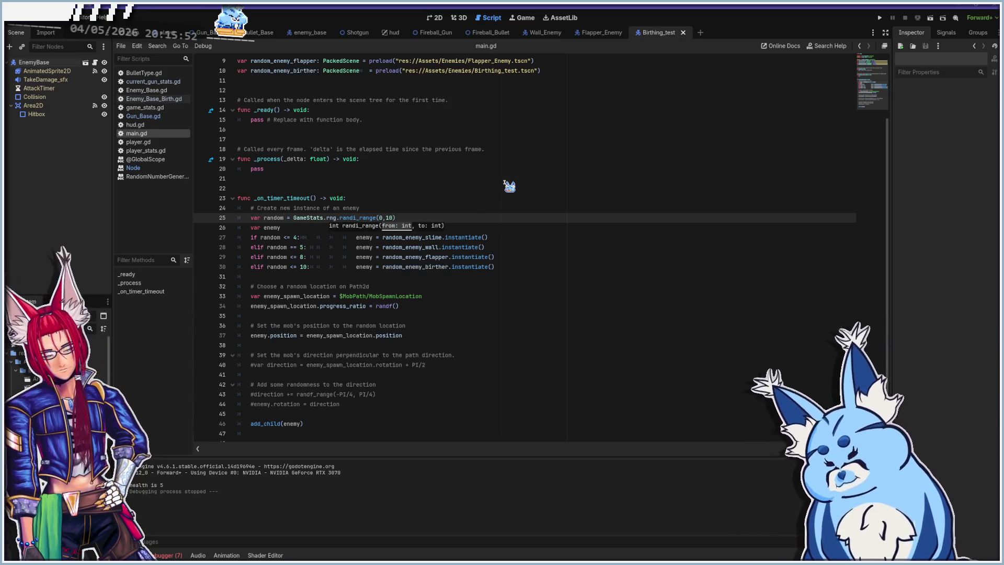
click(456, 217)
key(F5)
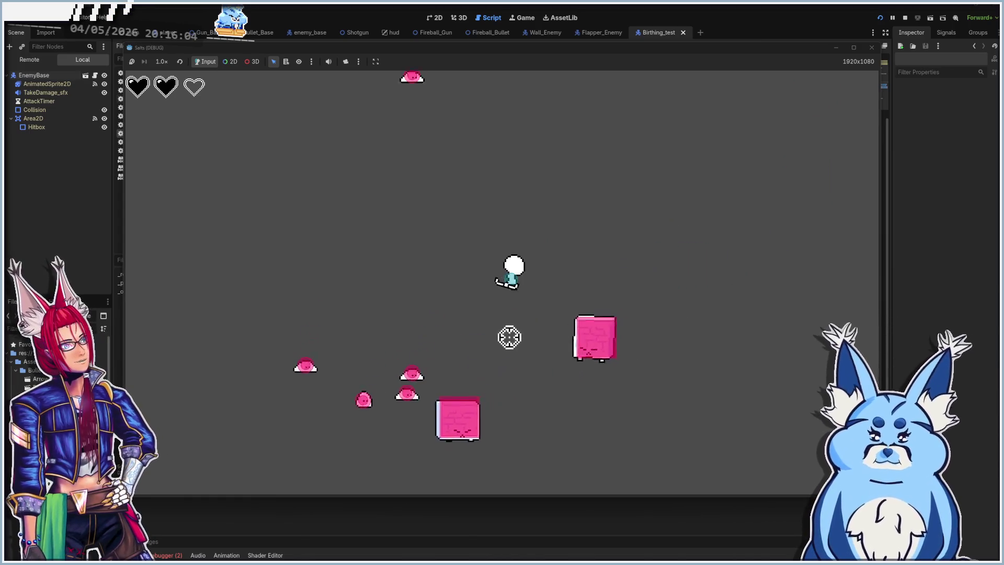
- Shoot and move around the arena with W/A/S/D, then close the game window
click(365, 289)
key(a)
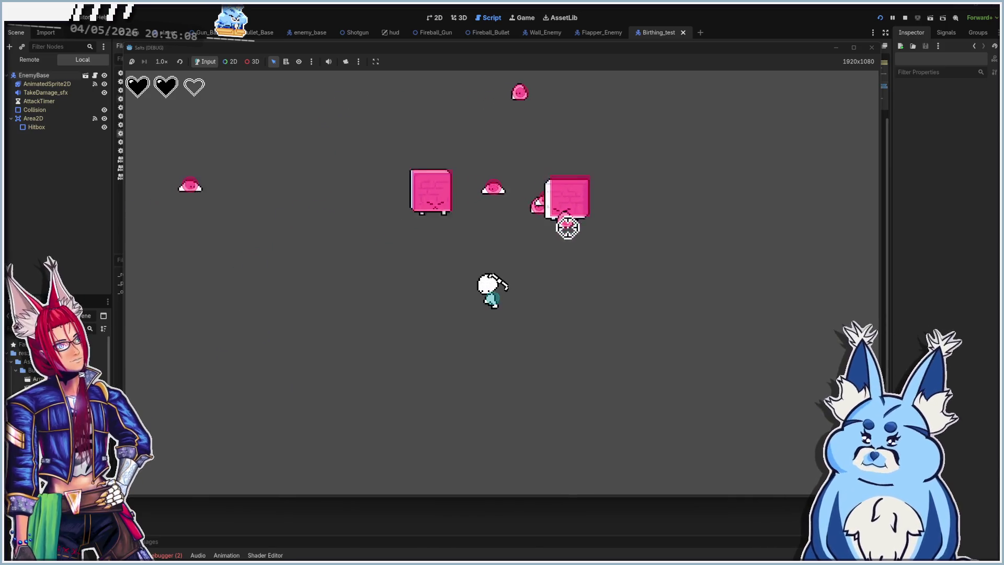
key(a)
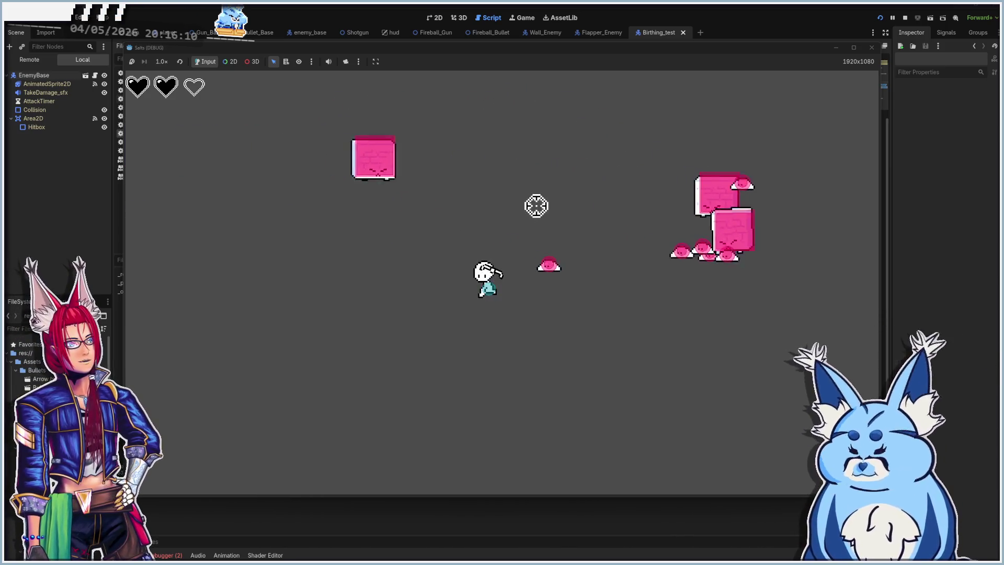
key(w)
key(w)
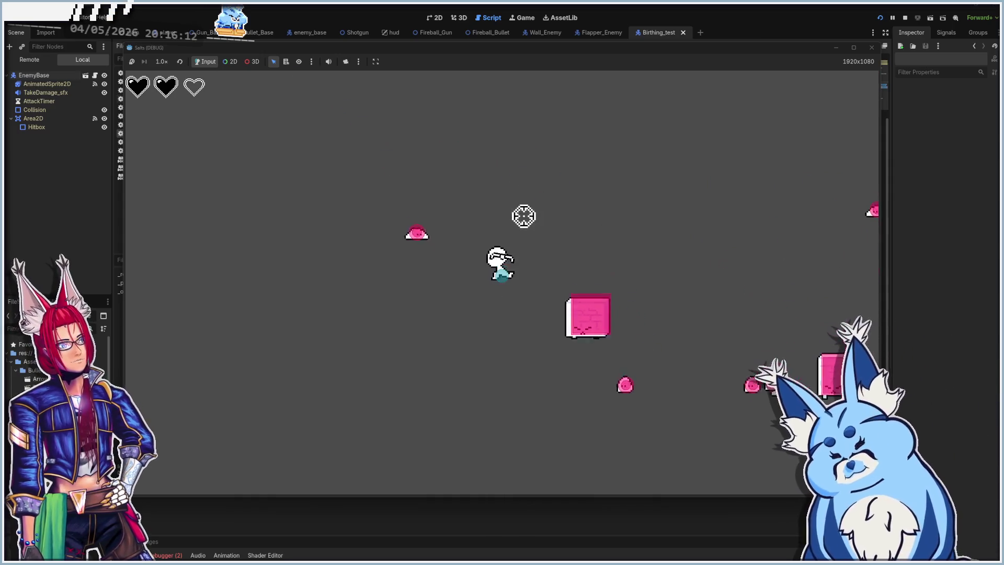
key(w)
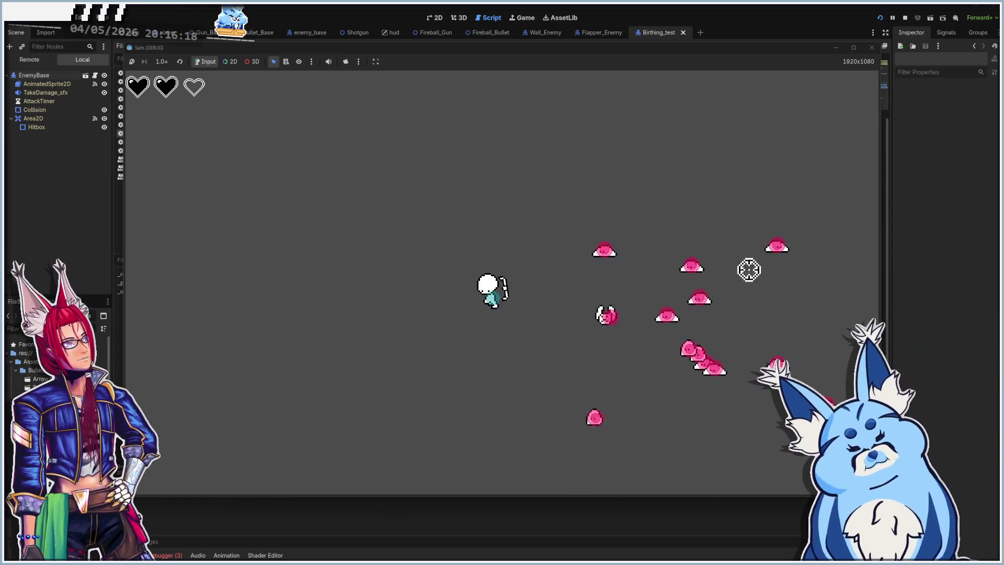
key(s)
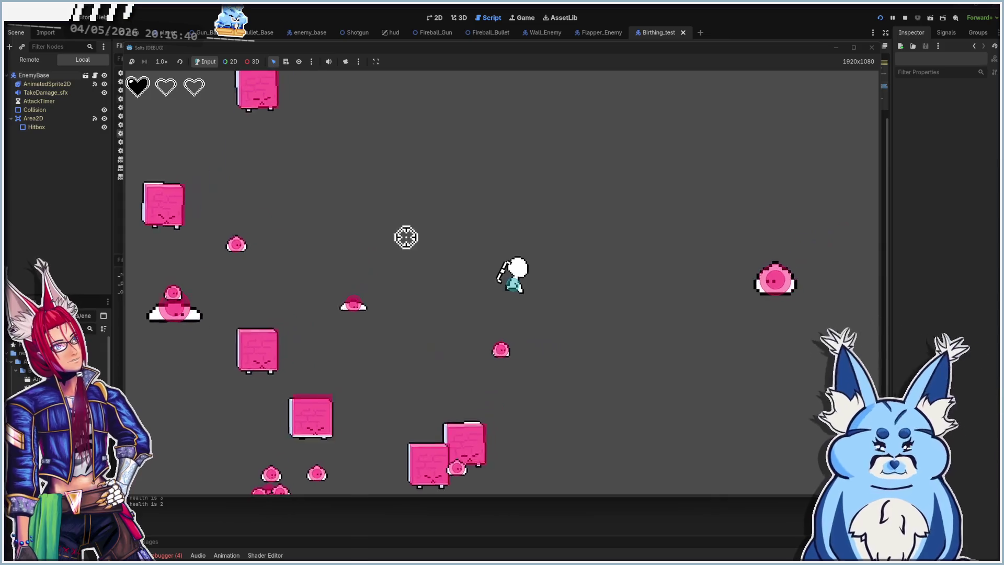
key(s)
key(d)
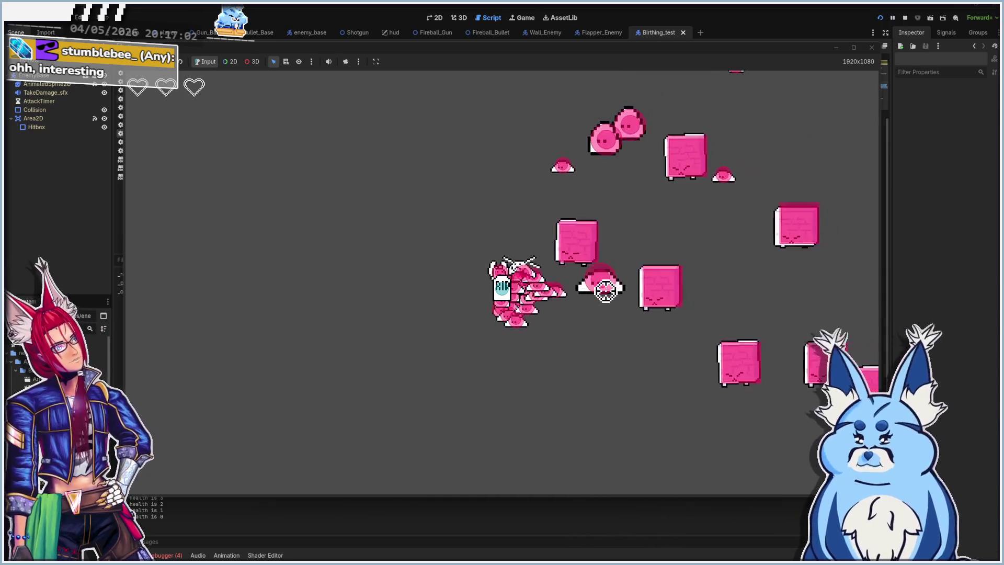
click(871, 47)
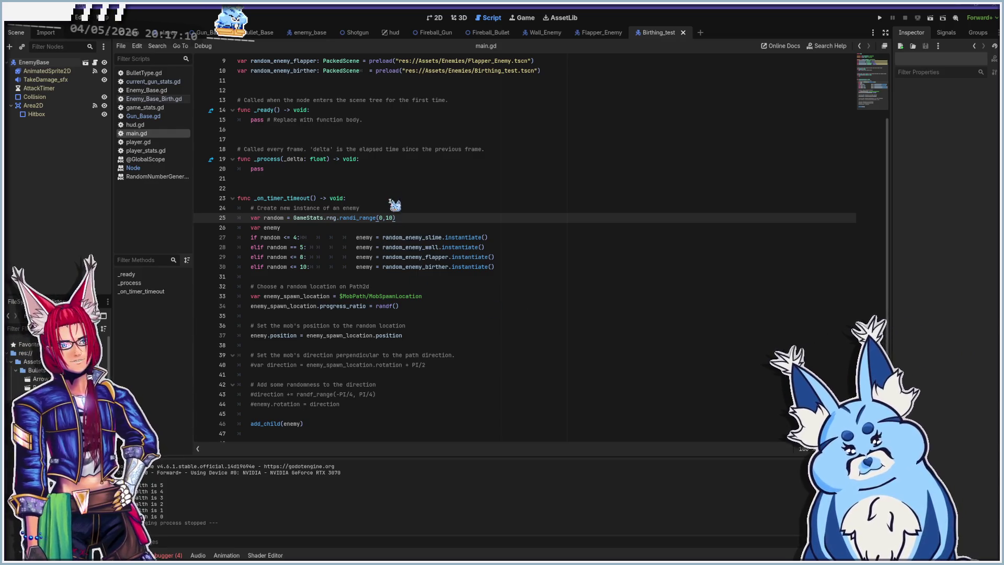
- Open the RandomNumberGenerator and Node class references and search the Node page for get_child
click(151, 178)
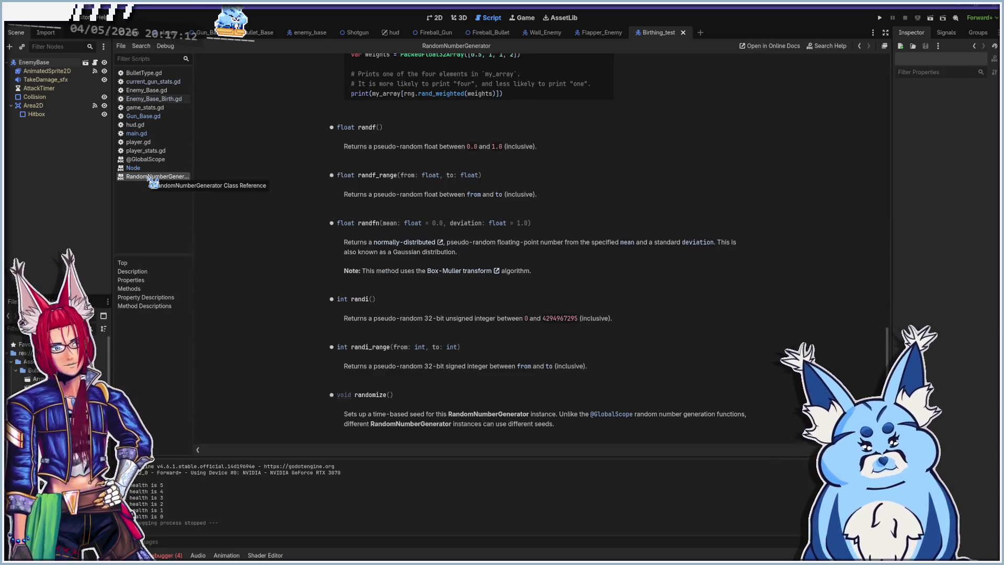
click(136, 168)
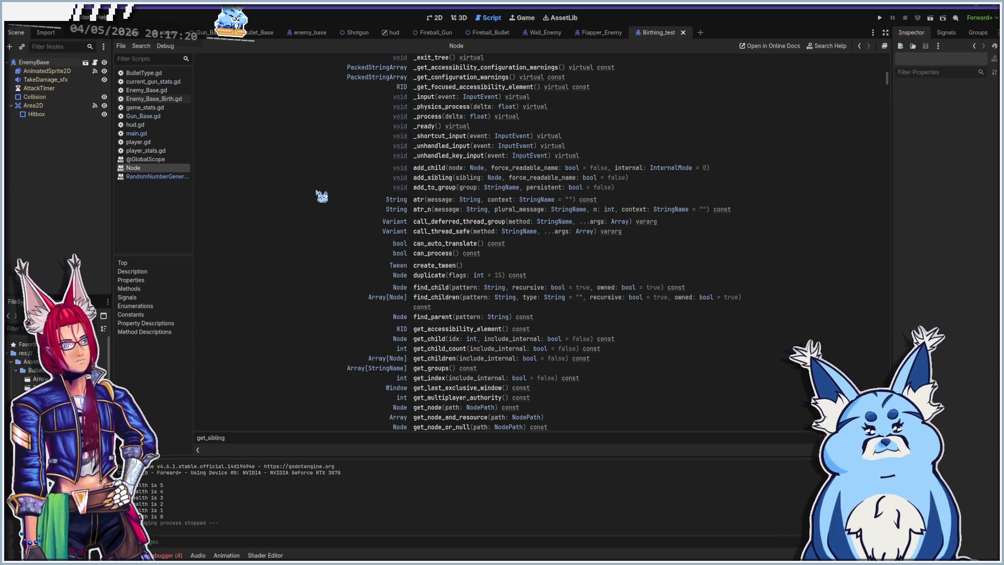
key(ctrl+f)
text(get ch)
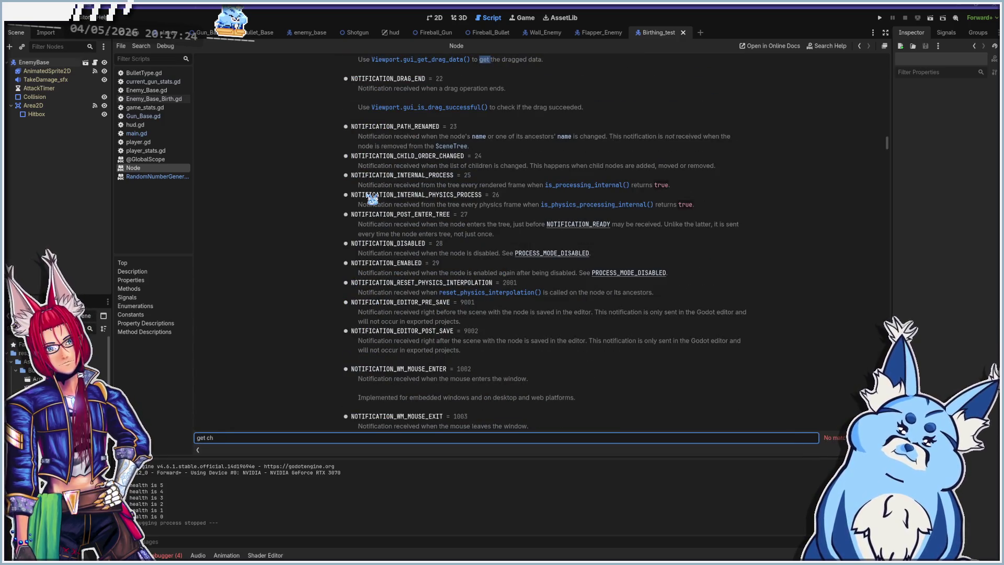
key(BackSpace)
key(BackSpace)
key(BackSpace)
text(_child)
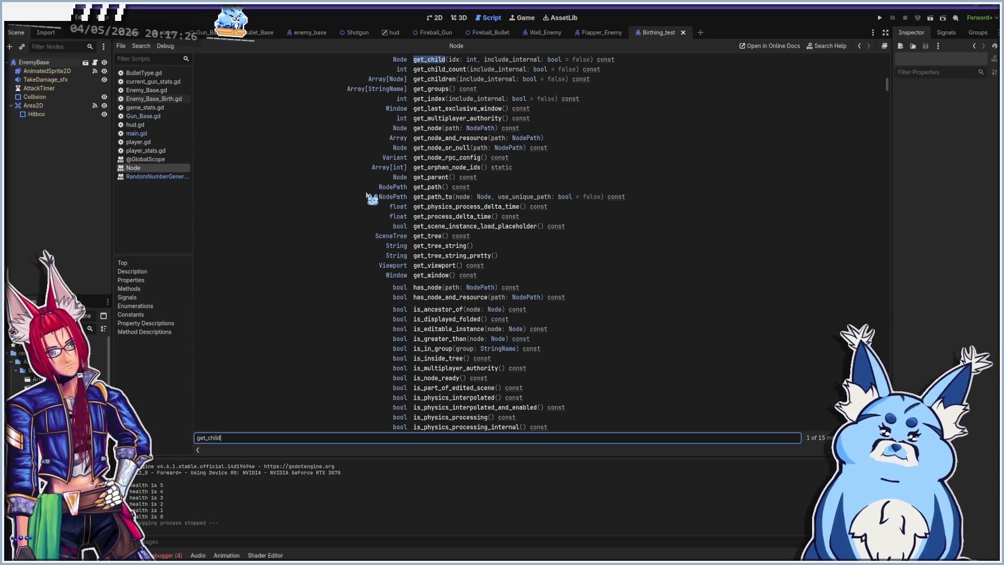
click(426, 60)
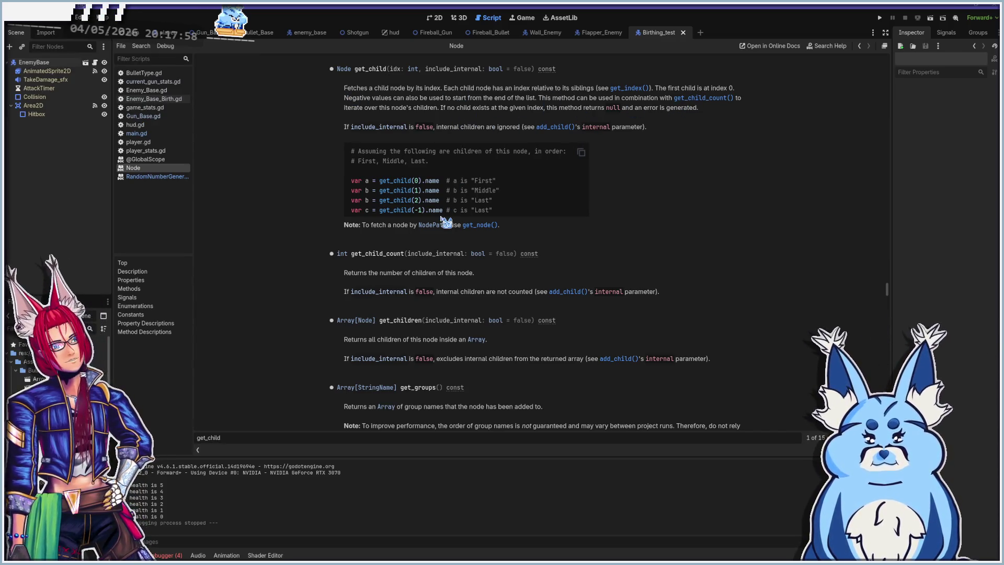
- Step through the get_child matches, read the get_node description, then open Enemy_Base_Birth.gd
click(233, 437)
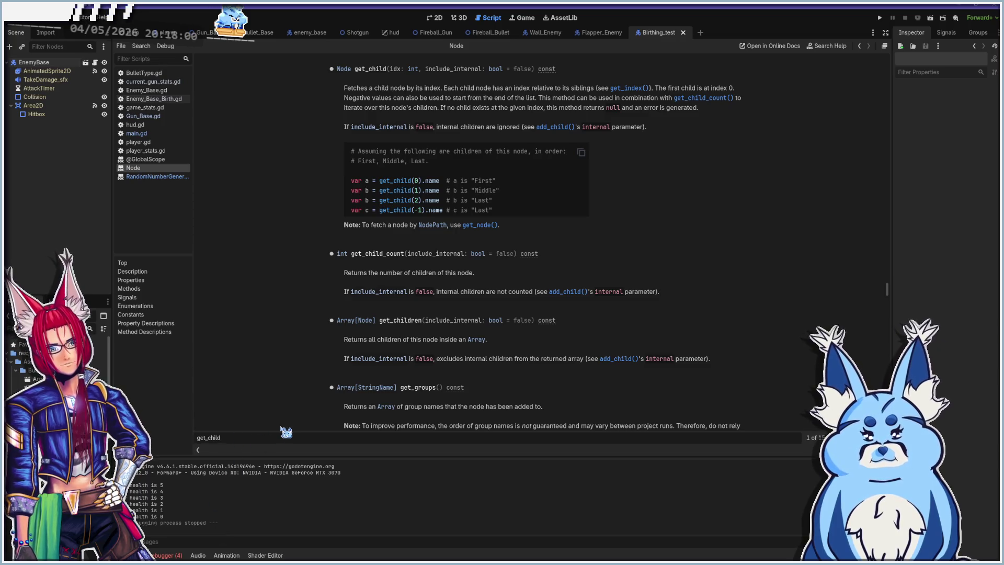
key(Return)
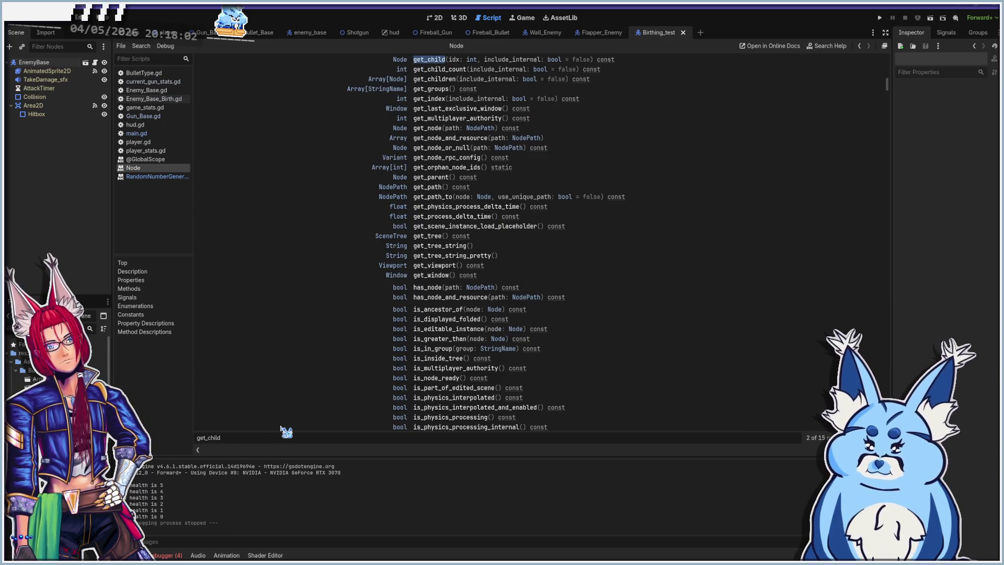
key(Return)
key(Return)
key(Return)
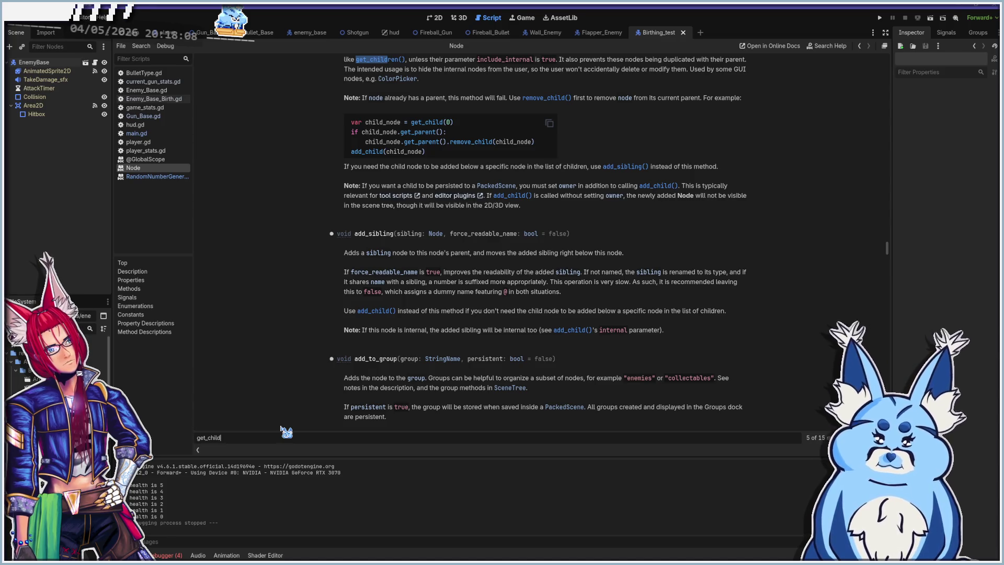
key(Return)
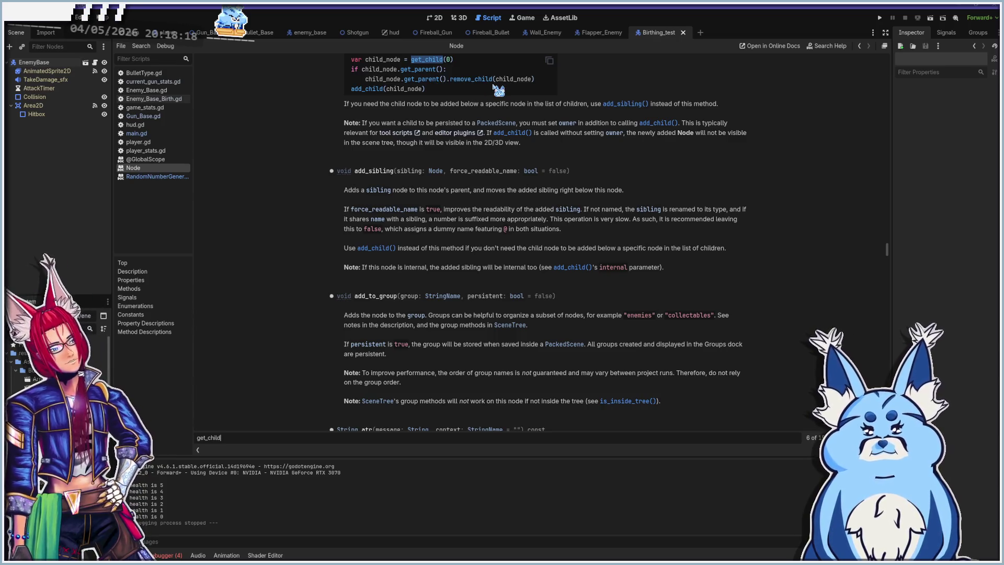
key(Return)
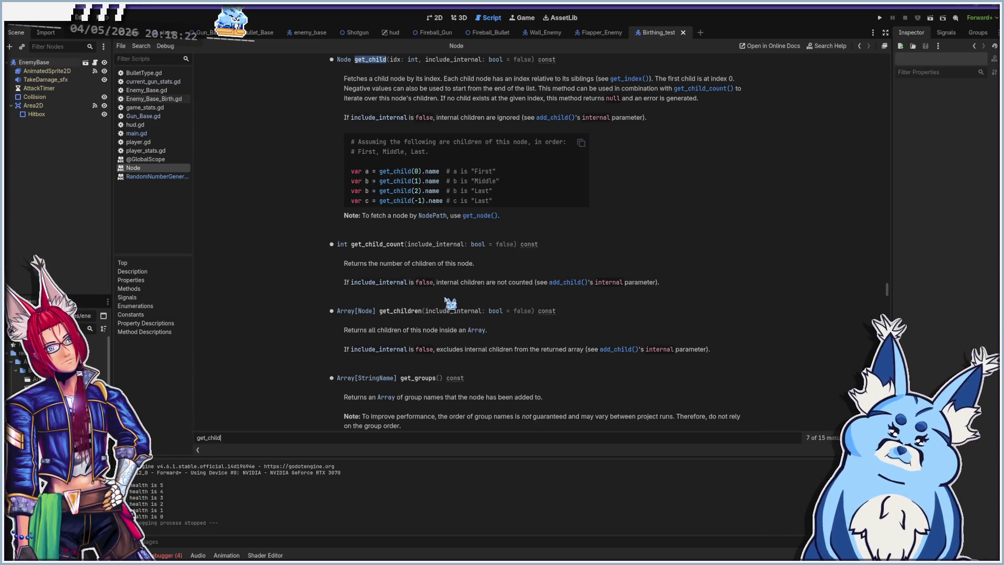
key(Return)
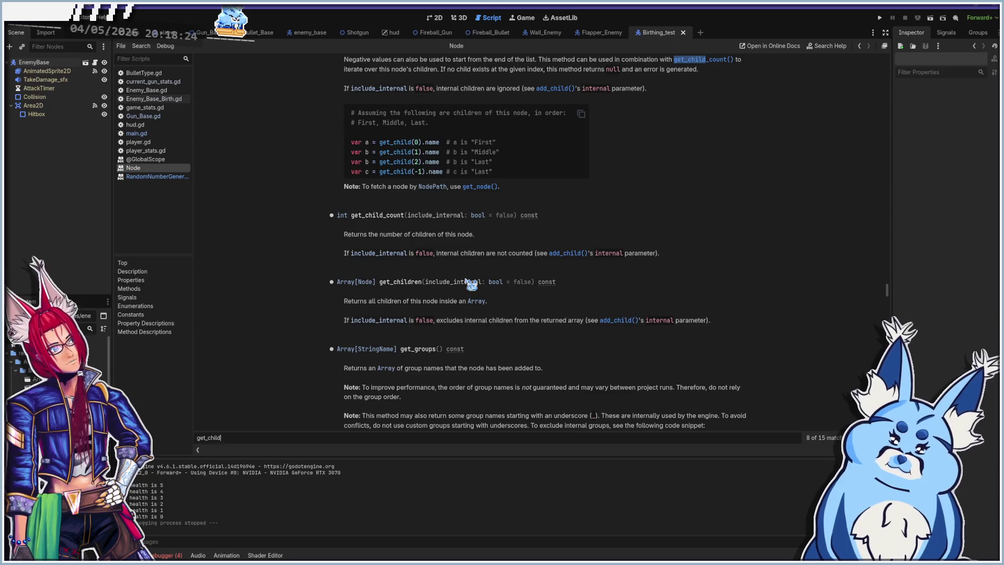
scroll(430, 268, up, 1)
scroll(430, 269, up, 2)
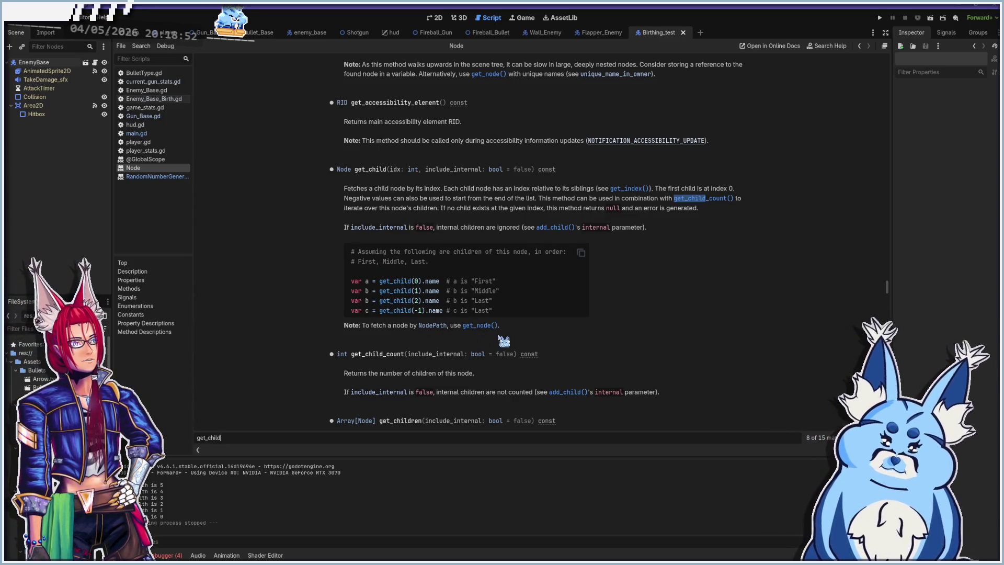
click(480, 326)
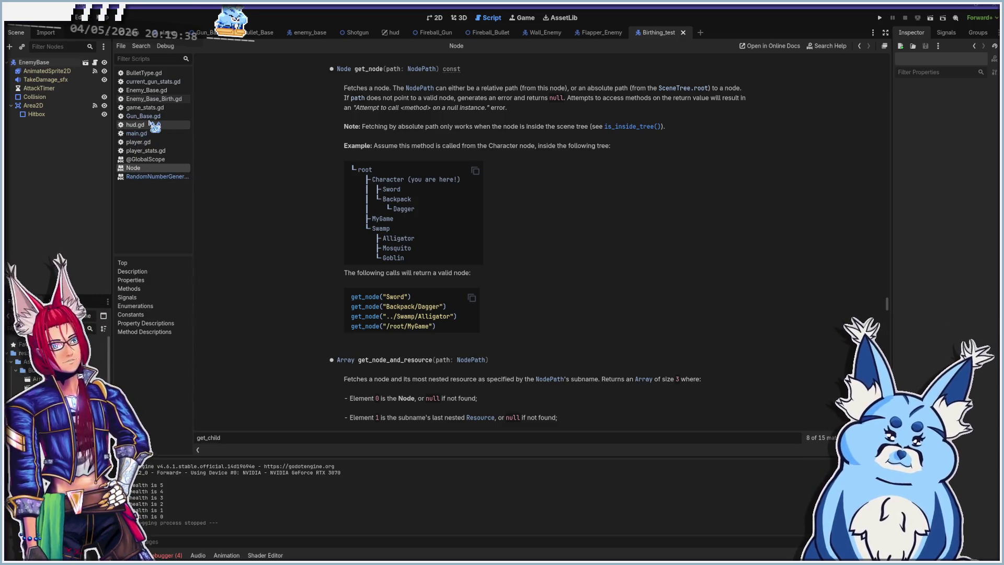
click(171, 99)
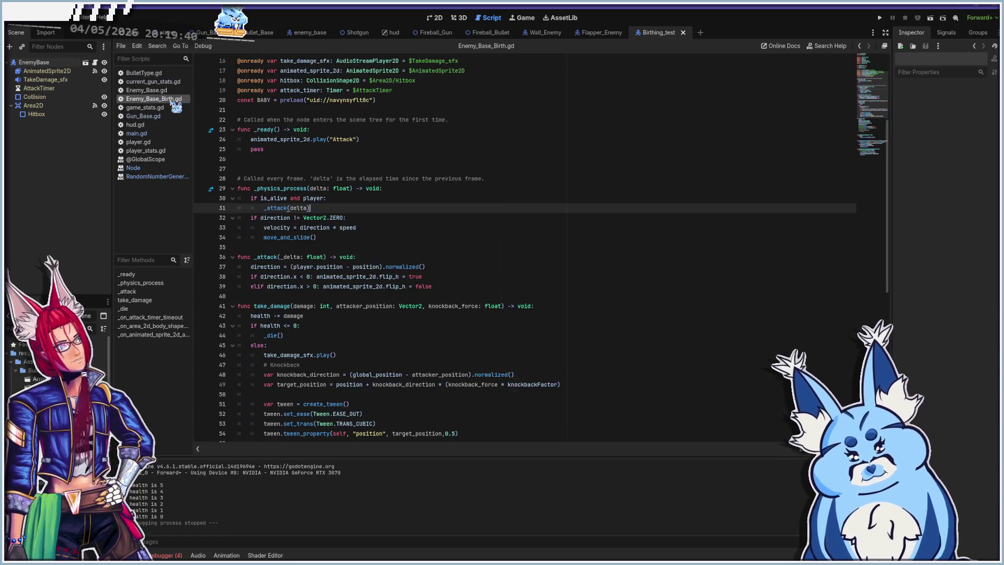
scroll(407, 293, down, 10)
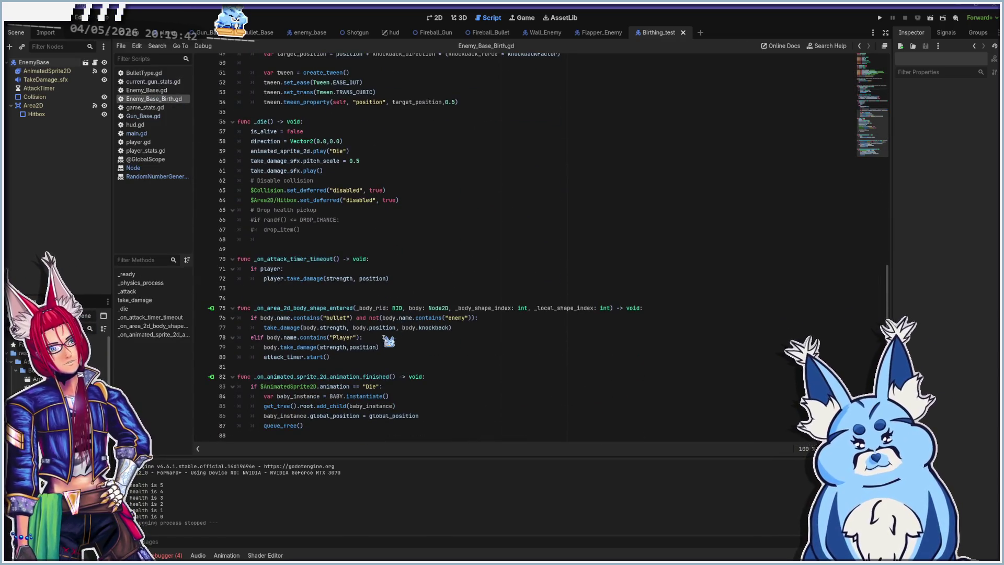
click(429, 396)
click(442, 406)
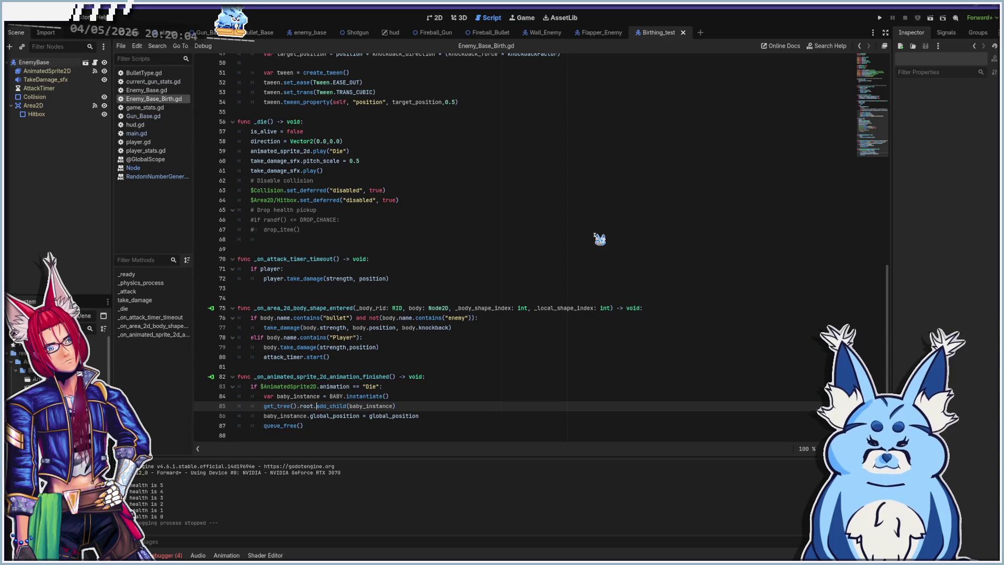
scroll(599, 239, up, 15)
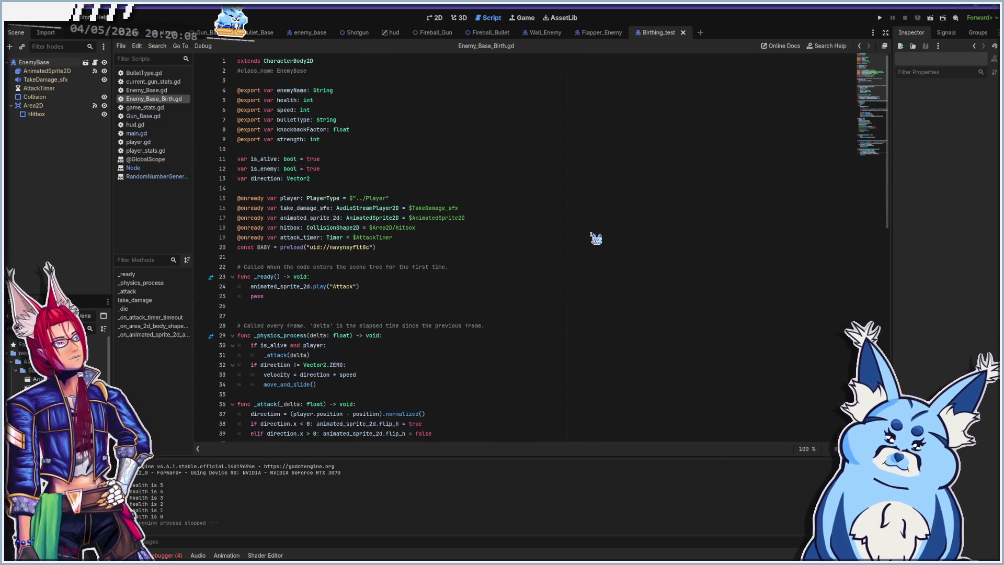
key(ctrl+f)
text(getnode)
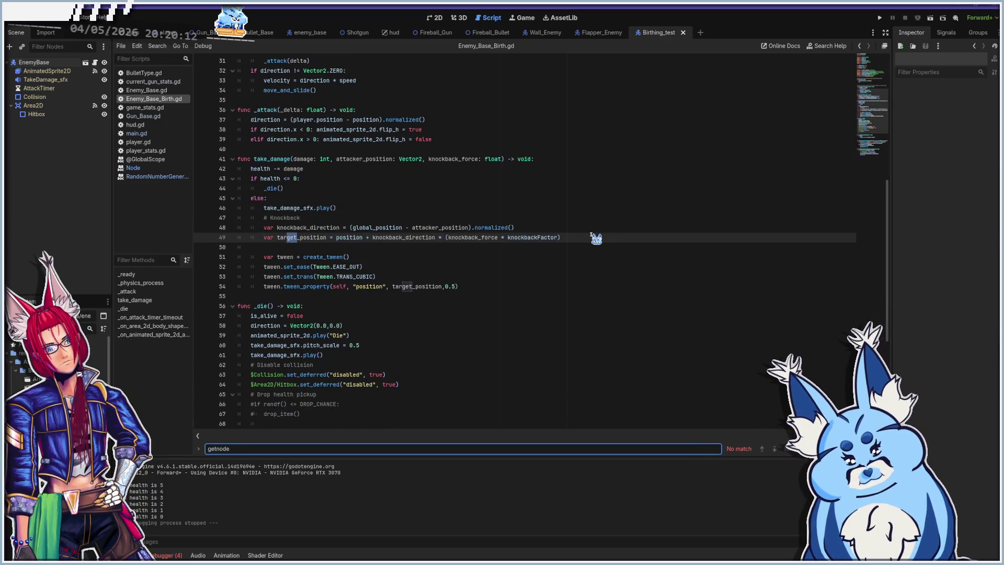
key(BackSpace)
key(BackSpace)
text(t)
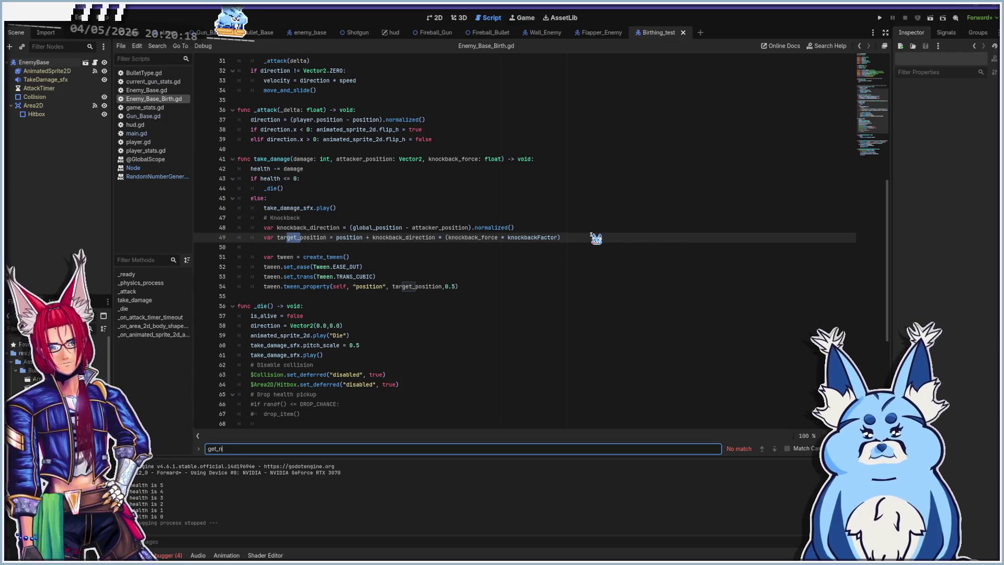
key(BackSpace)
key(BackSpace)
text(no)
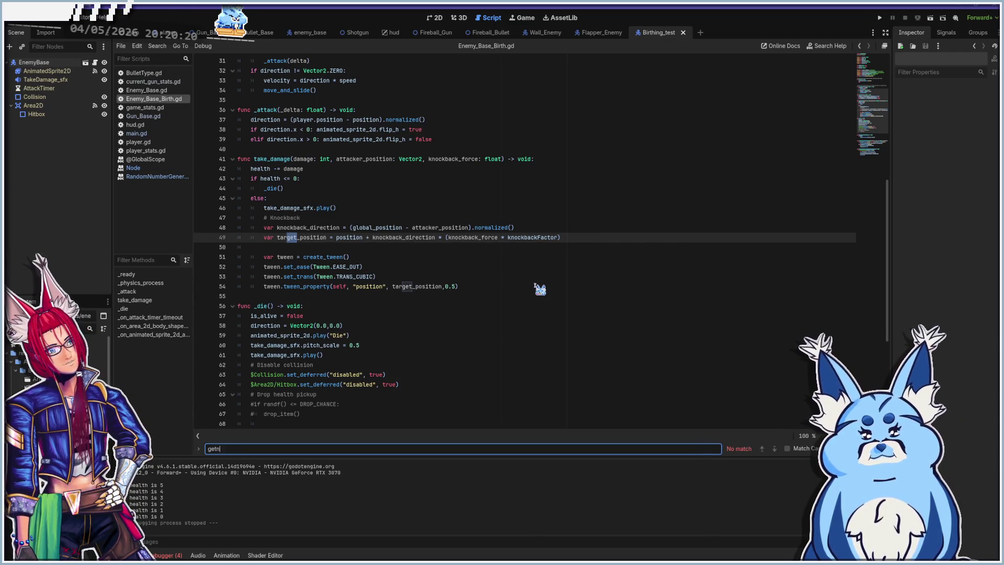
text(de)
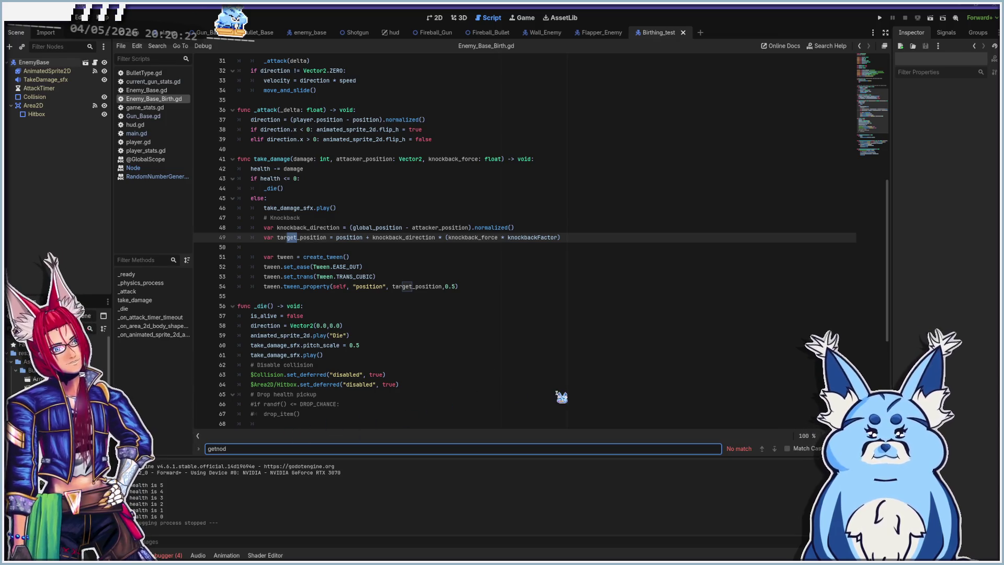
key(ctrl+a)
key(BackSpace)
text(ammo_changed)
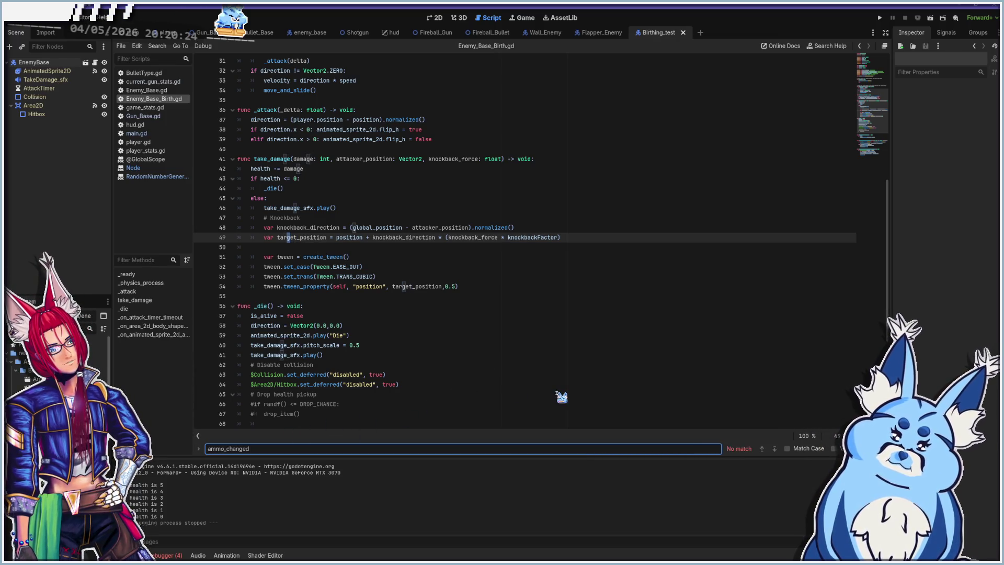
key(ctrl+a)
text(g)
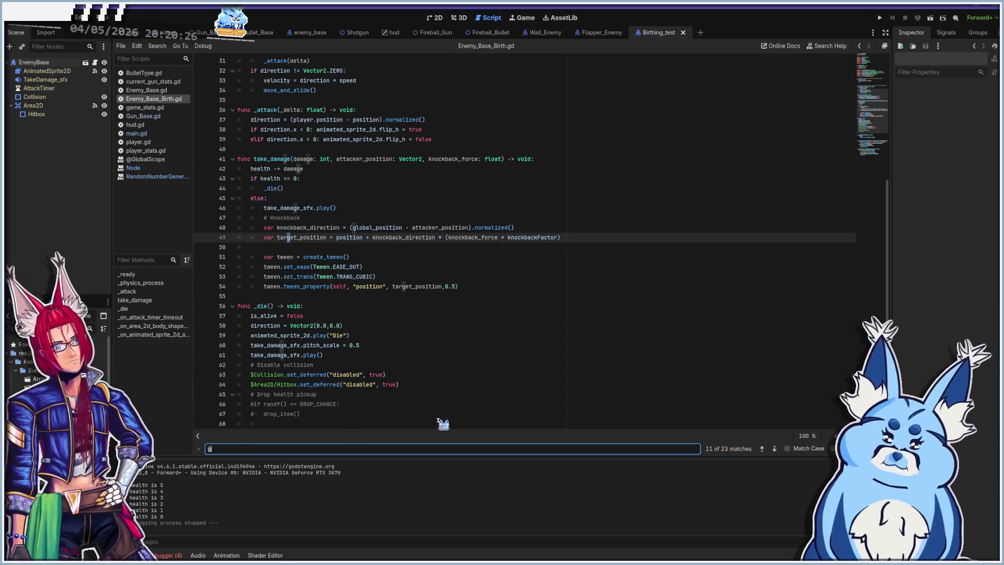
key(BackSpace)
click(431, 374)
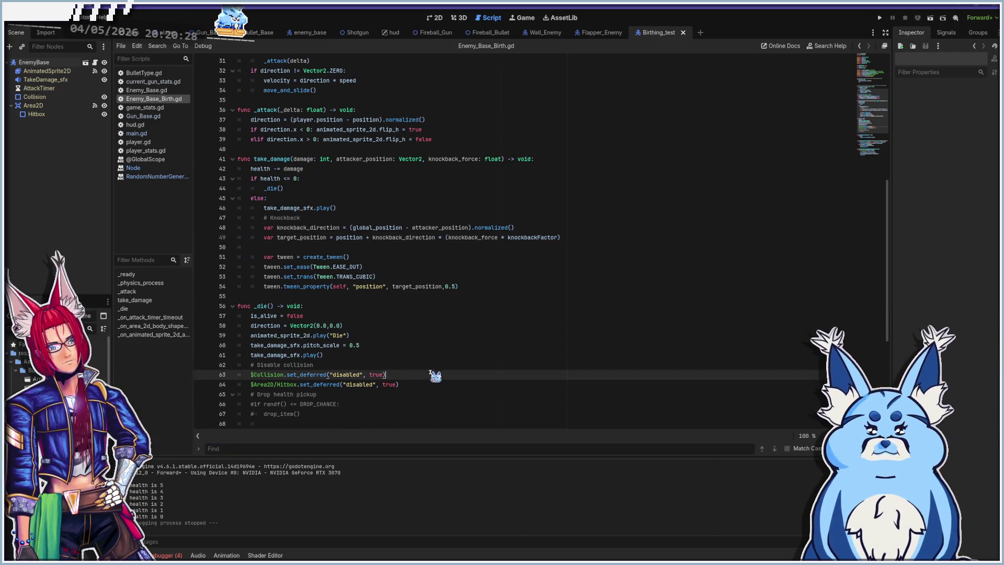
scroll(432, 367, down, 5)
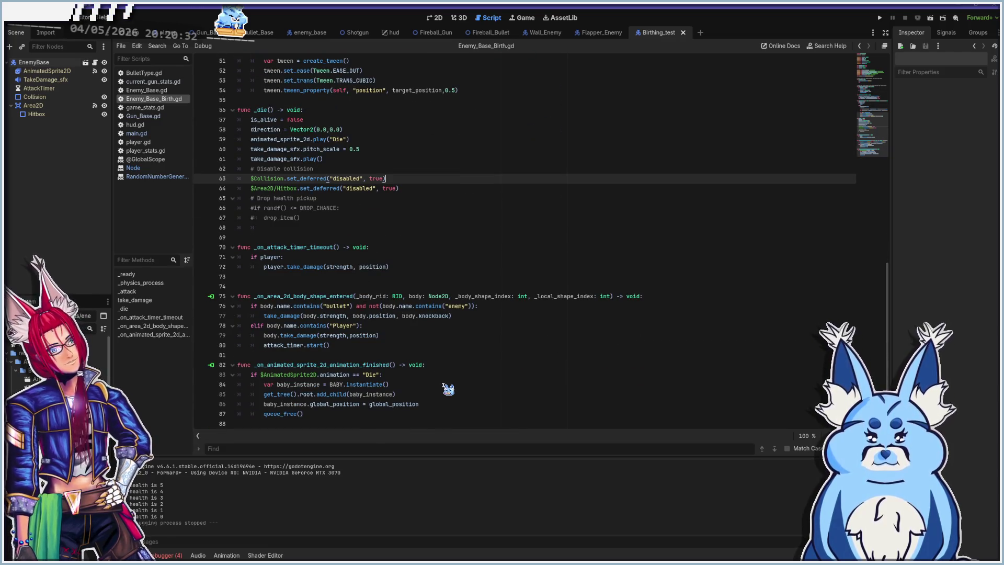
click(443, 393)
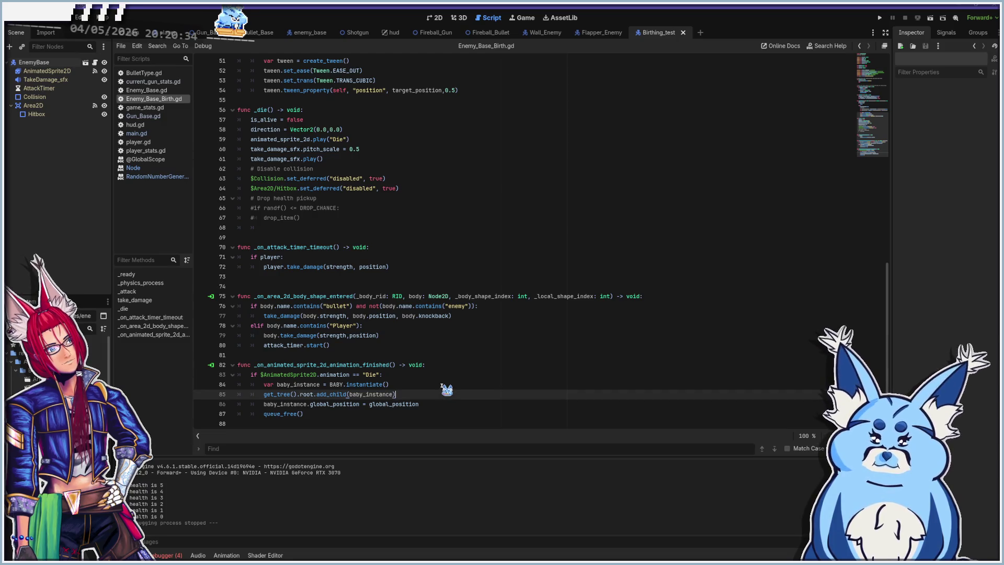
click(439, 385)
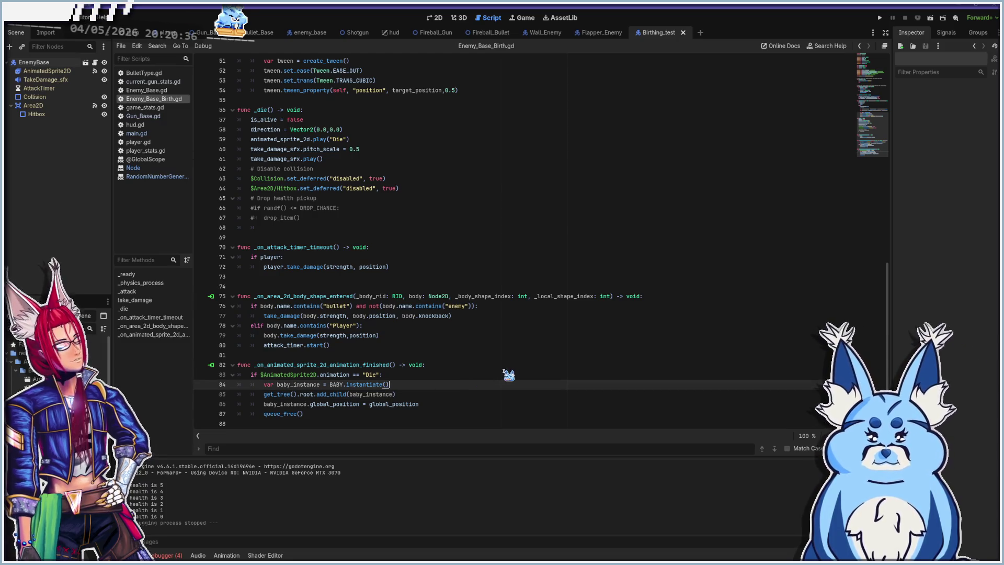
- Add an empty get_node("") call on a new line after line 84 and run the project
key(Return)
text(get)
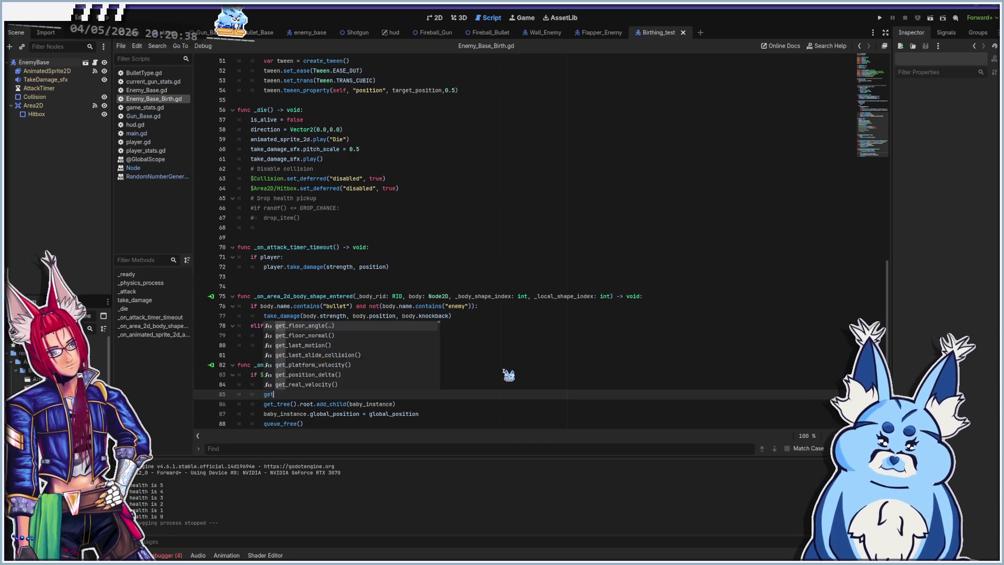
text(_node)
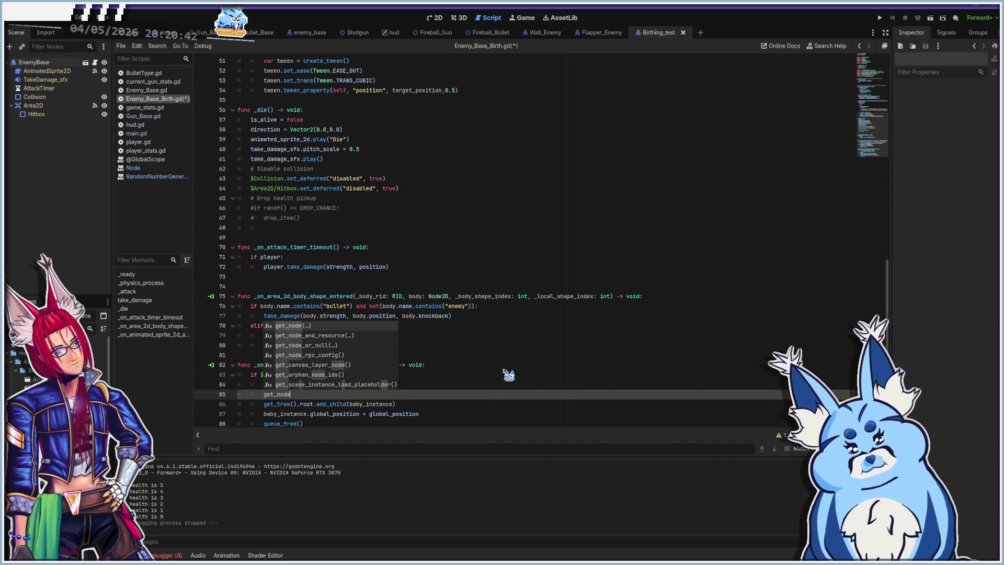
text(()
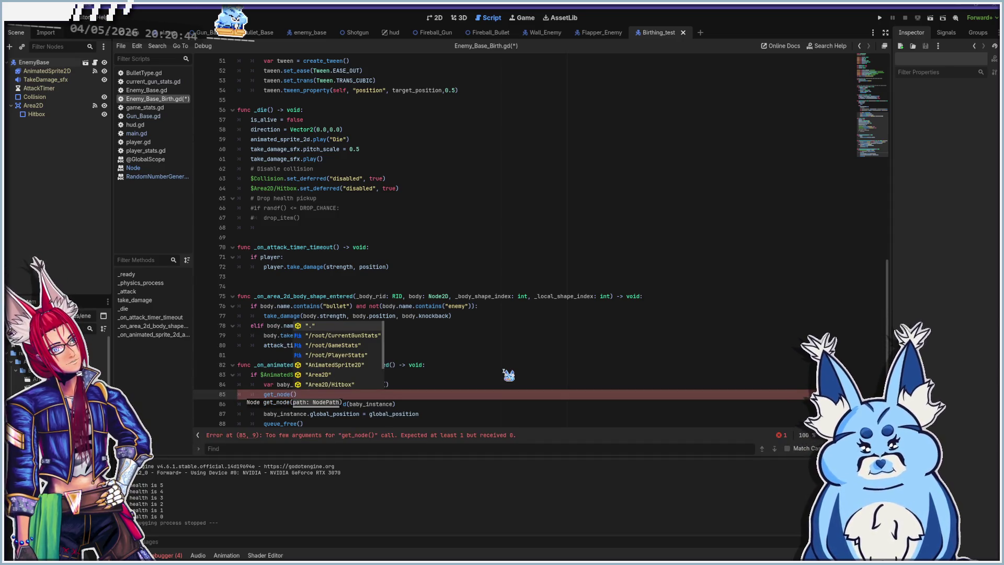
text(".m)
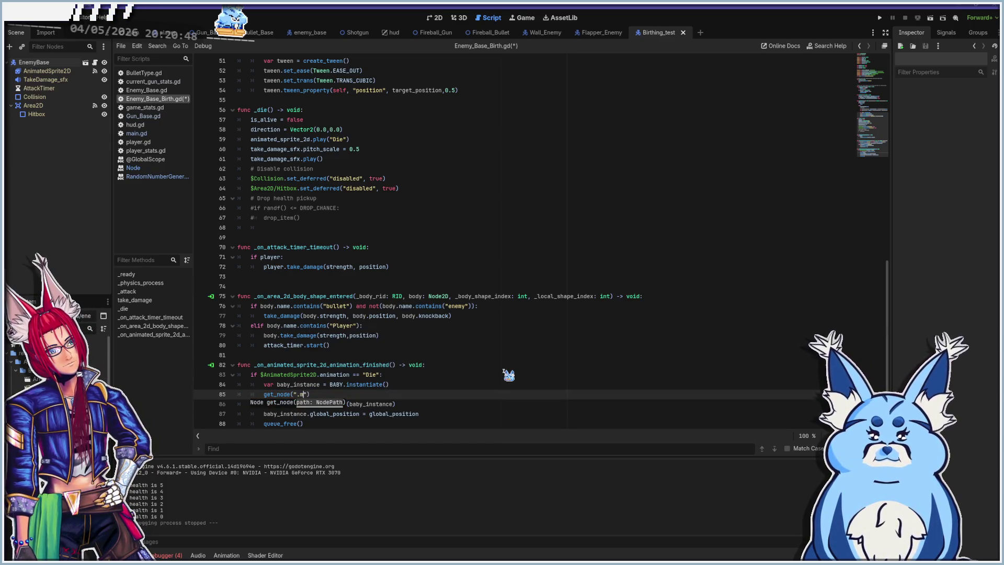
key(BackSpace)
key(BackSpace)
key(BackSpace)
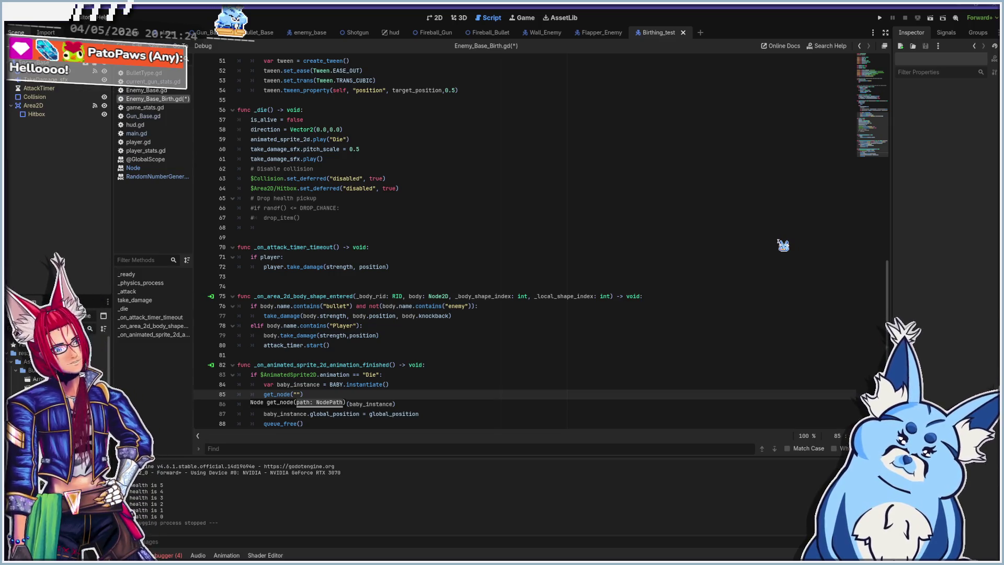
key(F5)
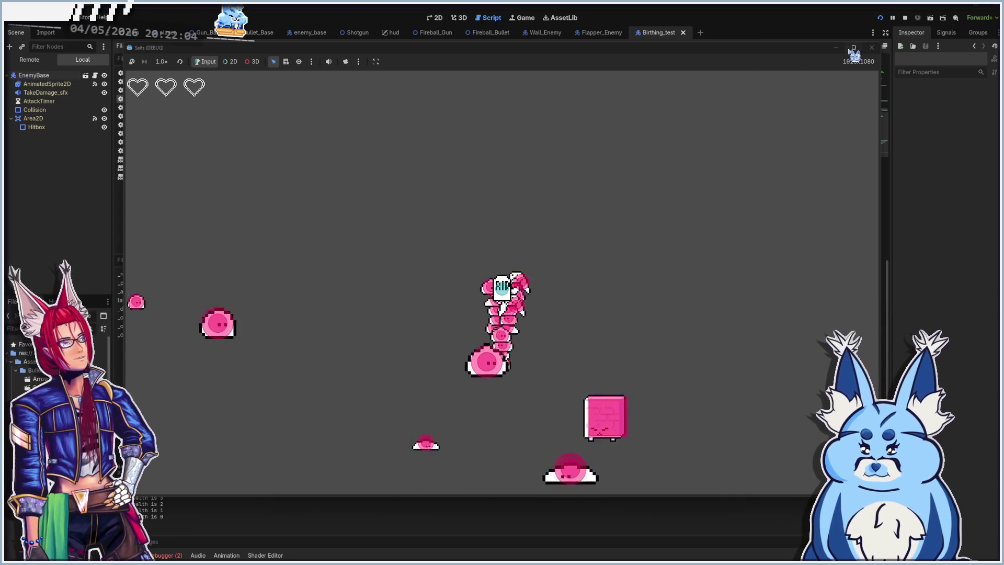
- Close the running game, scroll through the script, and relaunch the game
click(871, 47)
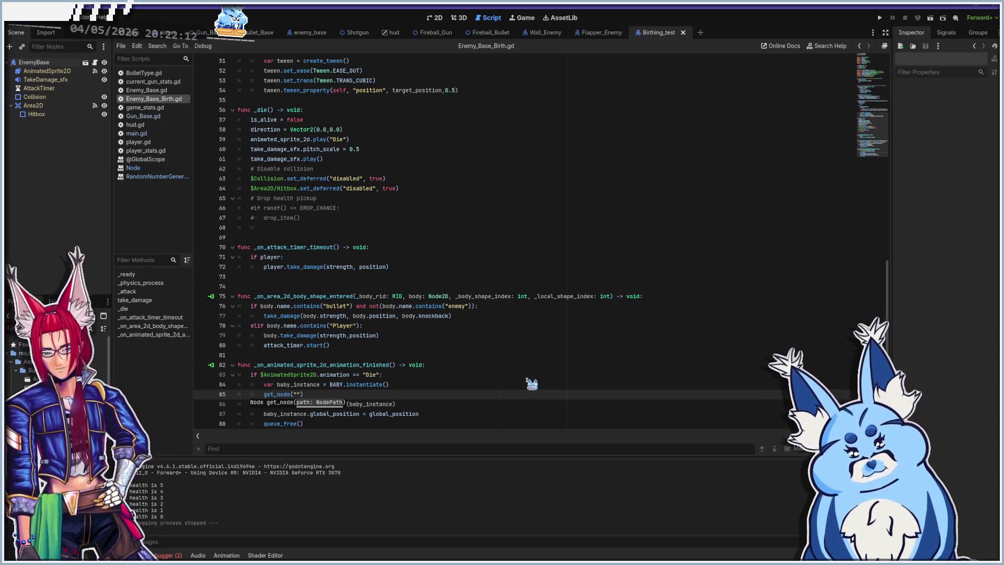
scroll(451, 296, down, 1)
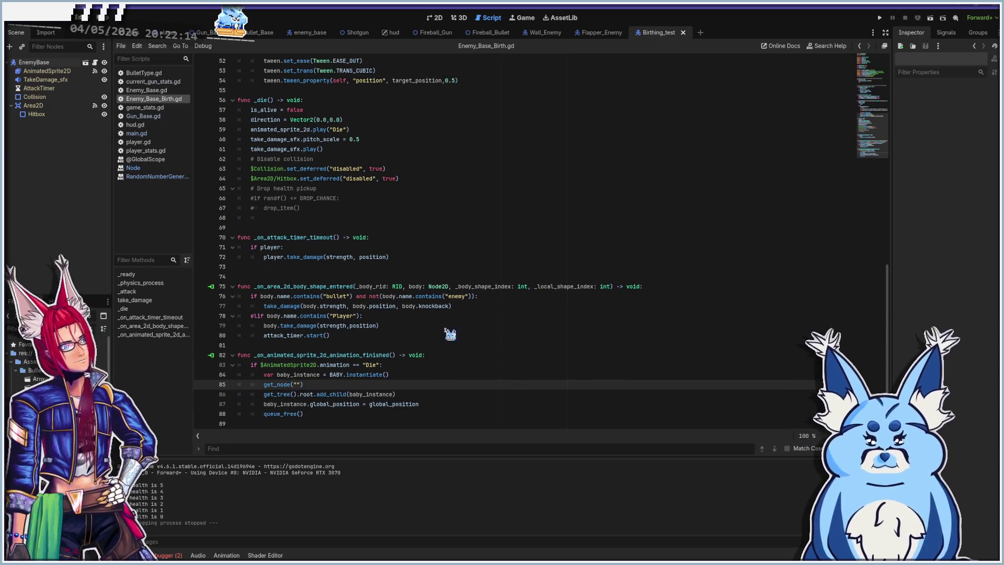
scroll(366, 396, up, 15)
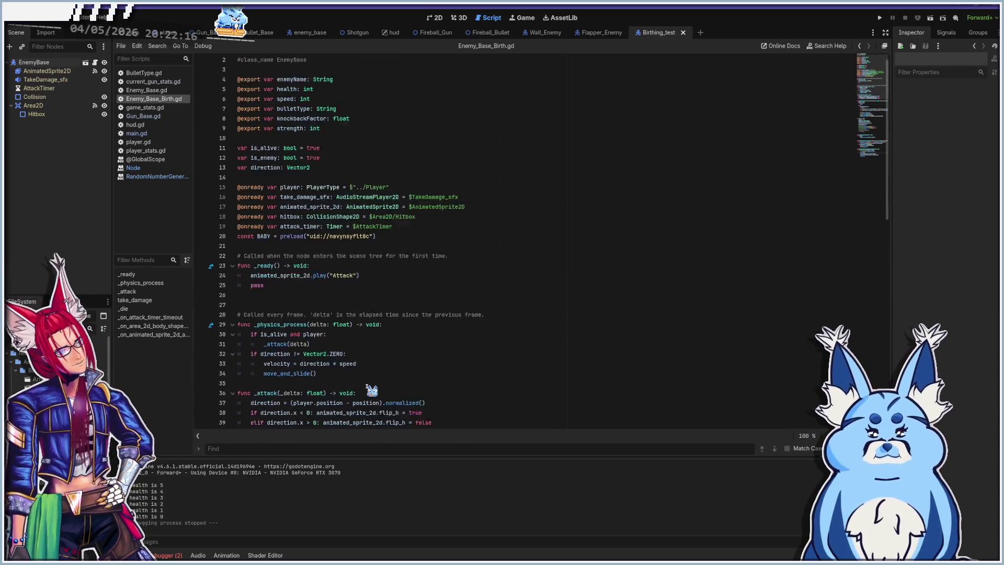
scroll(372, 390, down, 10)
scroll(372, 389, down, 5)
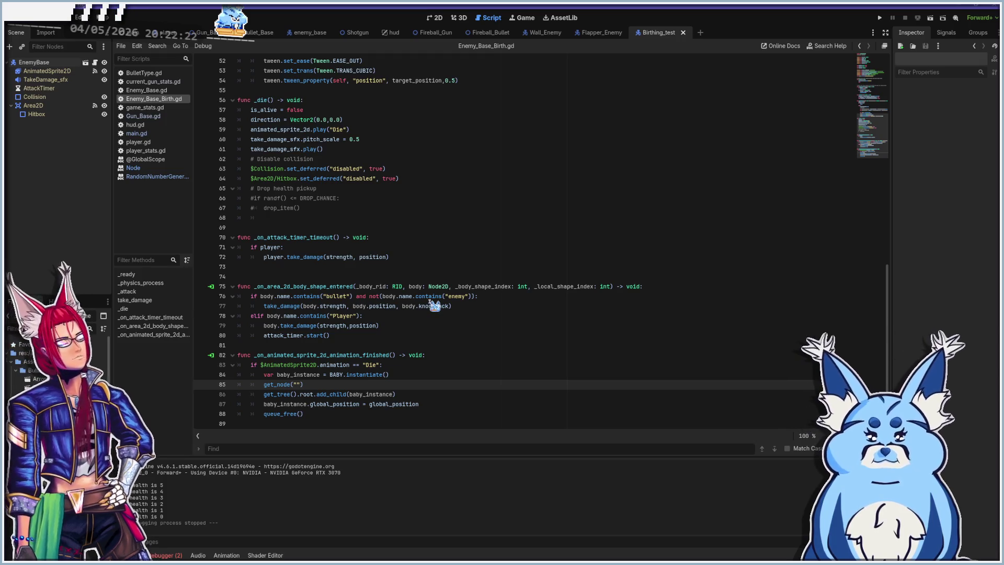
key(F5)
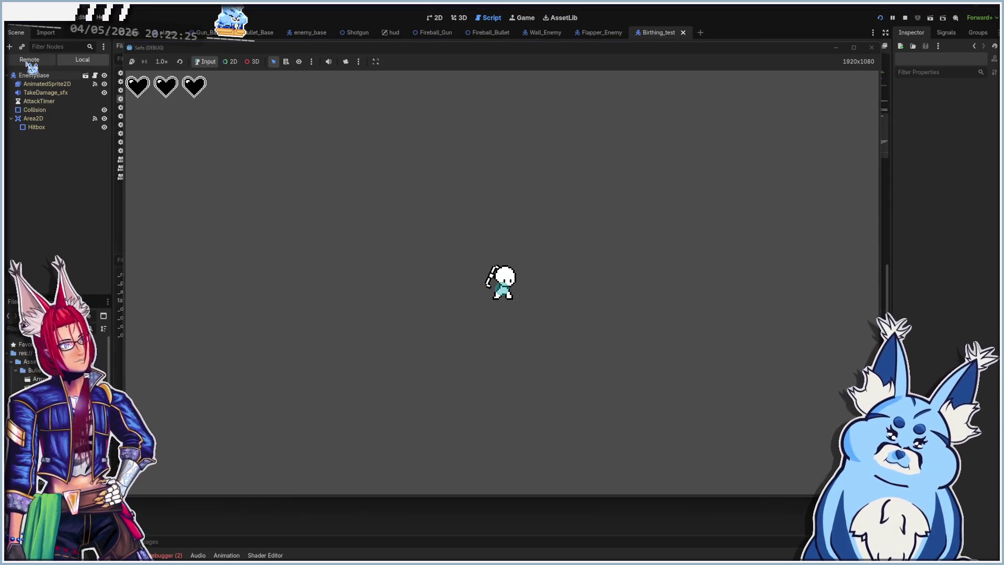
- Switch the scene tree to Remote and shoot the approaching enemies so baby slimes spawn
click(29, 60)
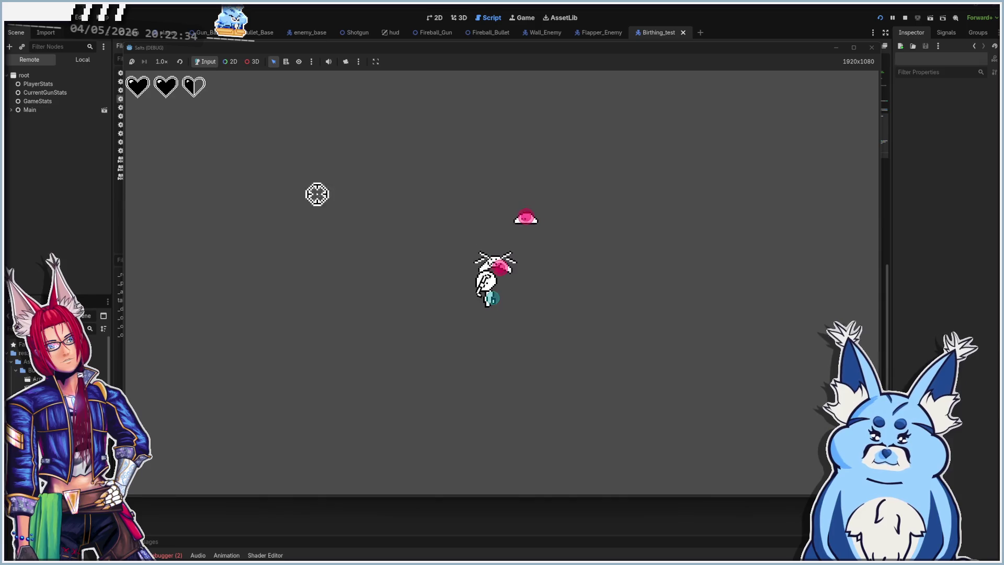
click(450, 180)
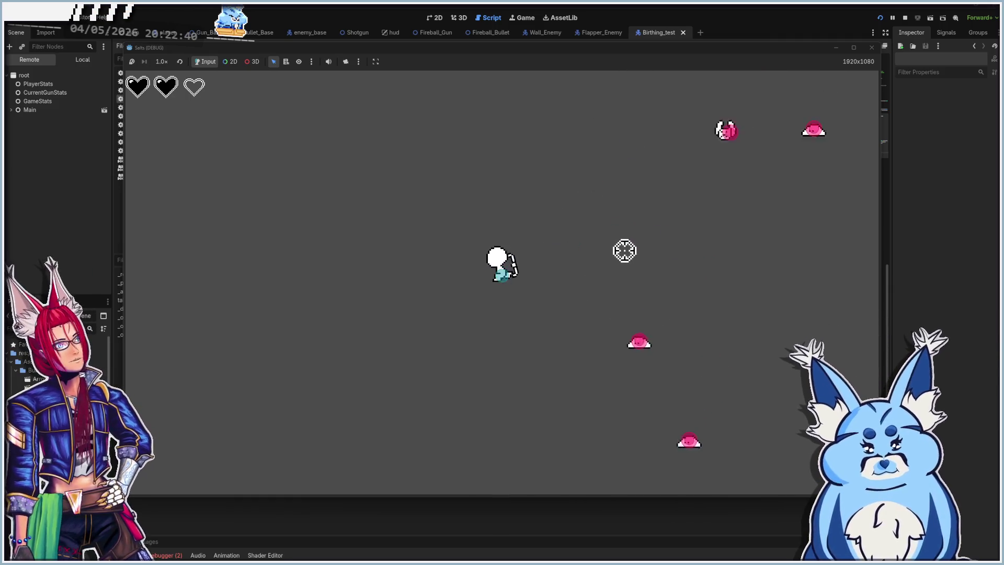
click(608, 224)
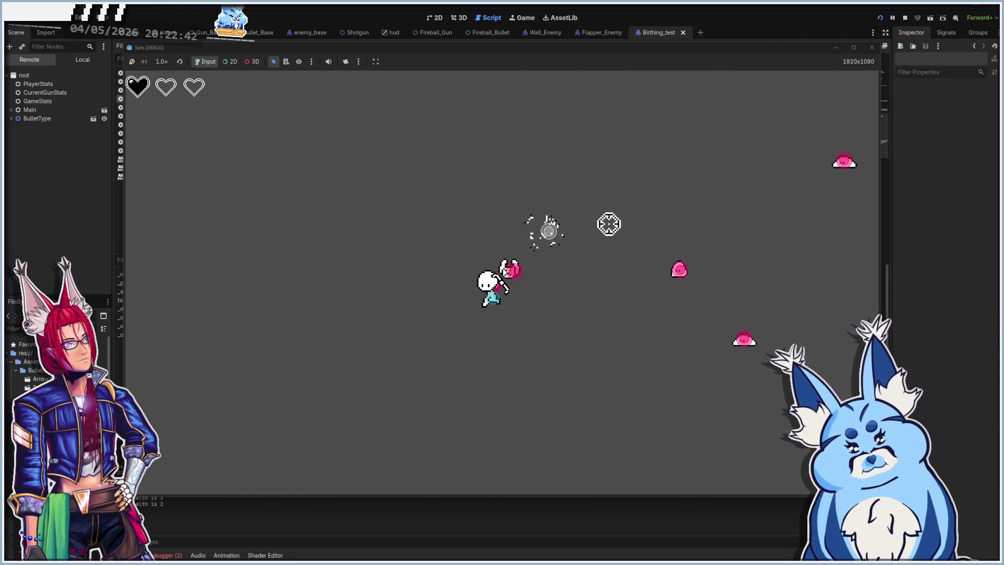
click(686, 259)
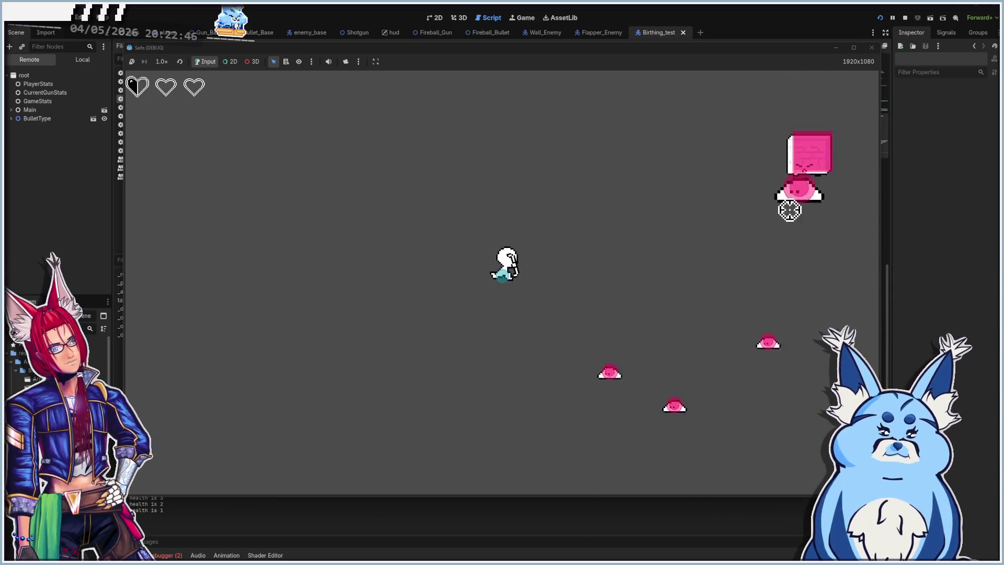
click(707, 245)
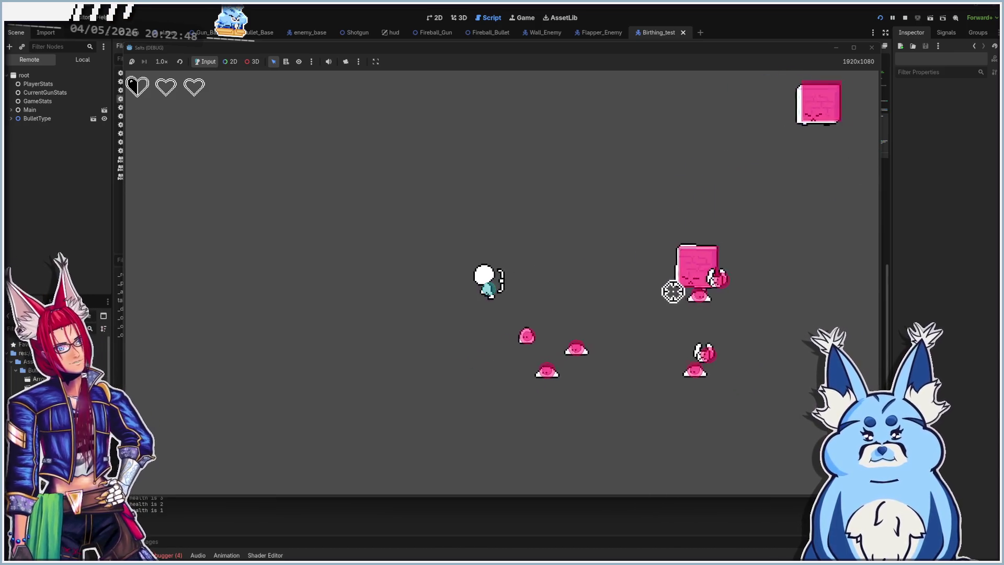
click(614, 372)
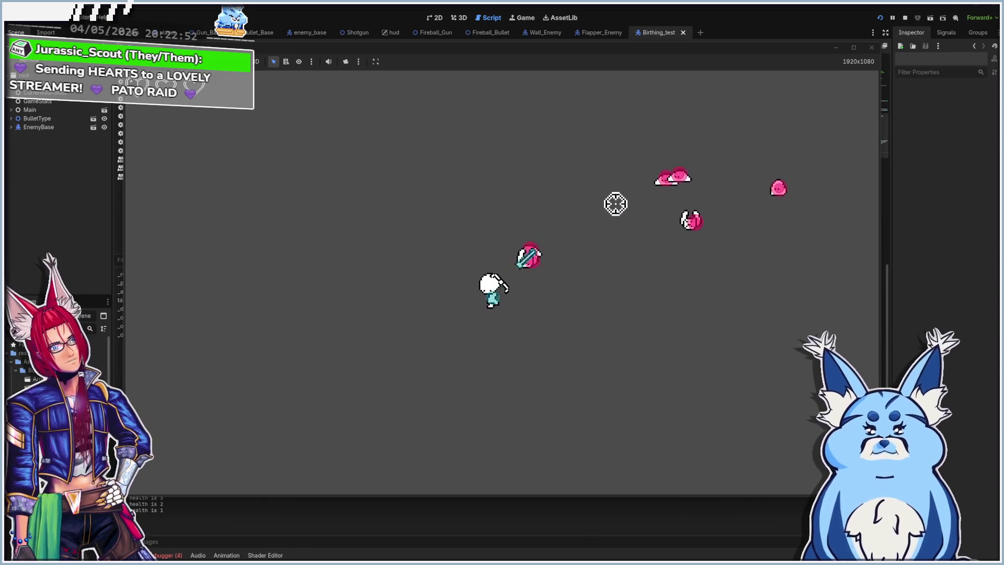
click(539, 190)
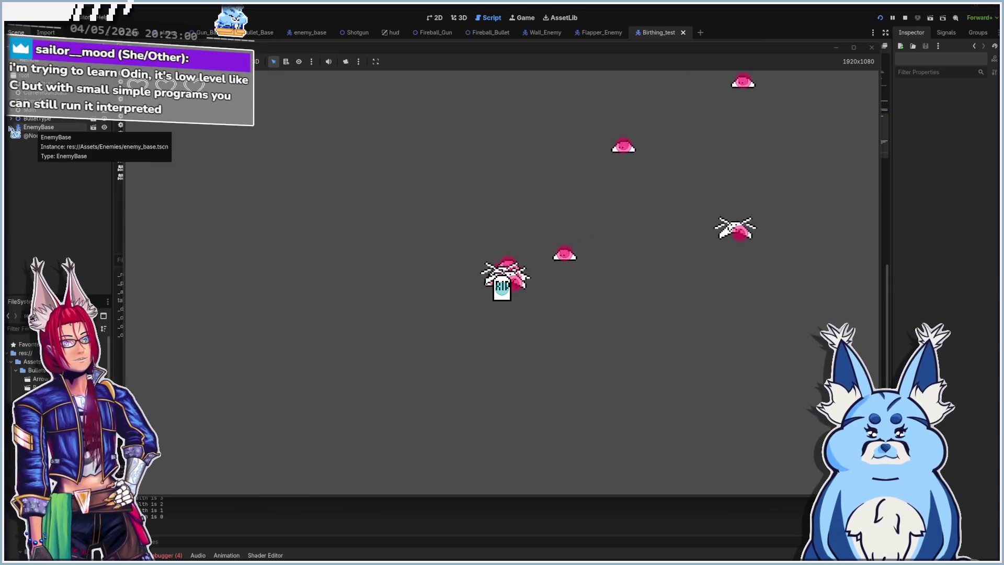
- Expand and collapse EnemyBase in the remote tree to inspect its live children, then close the game
click(12, 127)
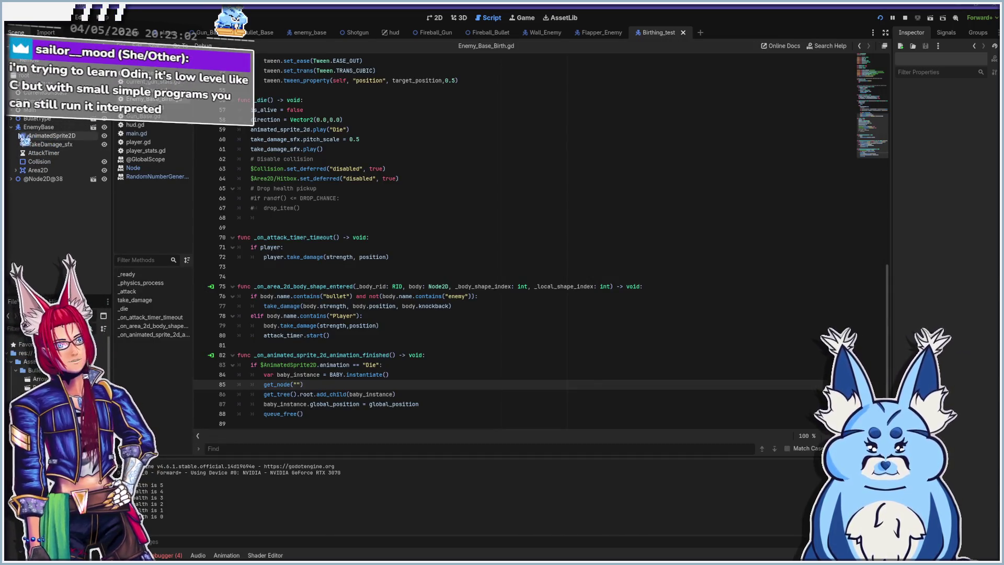
click(12, 127)
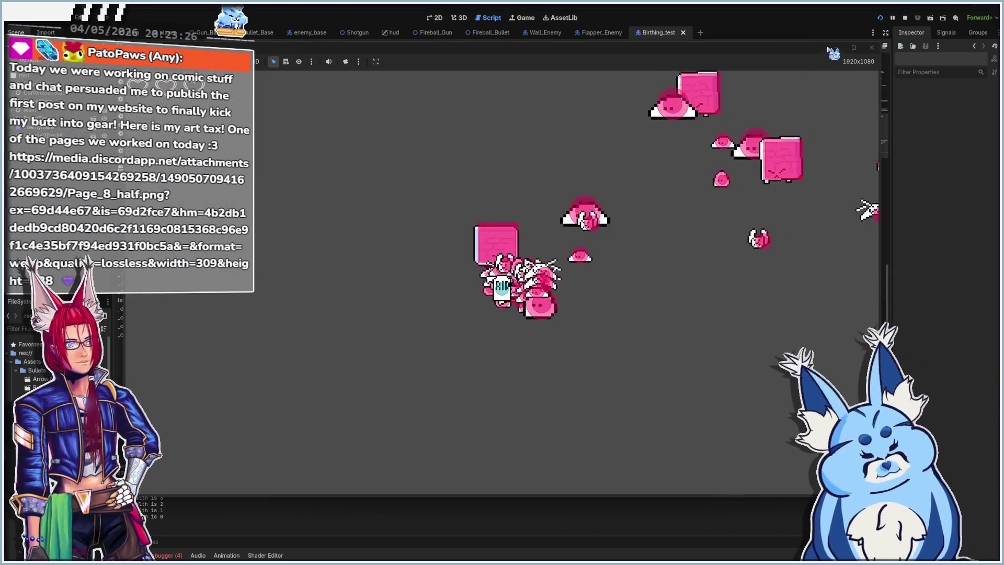
click(870, 49)
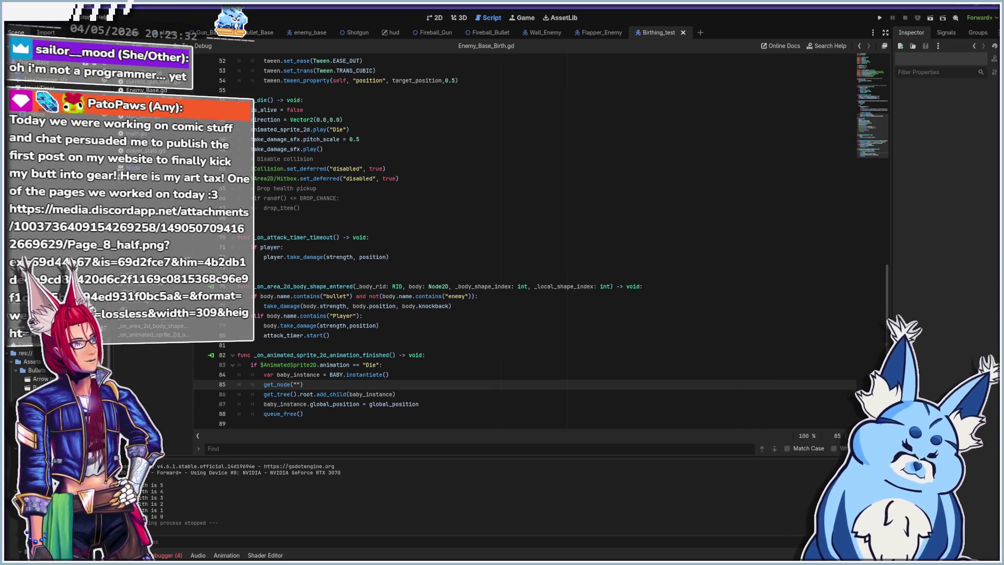
- Switch from Godot to the pixel-art editor showing the 3×3 enemy sprite sheet
key(alt+Tab)
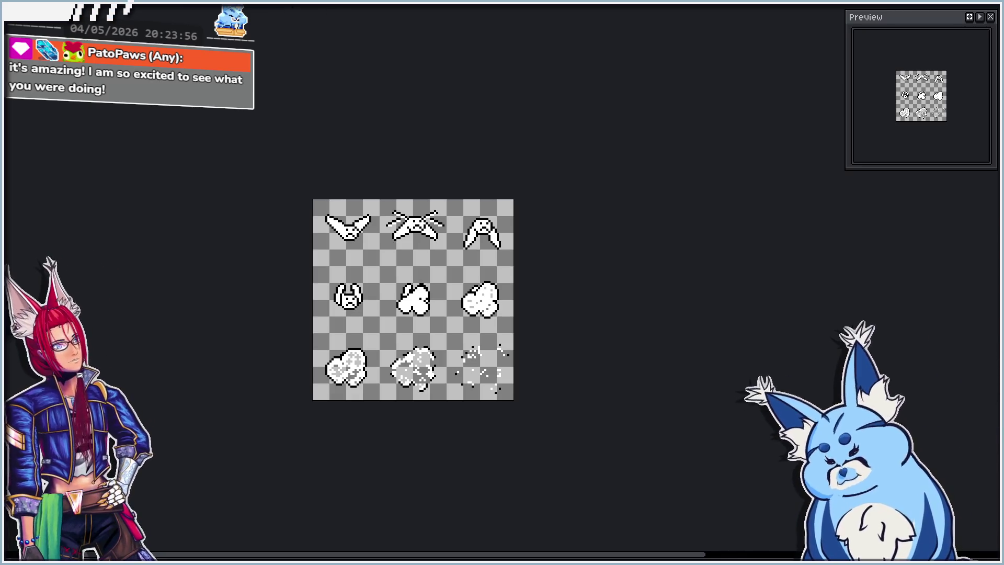
- Create a new blank sprite canvas, paste the comic page, and pan around its speech-bubble panels
key(ctrl+n)
click(323, 432)
key(ctrl+v)
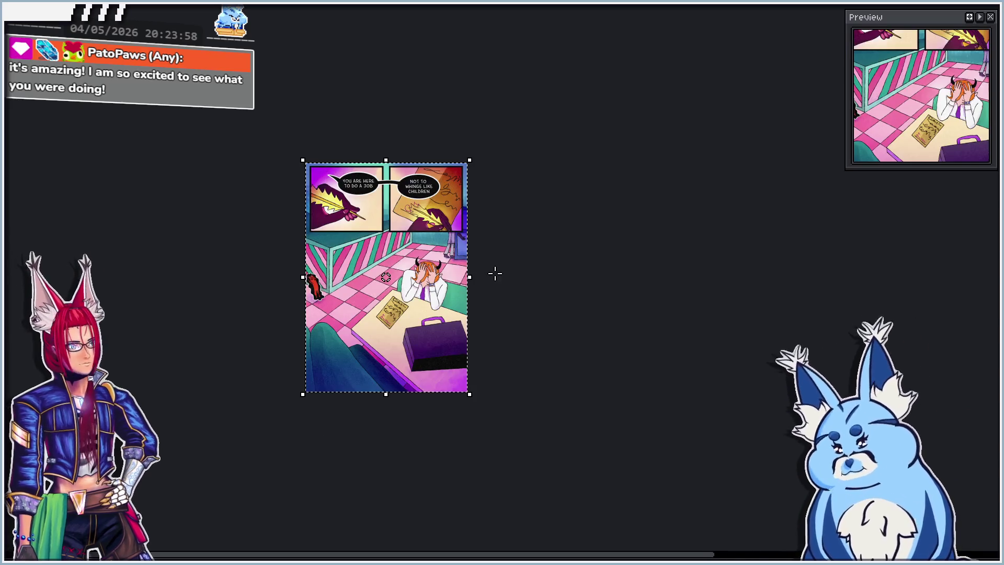
scroll(418, 254, up, 3)
scroll(413, 252, down, 3)
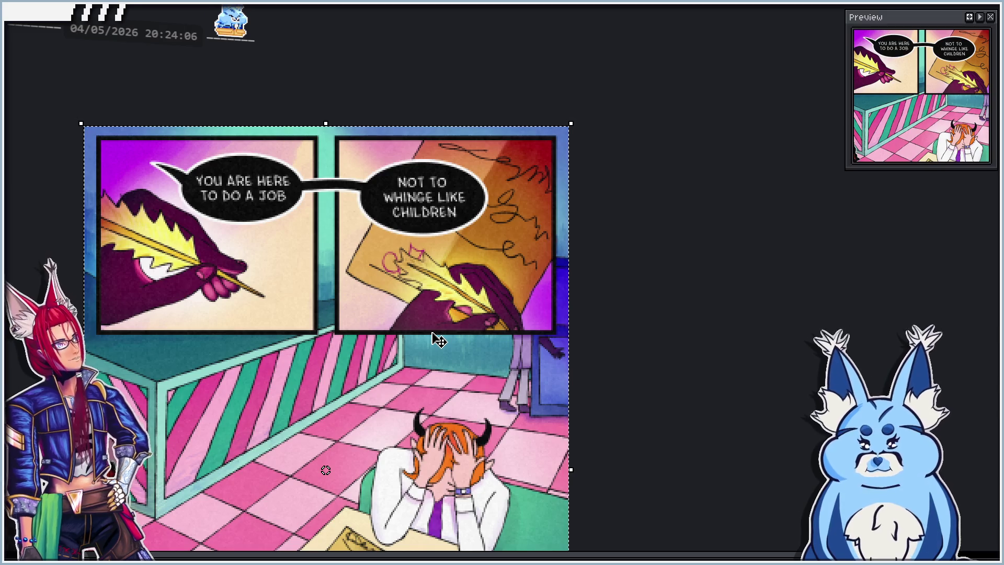
mouse_move(402, 327)
mouse_down()
mouse_move(373, 322)
mouse_move(365, 262)
mouse_up()
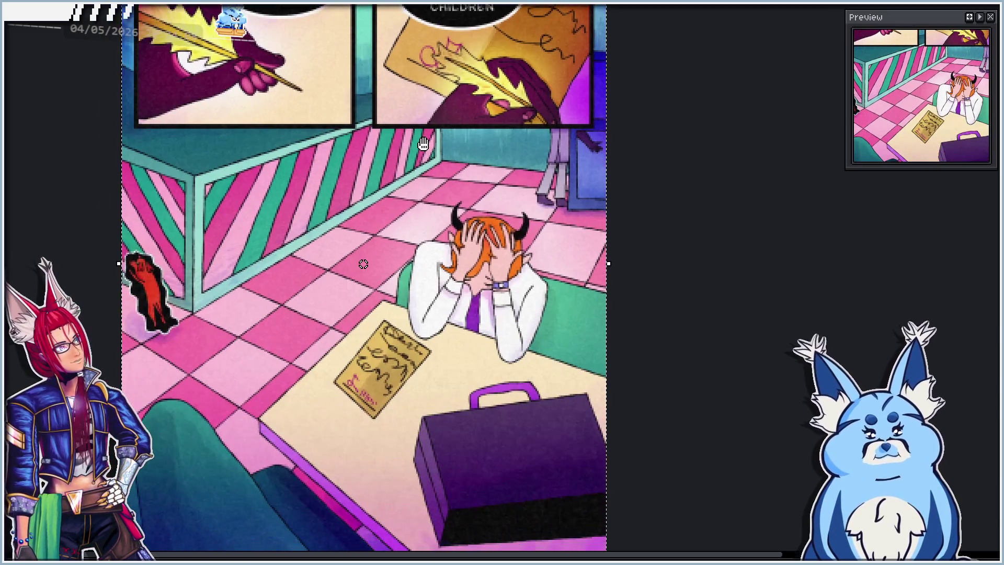
scroll(430, 277, down, 4)
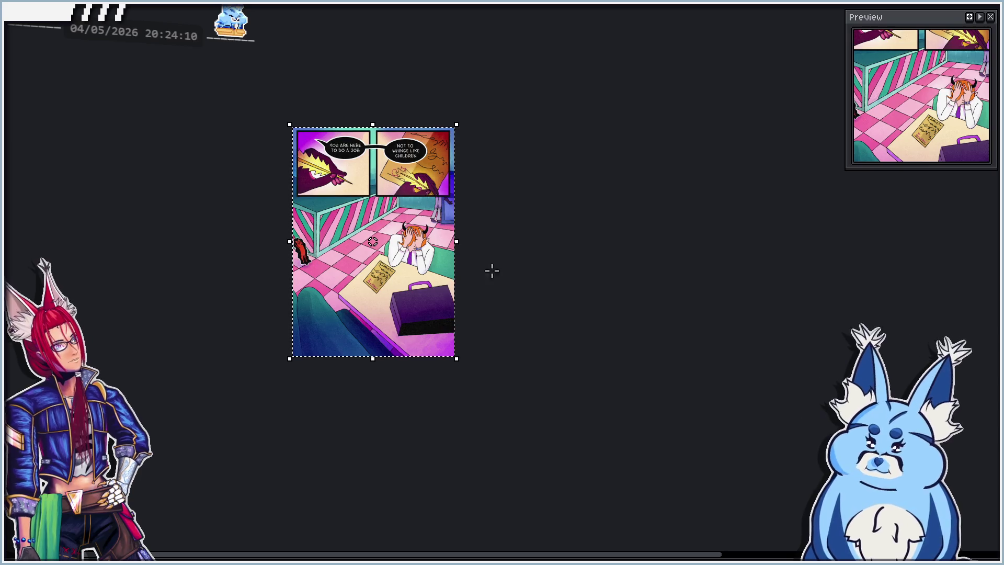
scroll(375, 244, up, 3)
mouse_move(401, 347)
mouse_down()
mouse_move(386, 337)
mouse_move(397, 171)
mouse_up()
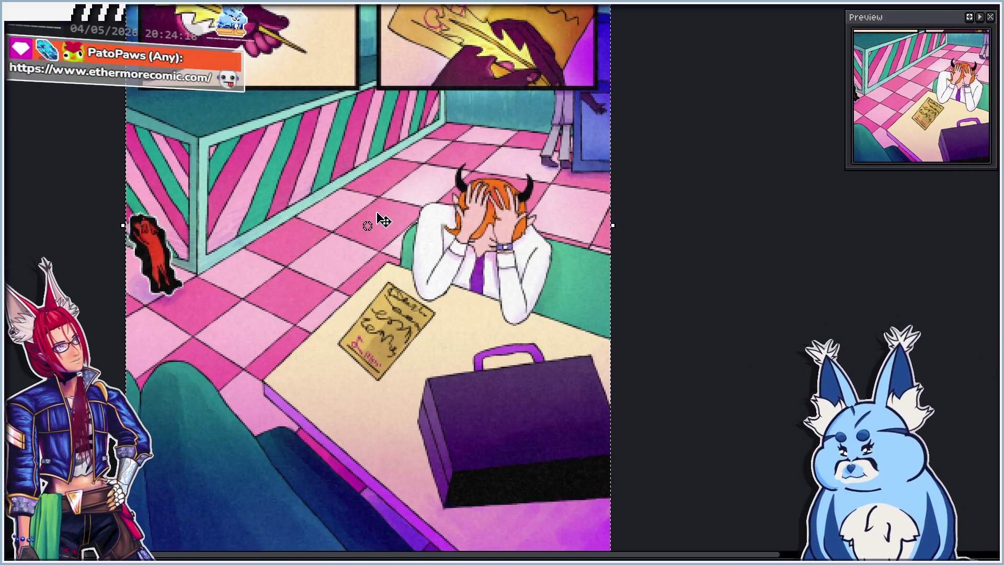
scroll(379, 220, down, 2)
drag(349, 263, 334, 326)
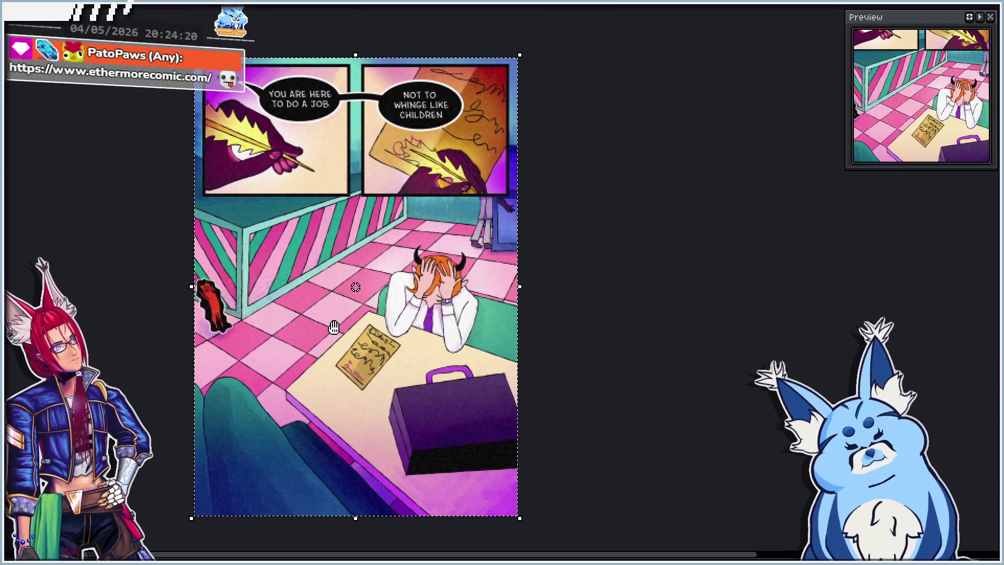
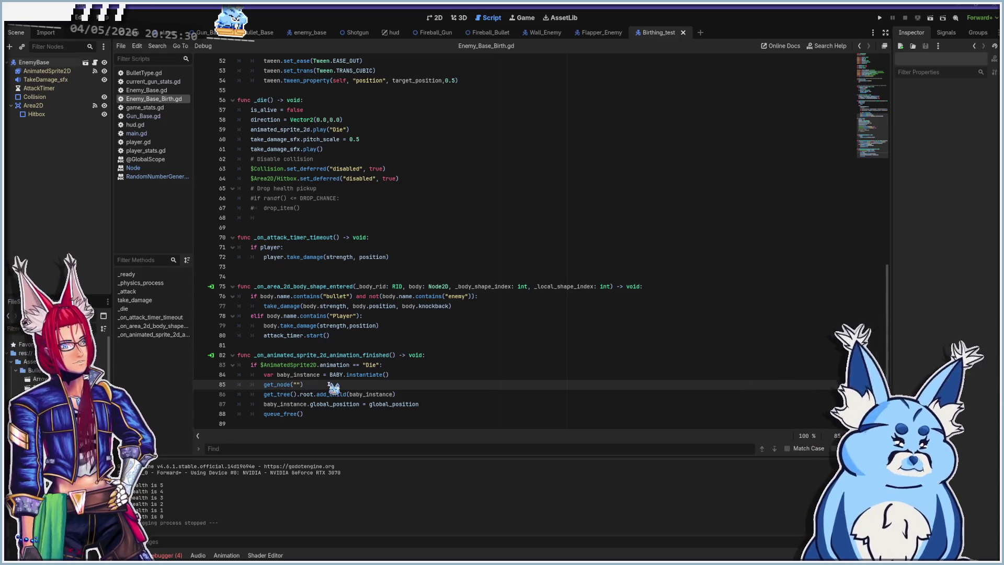
- Play-test the game with F5, shoot a pink blob enemy, then stop the run with F8
key(F5)
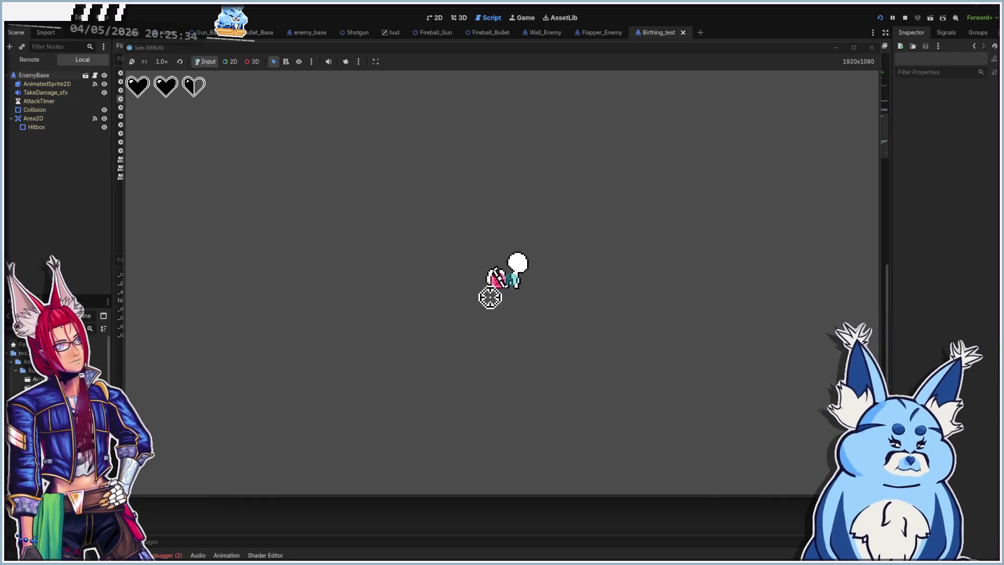
click(330, 264)
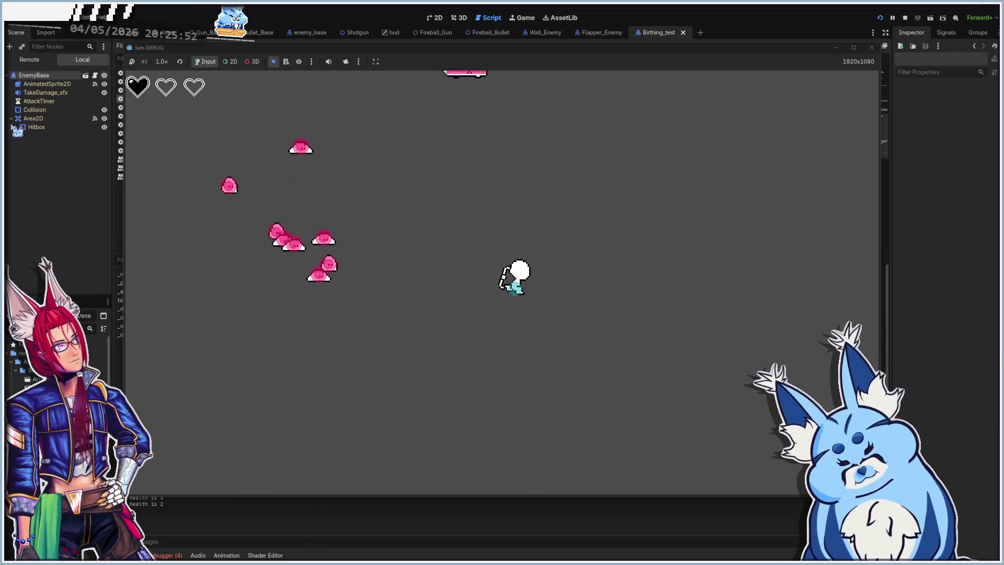
key(F8)
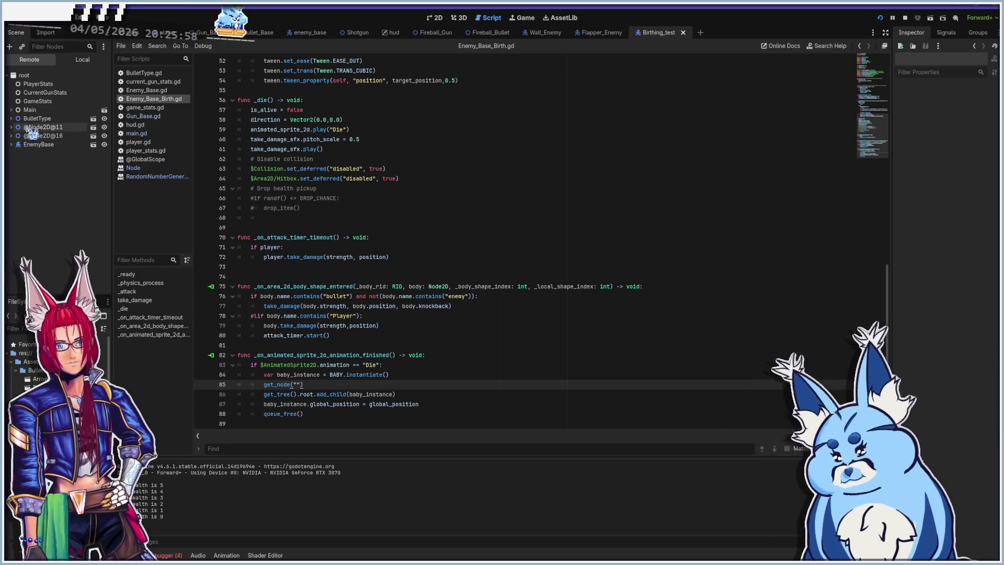
- Inspect Main's child nodes in the Remote scene tree, then run and stop another playtest
click(11, 110)
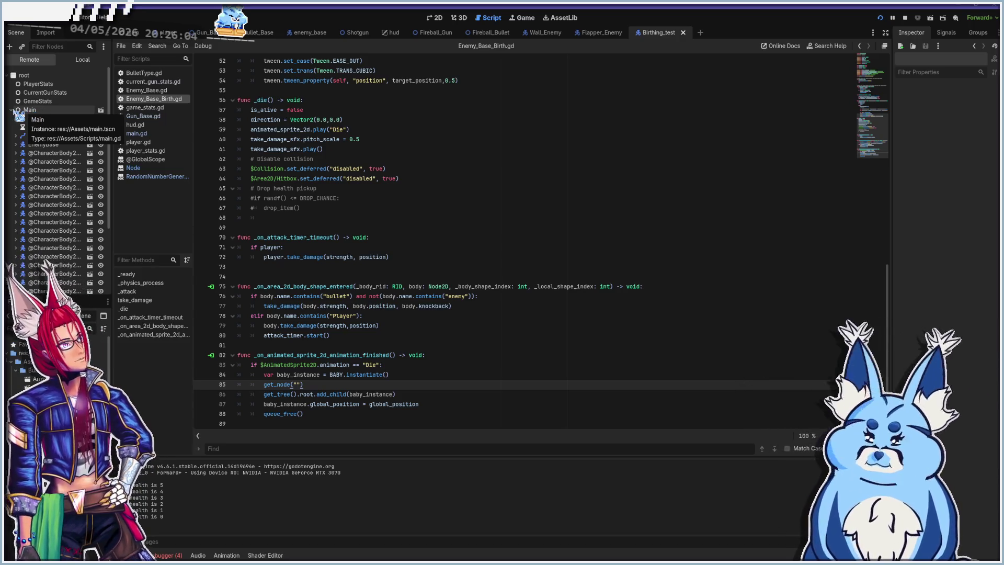
click(12, 110)
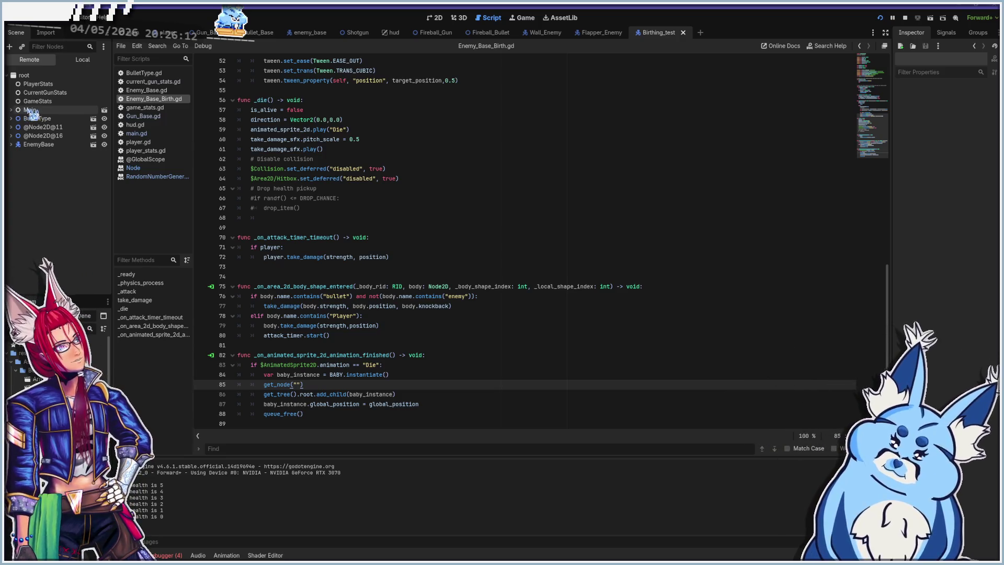
click(12, 110)
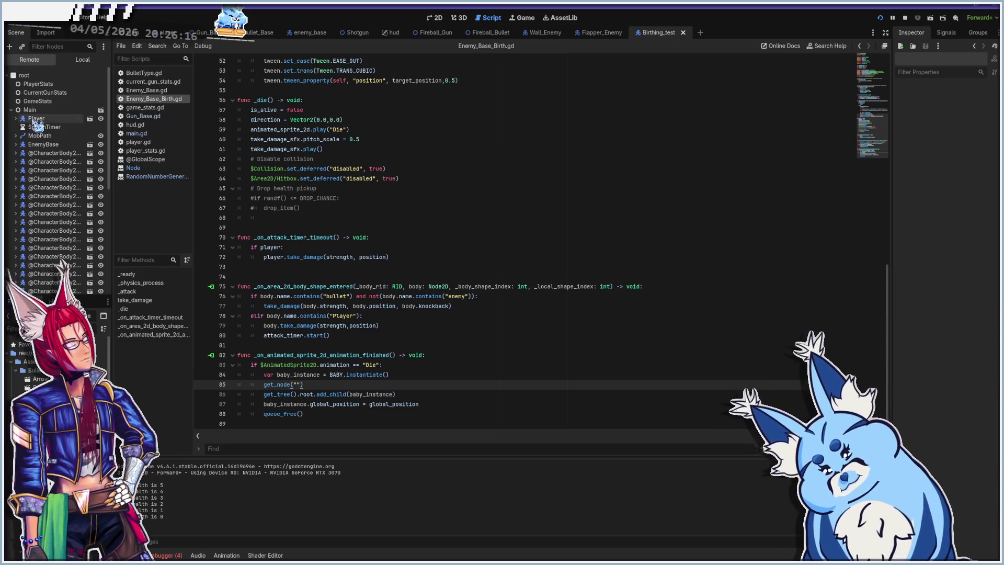
click(12, 110)
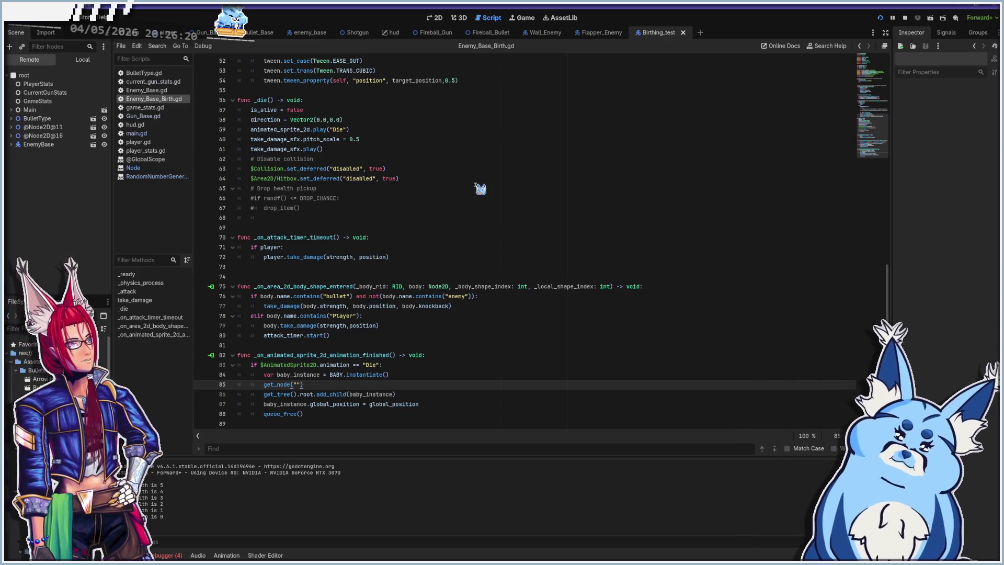
key(alt+Tab)
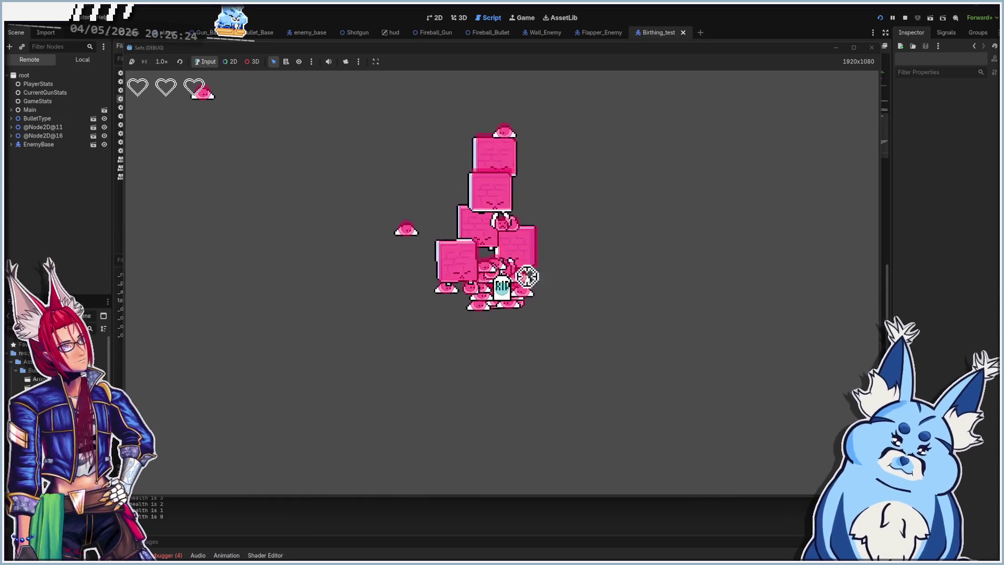
click(873, 48)
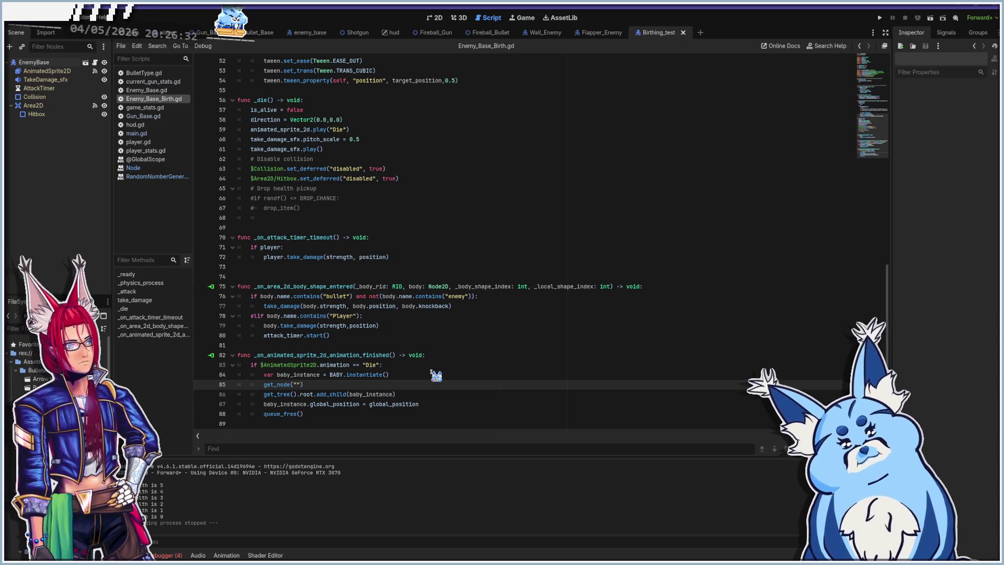
- Type the path "root/Main" into the get_node call on line 85
text(root)
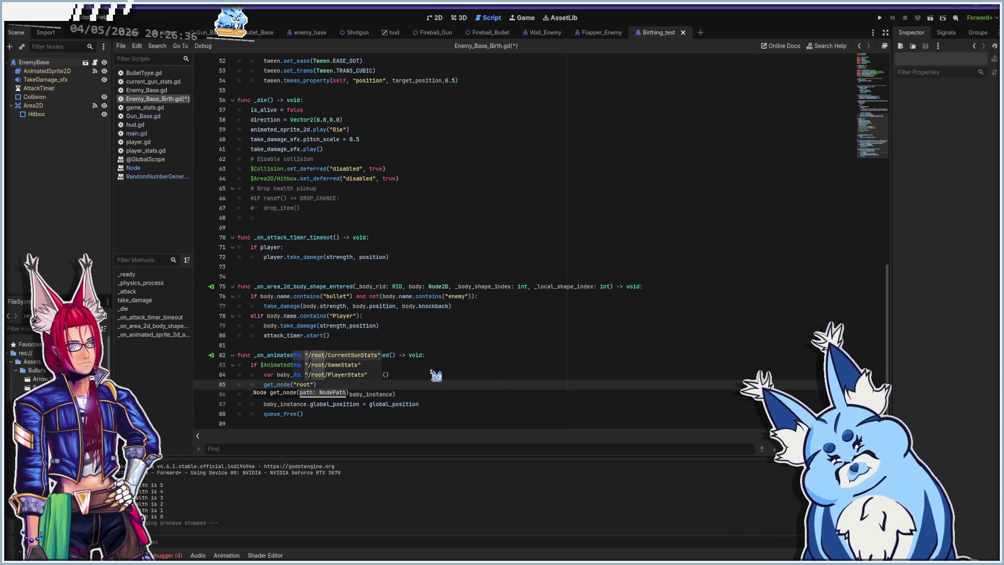
text(/)
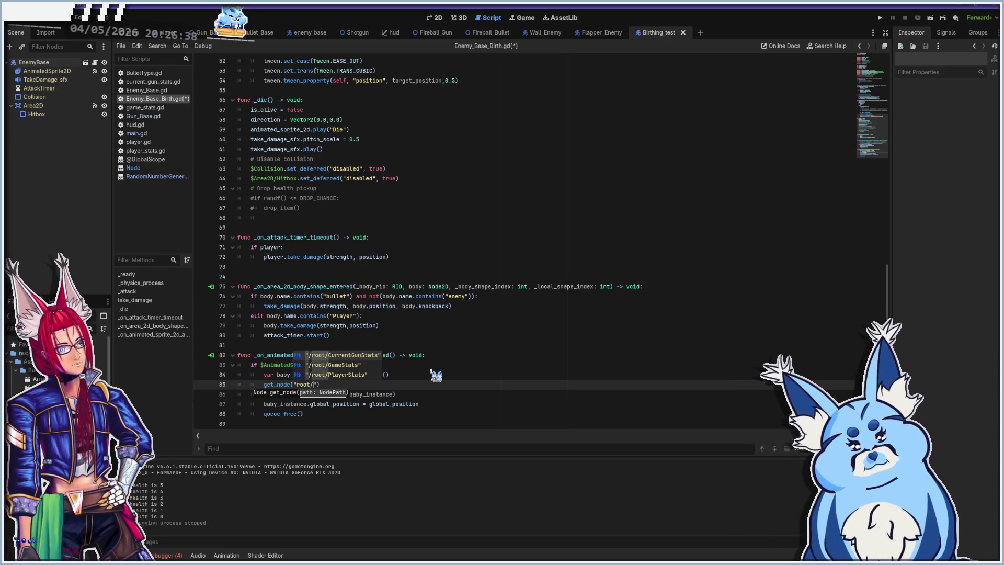
text(player)
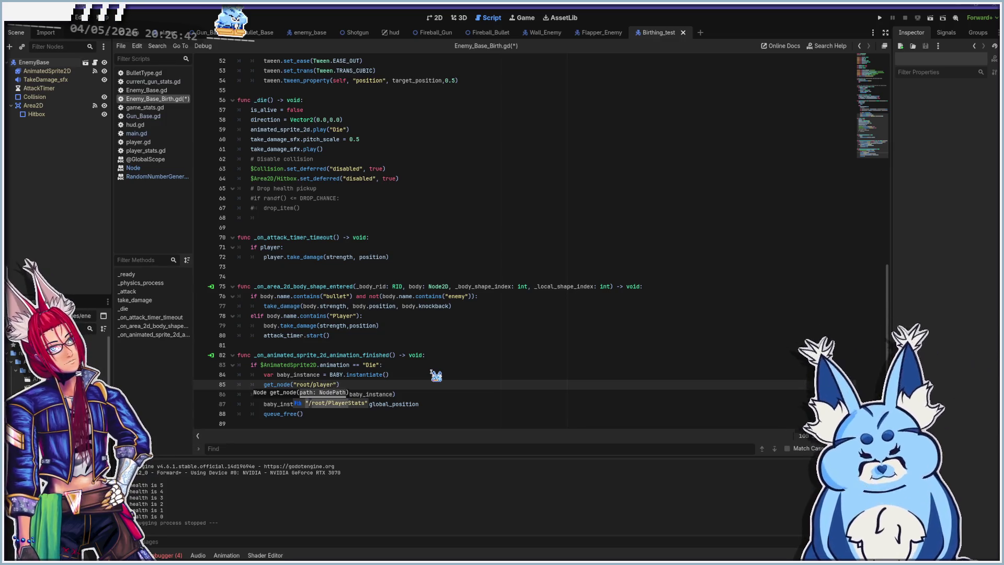
key(BackSpace)
key(BackSpace)
key(BackSpace)
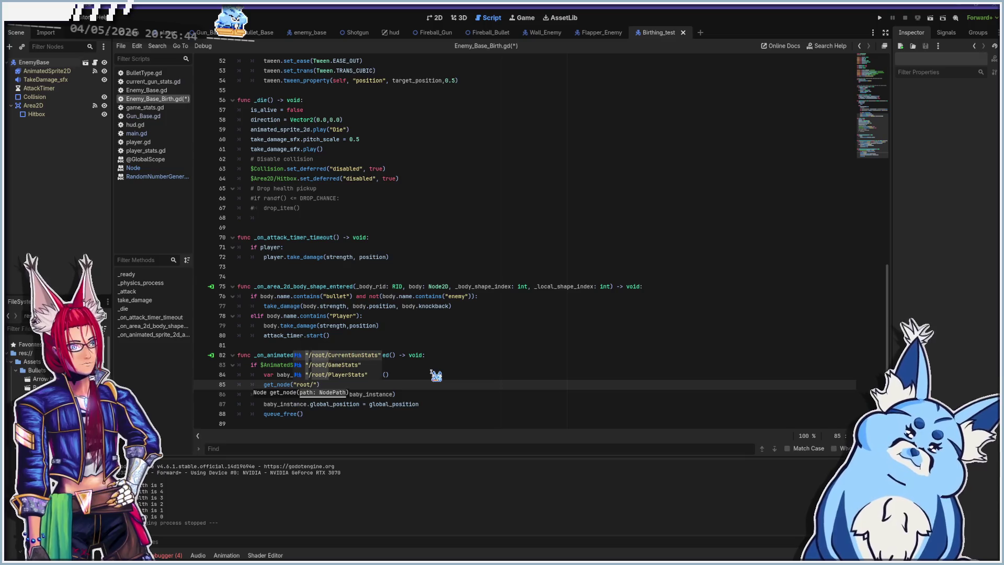
text(main)
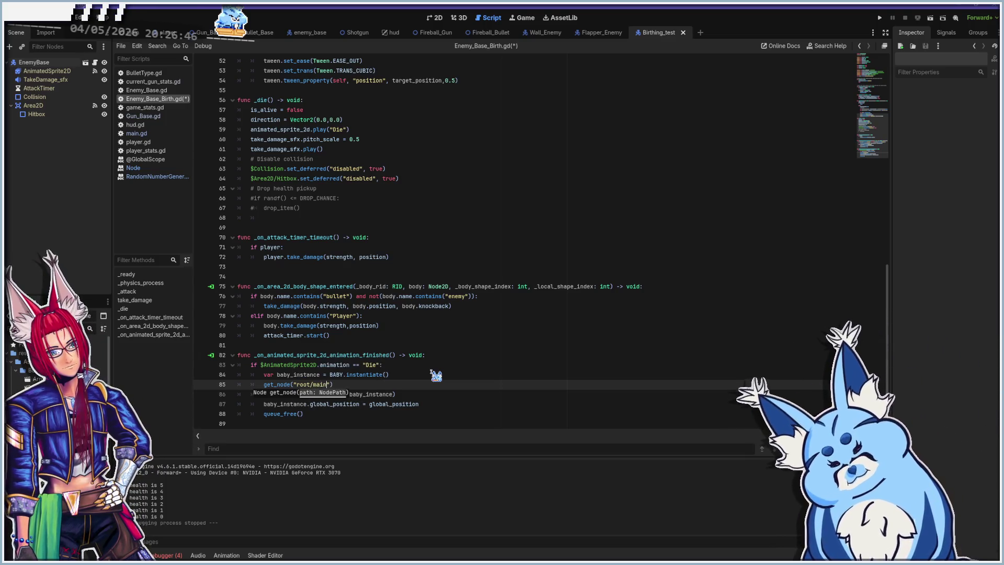
key(Left)
key(Left)
key(Left)
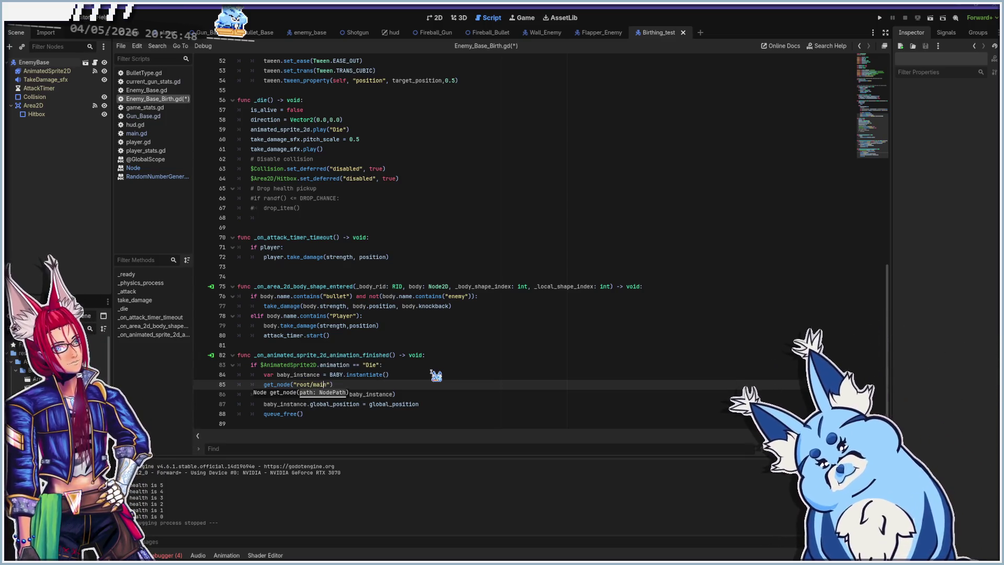
key(BackSpace)
text(M)
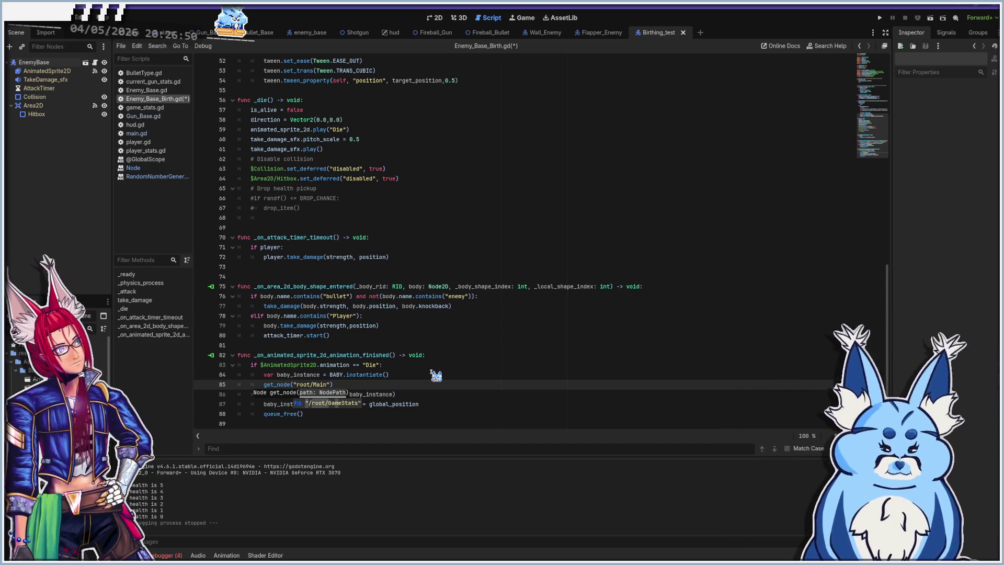
key(Escape)
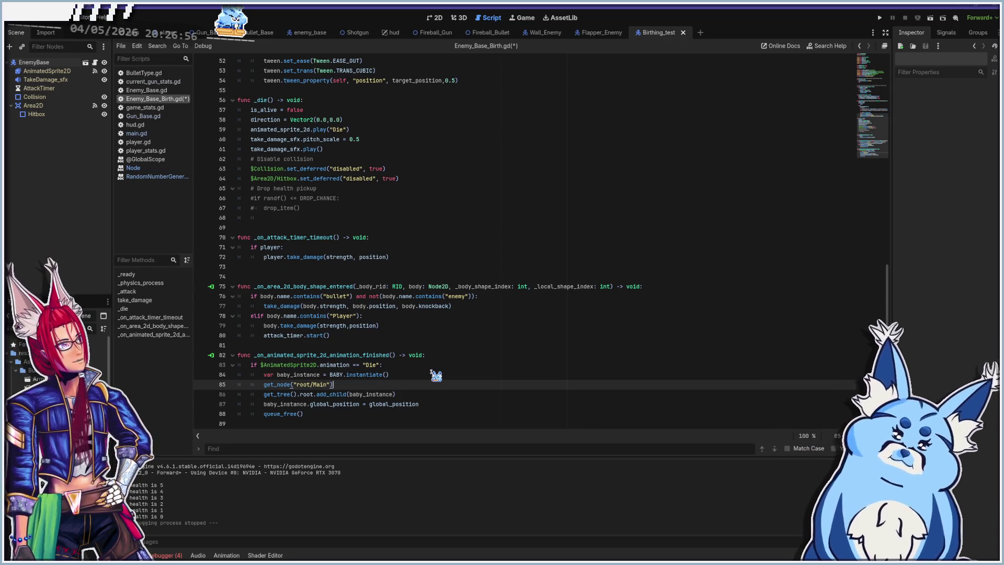
- Delete get_tree().root. so line 85 reads get_node("root/Main").add_child(baby_instance)
click(261, 394)
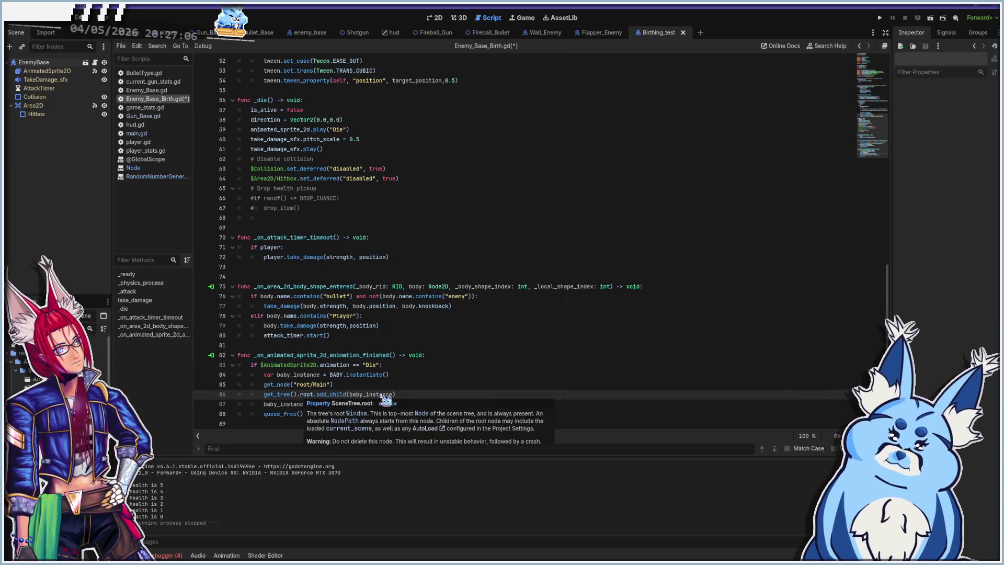
mouse_move(282, 402)
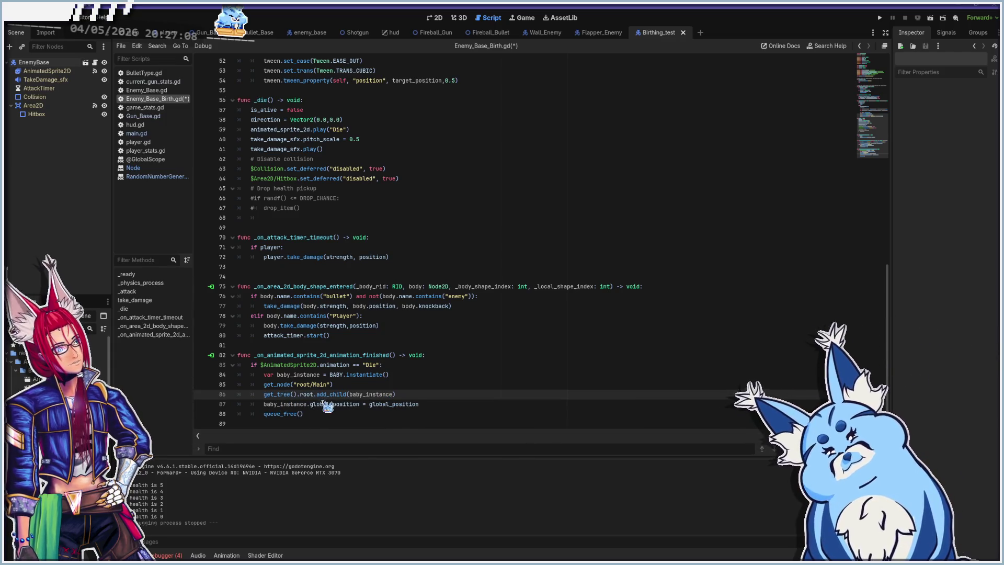
mouse_move(387, 403)
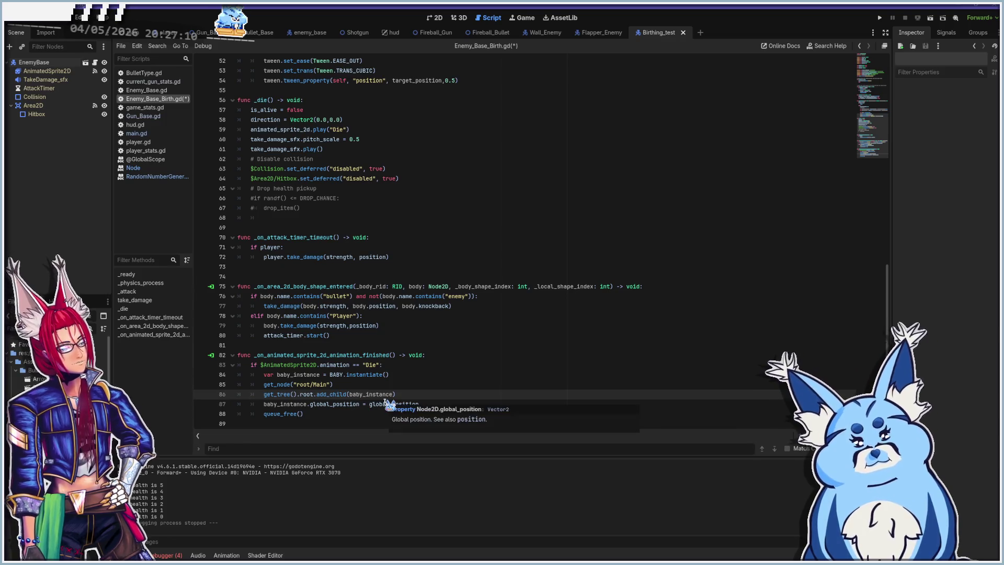
shift+click(316, 393)
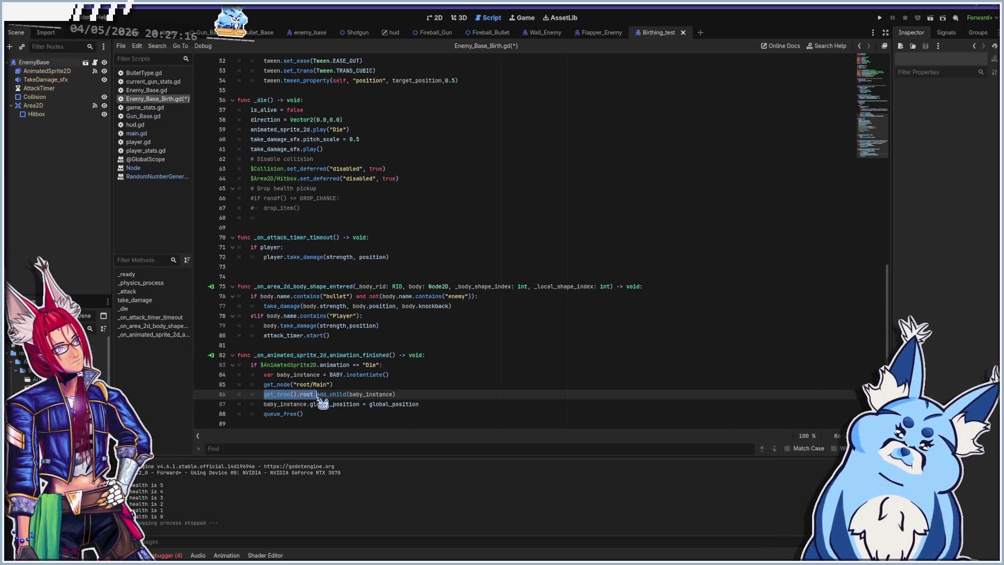
key(BackSpace)
key(BackSpace)
key(BackSpace)
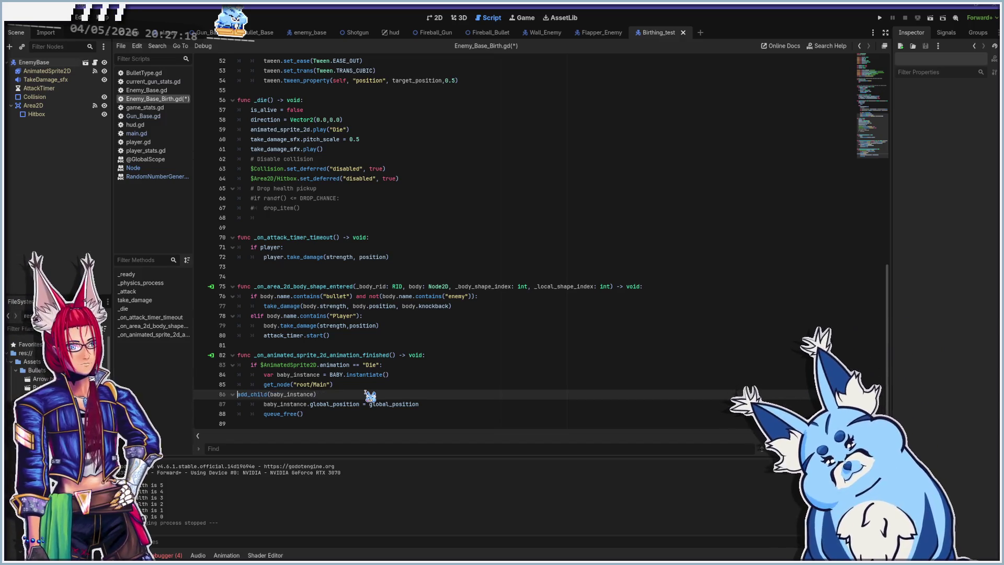
text(.)
text(.)
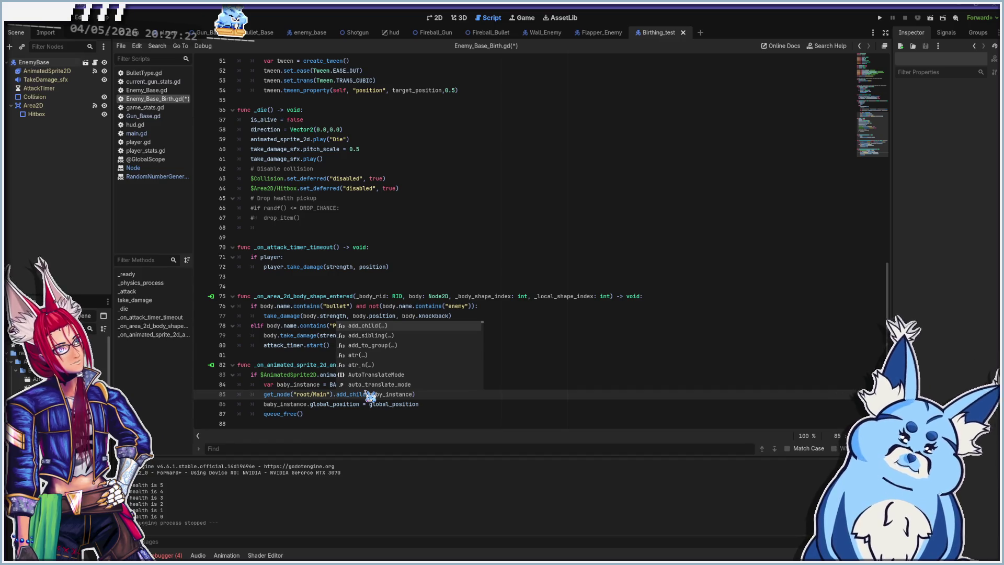
click(426, 394)
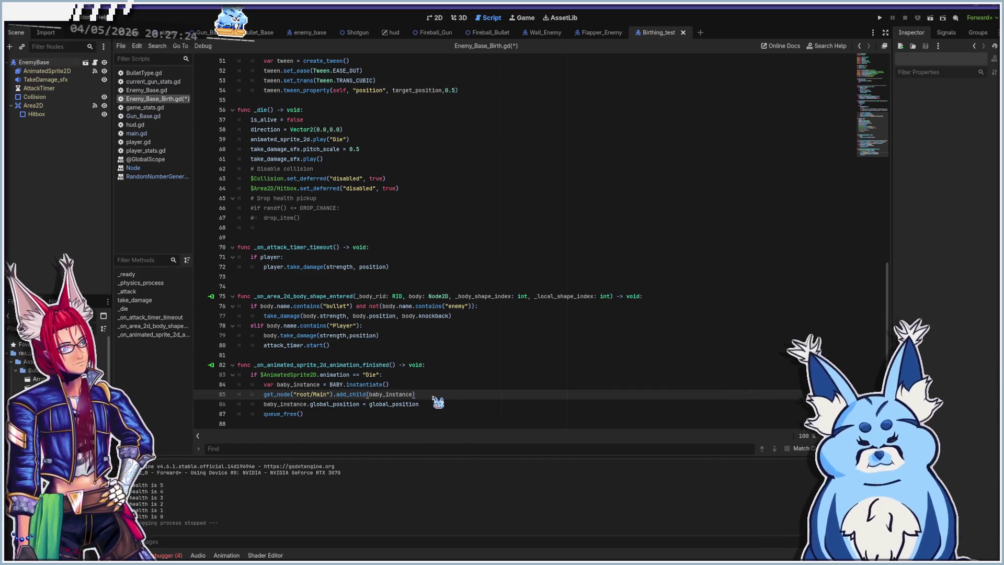
click(149, 134)
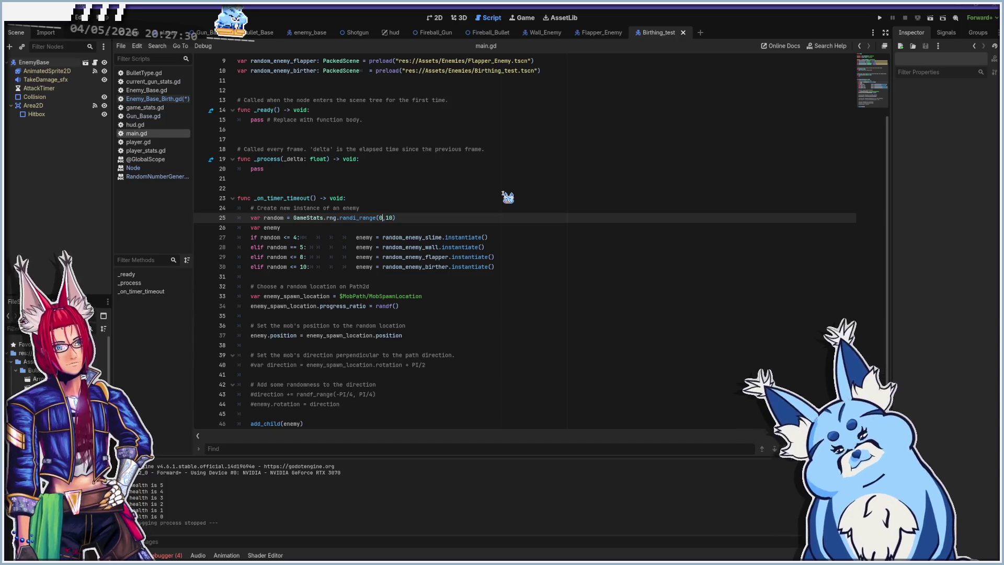
- Change main.gd's roll to randi_range(9,10), save, and play until line 85's add_child null error
text(9)
key(ctrl+s)
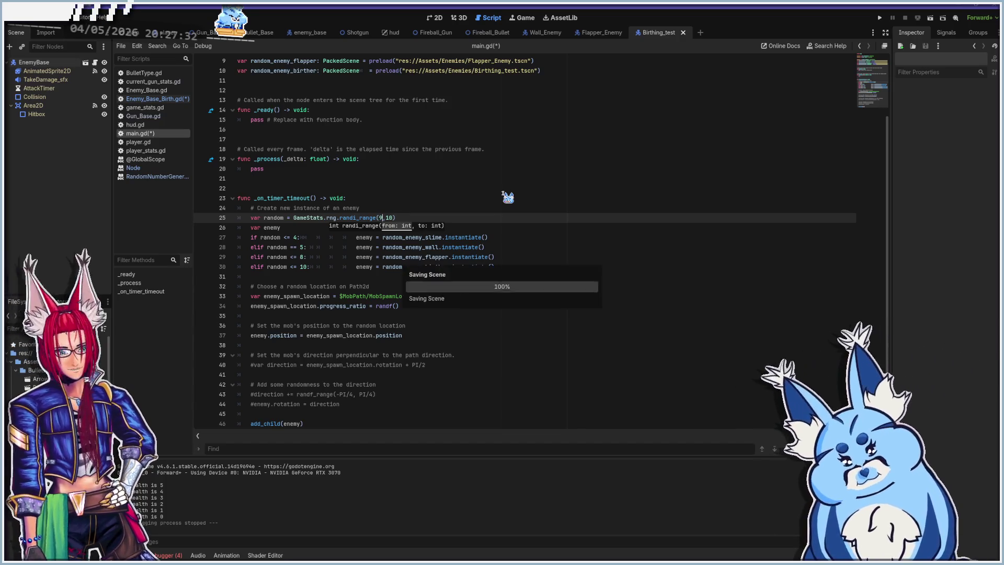
key(F5)
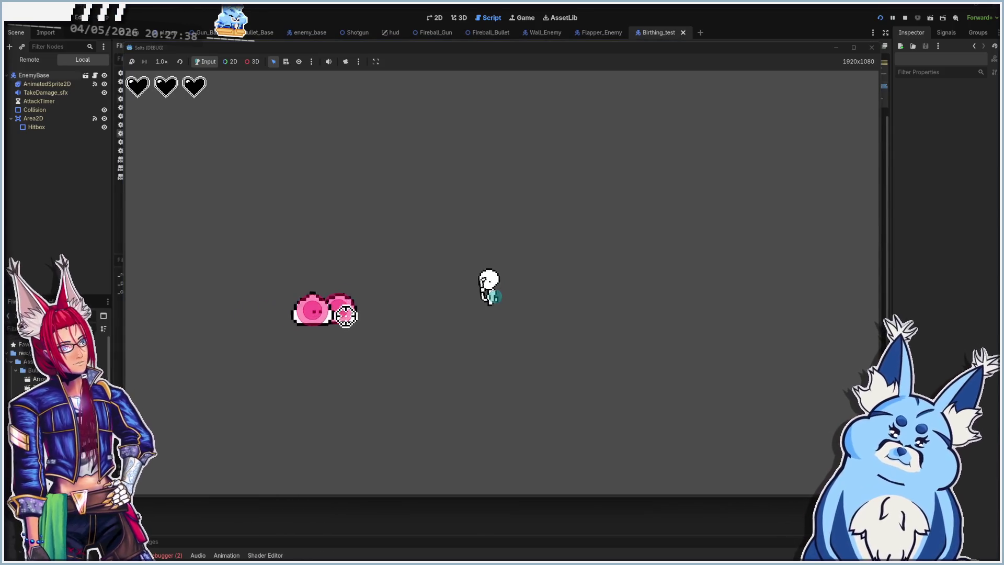
click(339, 327)
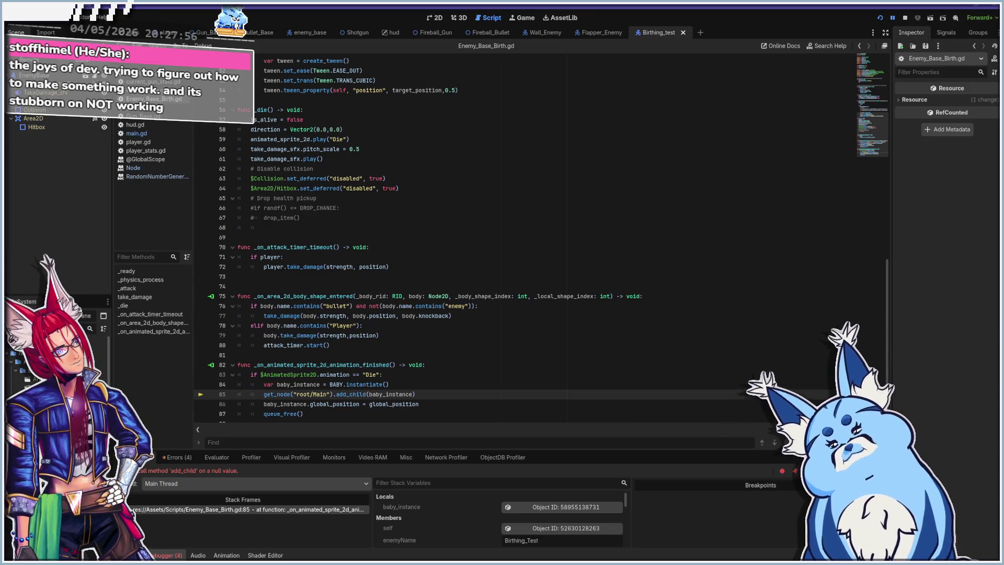
key(F8)
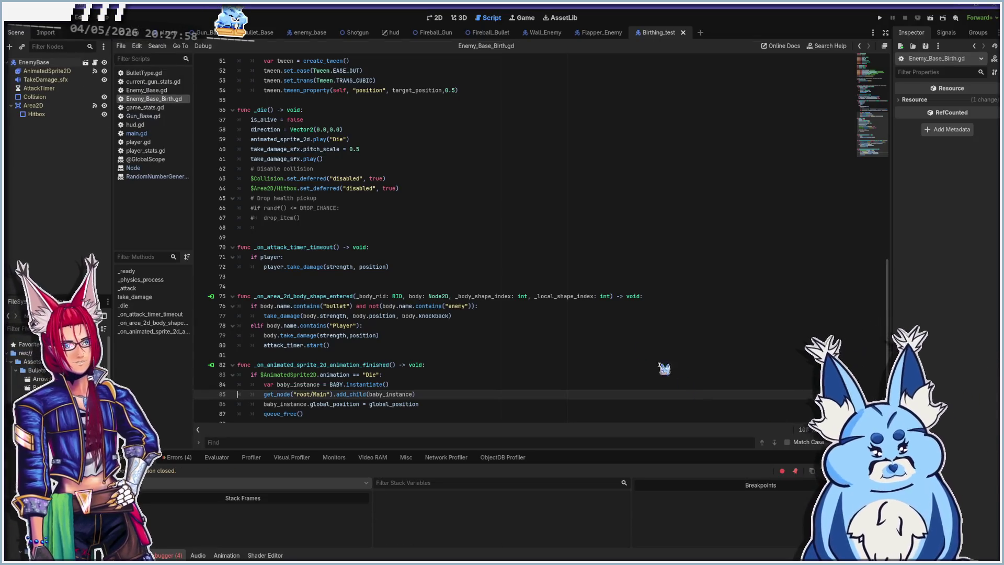
- Run the game again, expand Main in the Remote tree, review the add_child line, then stop
click(614, 332)
key(F5)
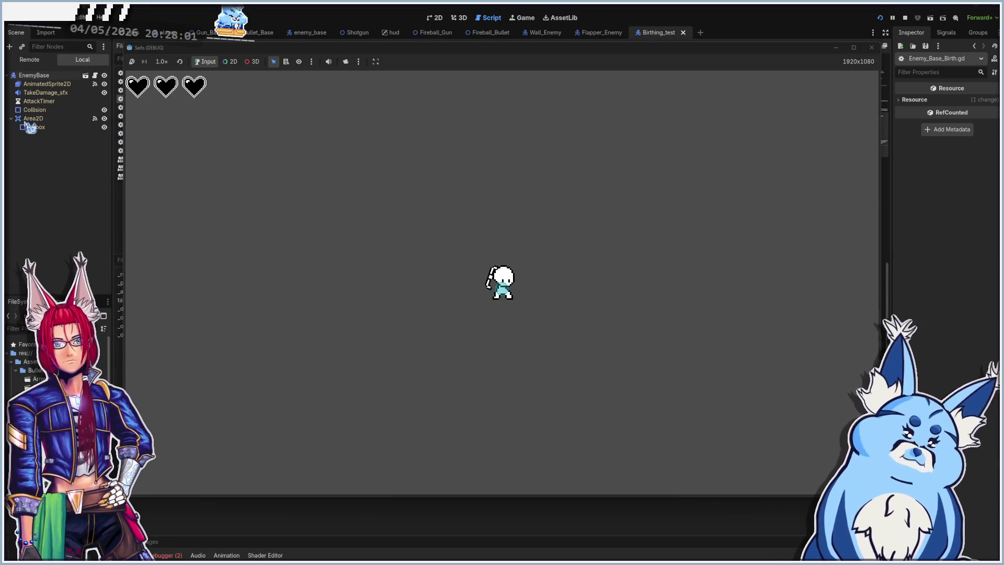
click(30, 59)
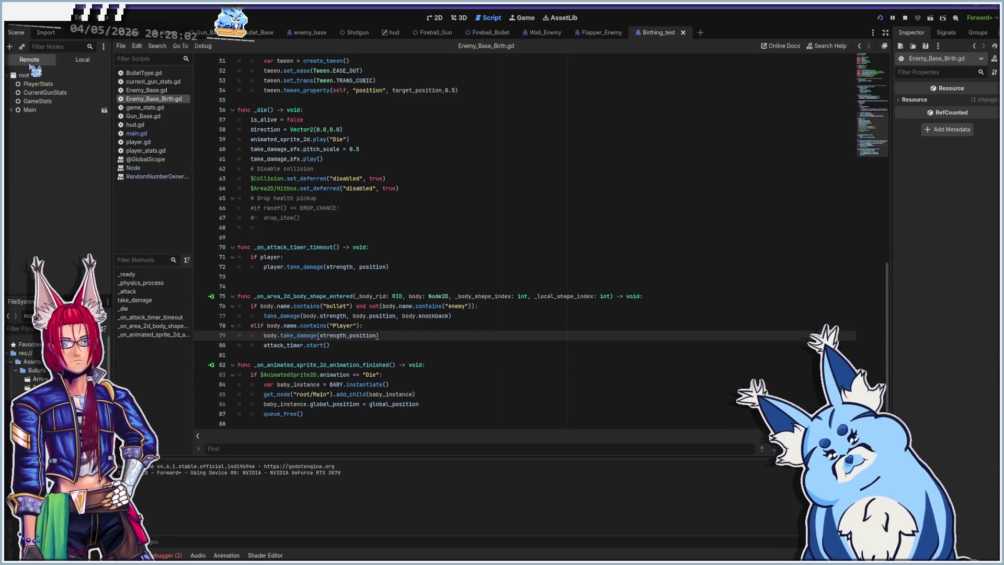
click(11, 110)
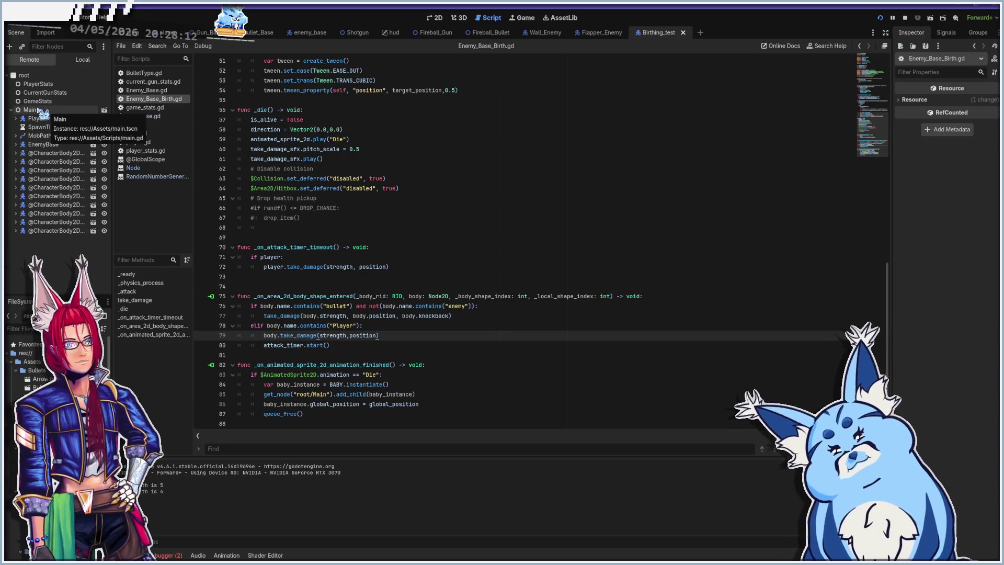
mouse_move(374, 321)
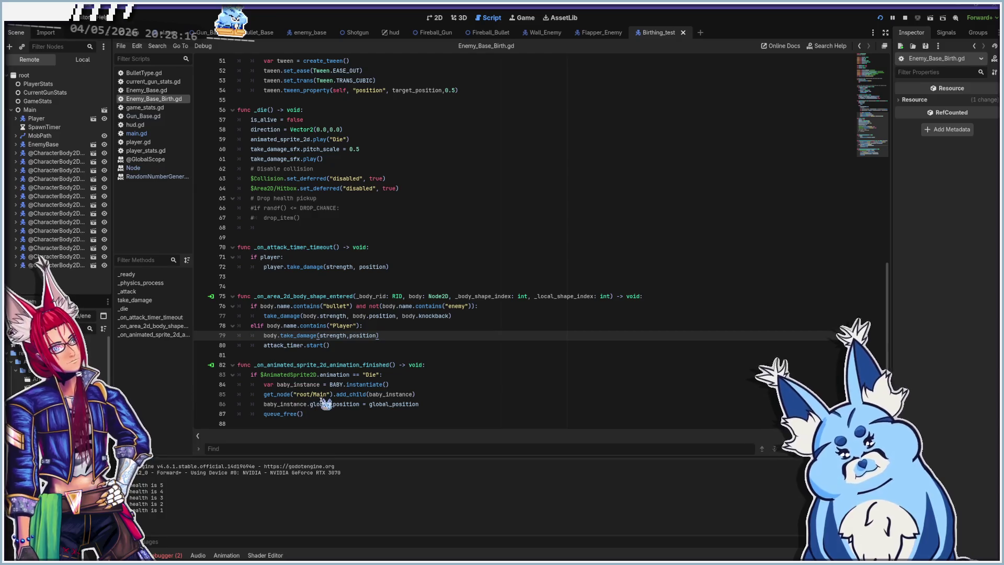
click(356, 394)
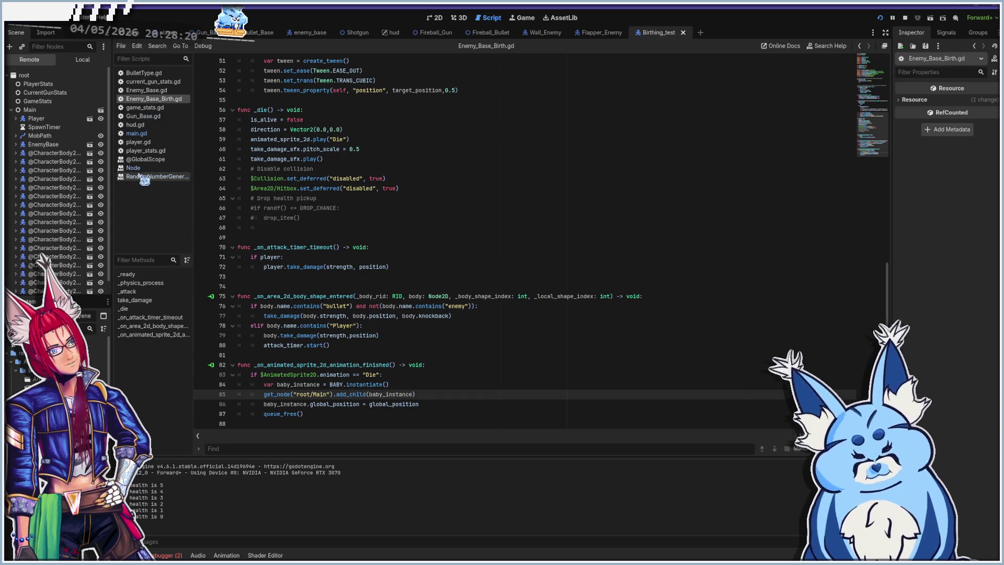
scroll(52, 193, down, 1)
scroll(60, 209, down, 1)
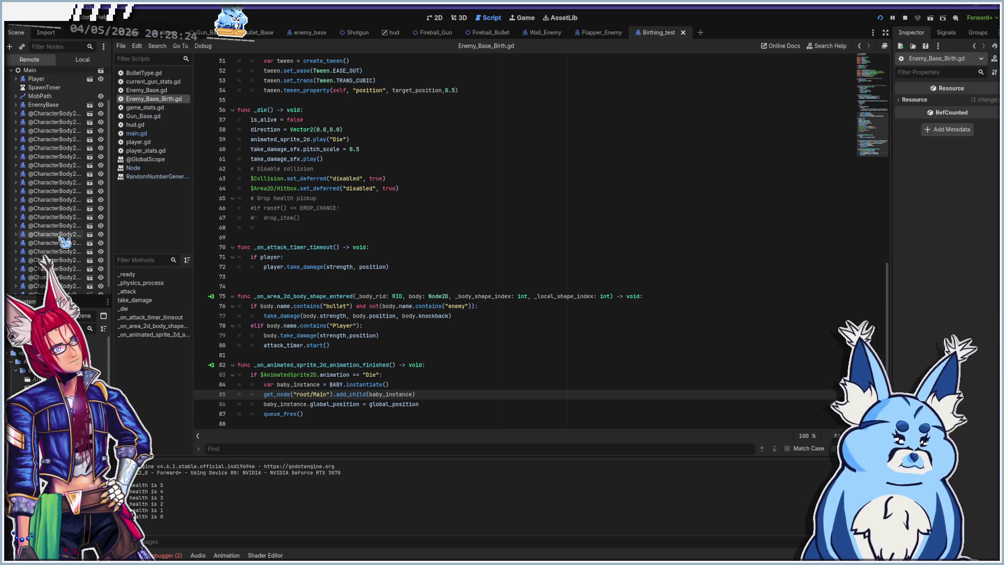
scroll(62, 256, up, 2)
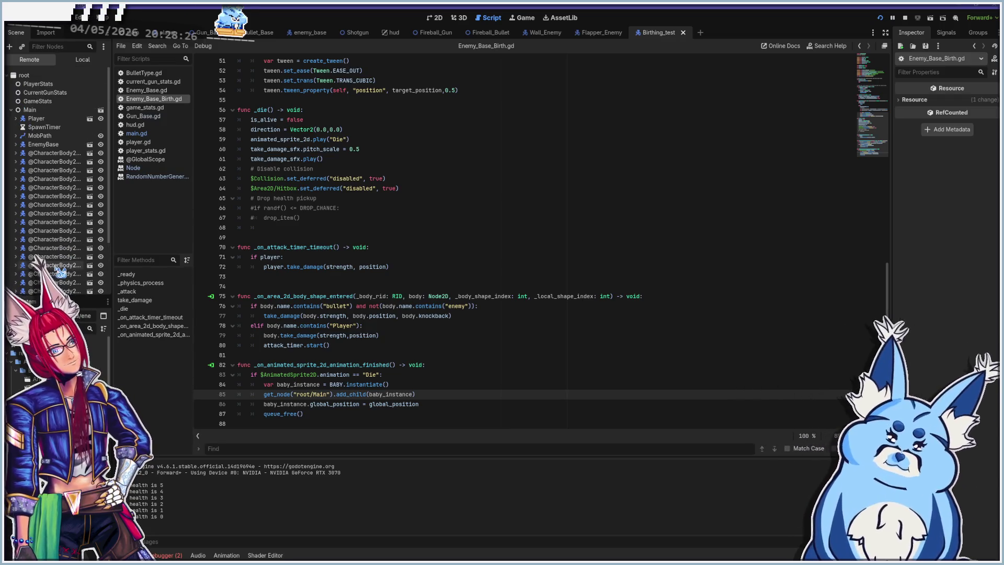
key(alt+Tab)
key(F8)
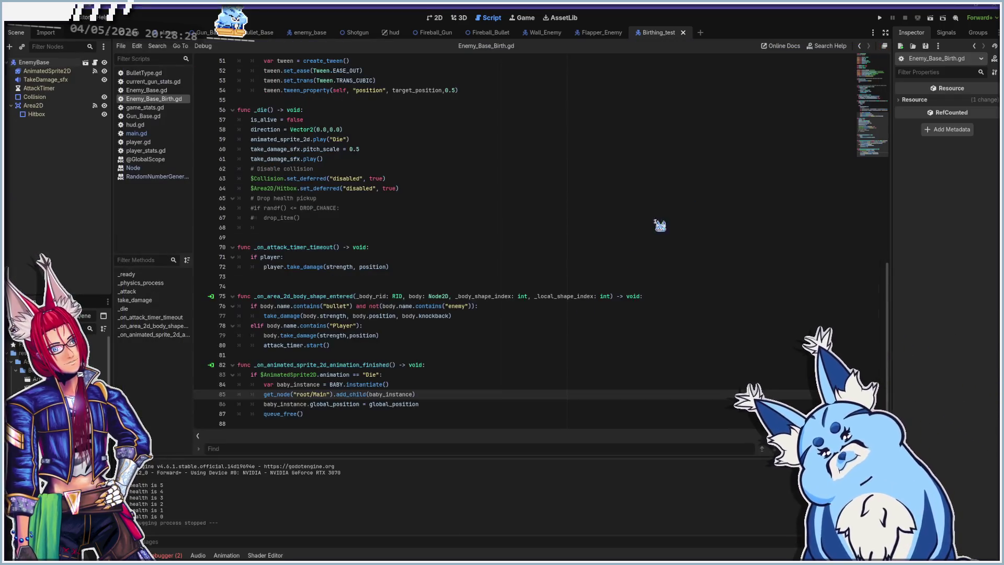
- Undo to the two-line version and move get_node("root/main") from line 85 to after root. on line 86
click(436, 392)
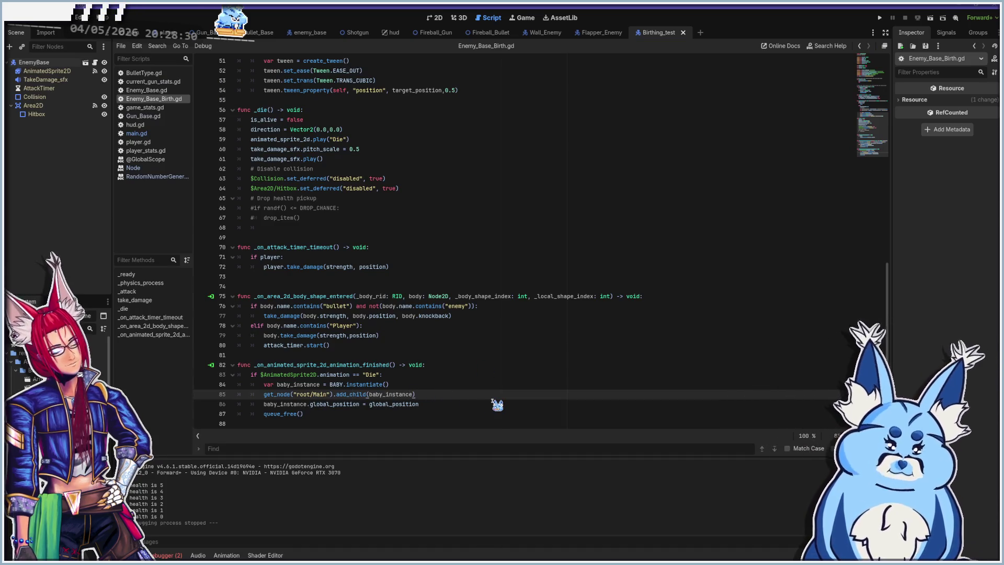
key(ctrl+z)
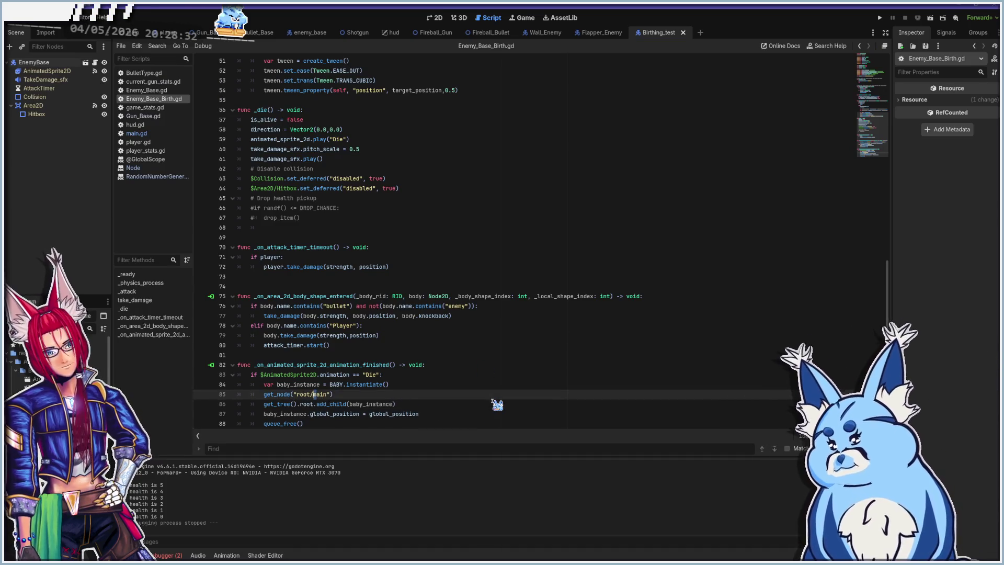
click(314, 405)
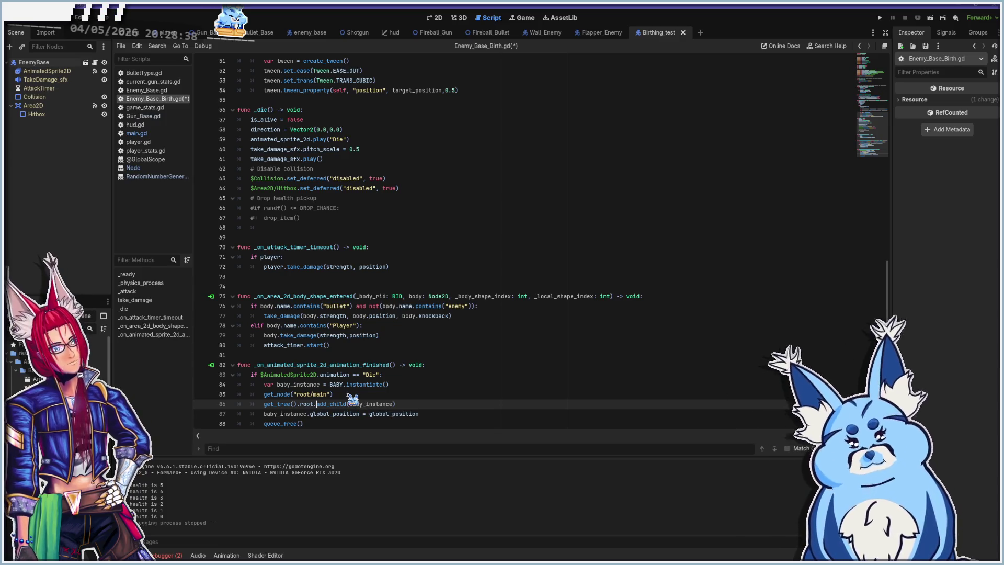
drag(335, 394, 240, 394)
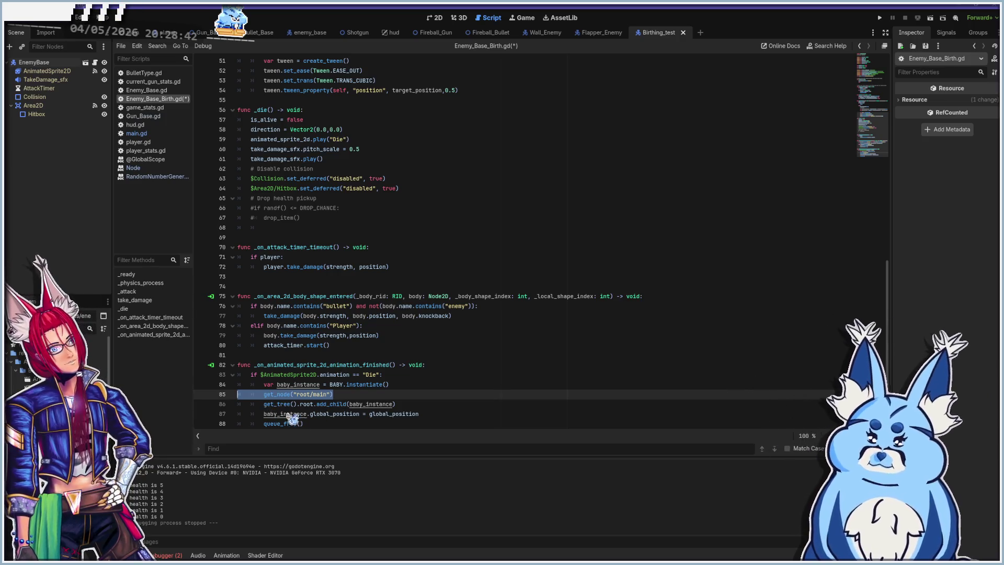
key(ctrl+x)
click(316, 404)
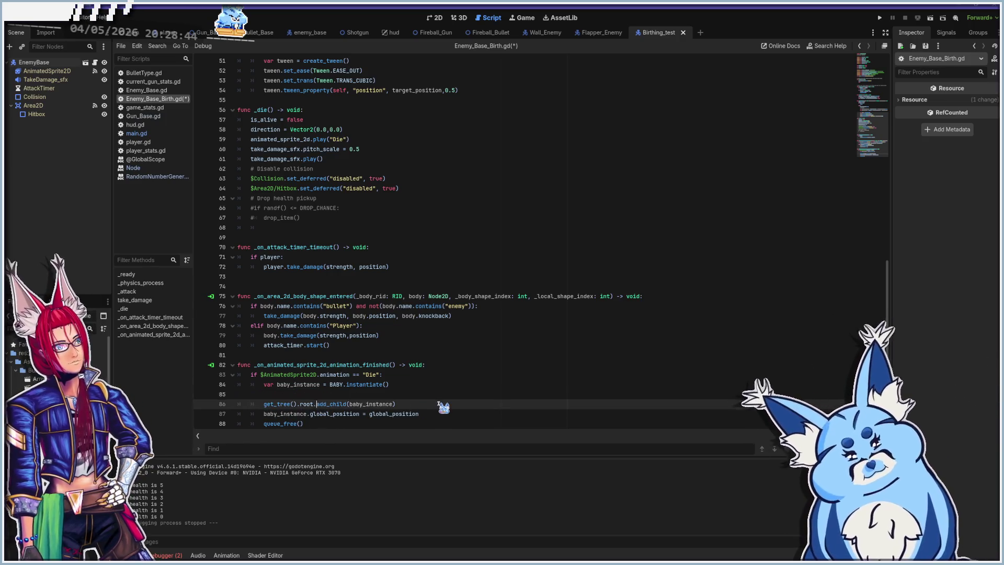
key(ctrl+v)
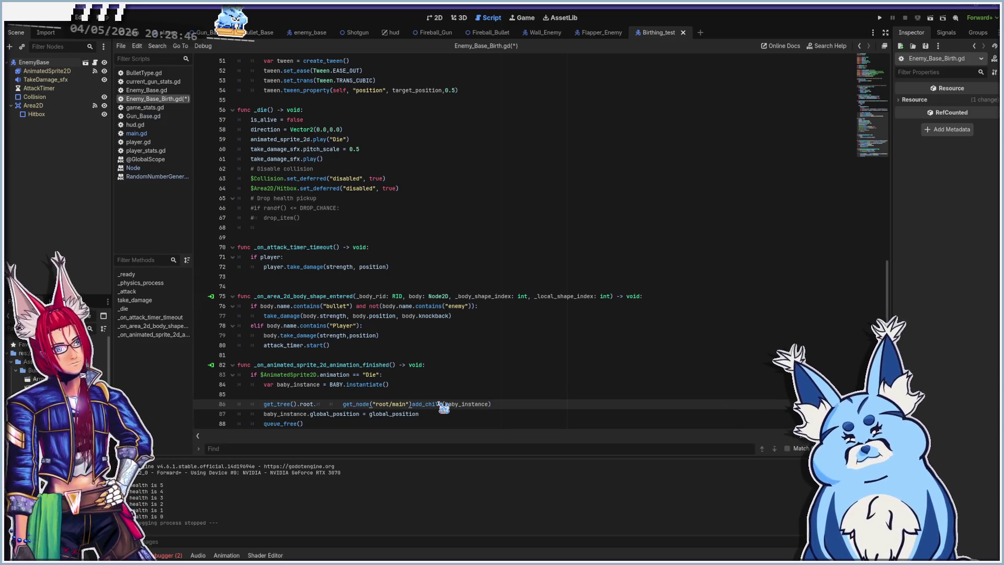
key(BackSpace)
key(BackSpace)
text(.)
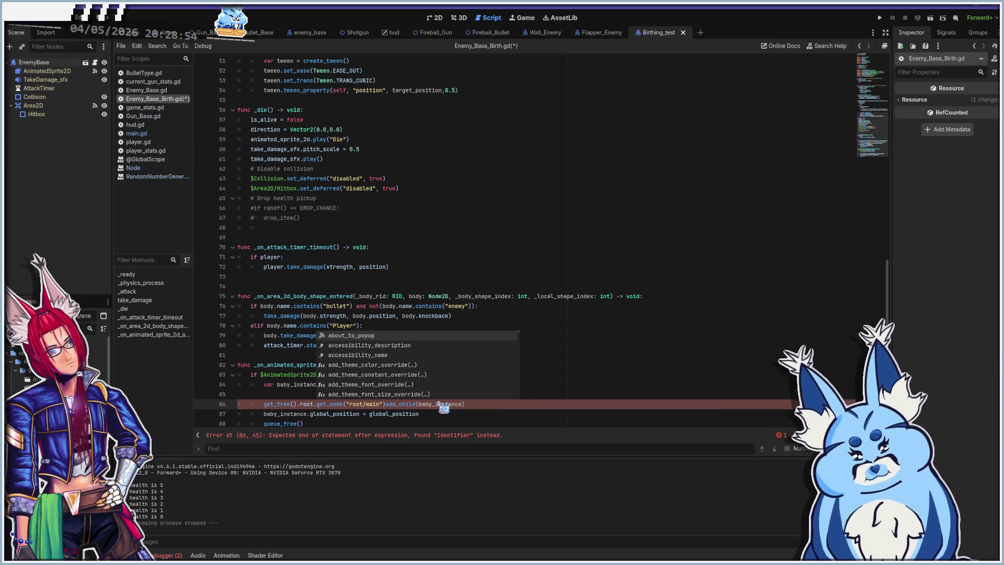
- Trim line 86 to get_tree().root.main.add_child(baby_instance) and run the scene with F6
key(shift+Right)
key(shift+Right)
key(shift+Right)
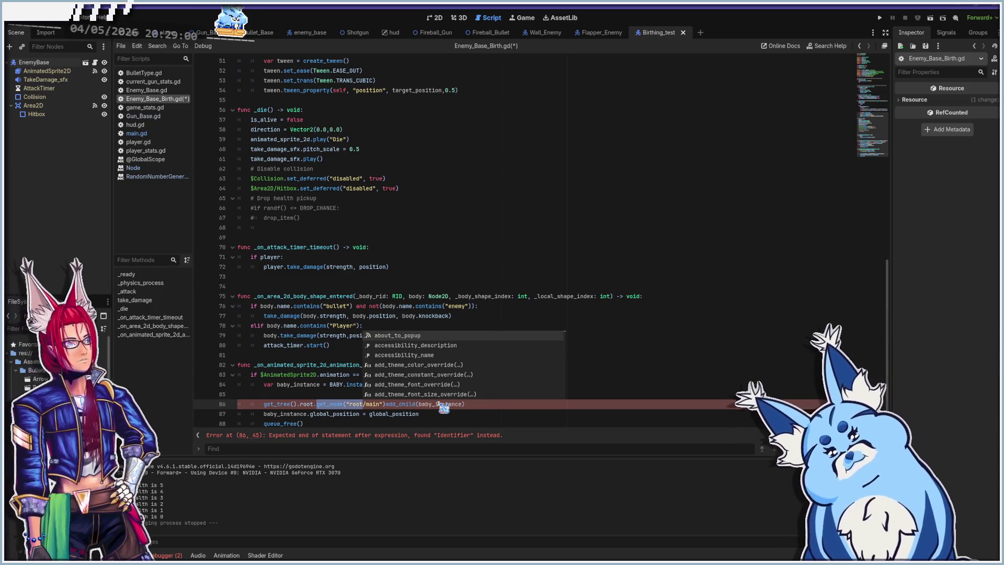
key(BackSpace)
key(Delete)
key(Right)
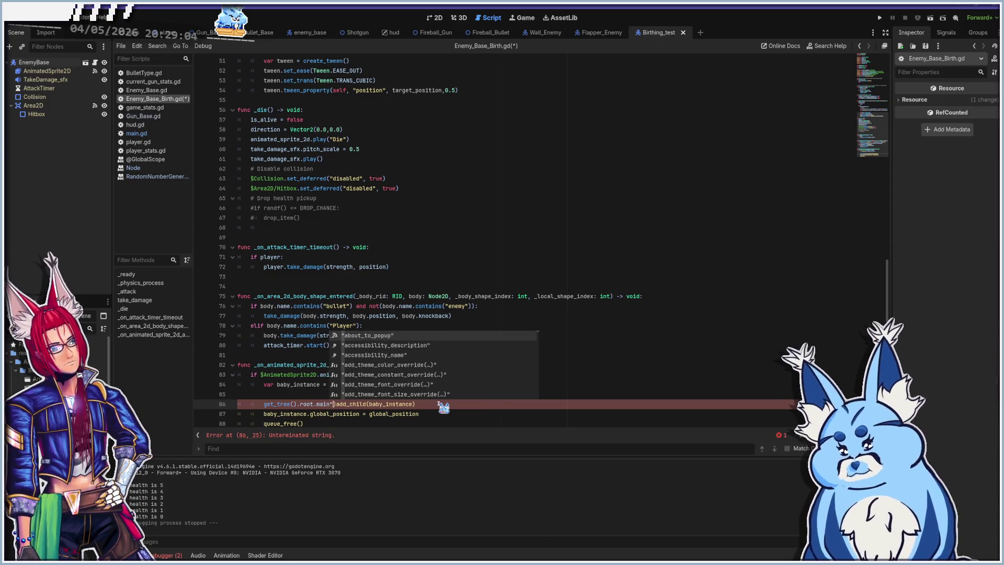
key(Delete)
text(.)
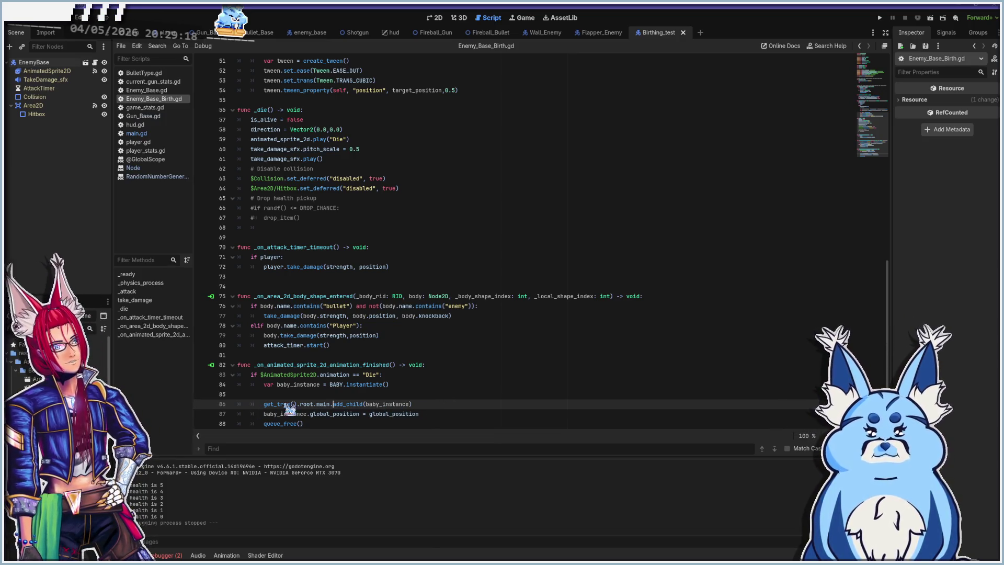
key(F6)
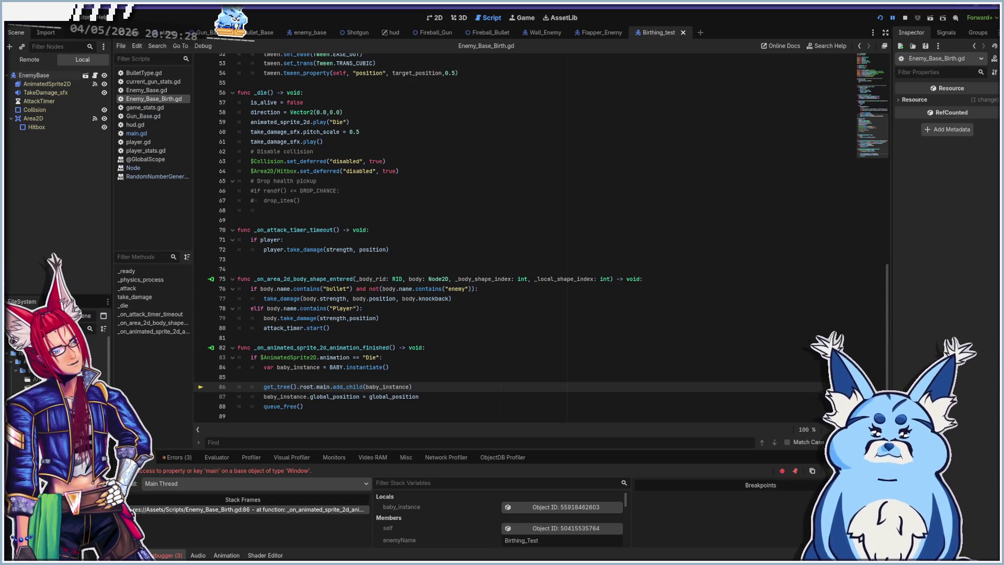
- Stop the run, review the Errors tab, and jump to the Gun_Base.gd:50 missing 'default' animation error
key(F8)
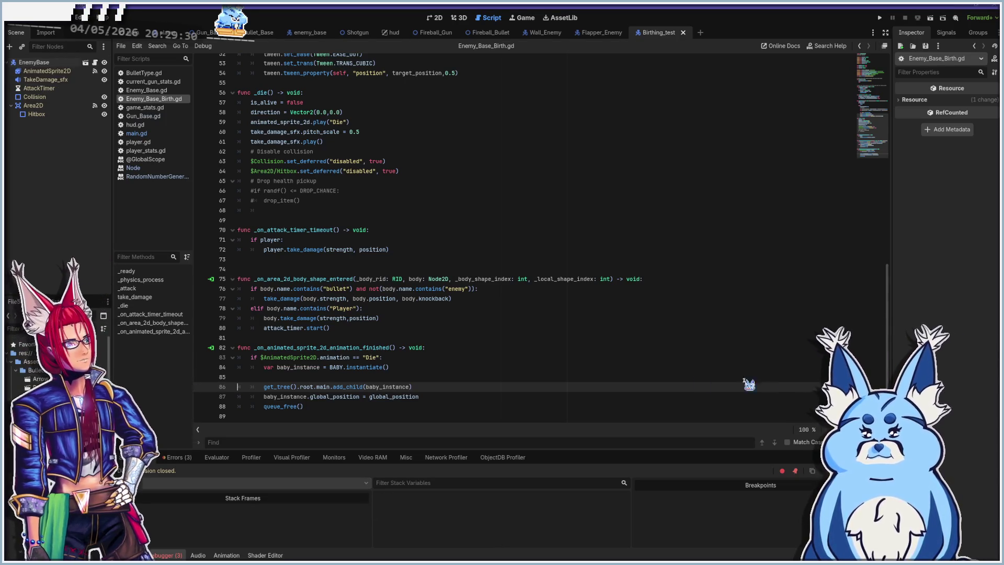
click(176, 457)
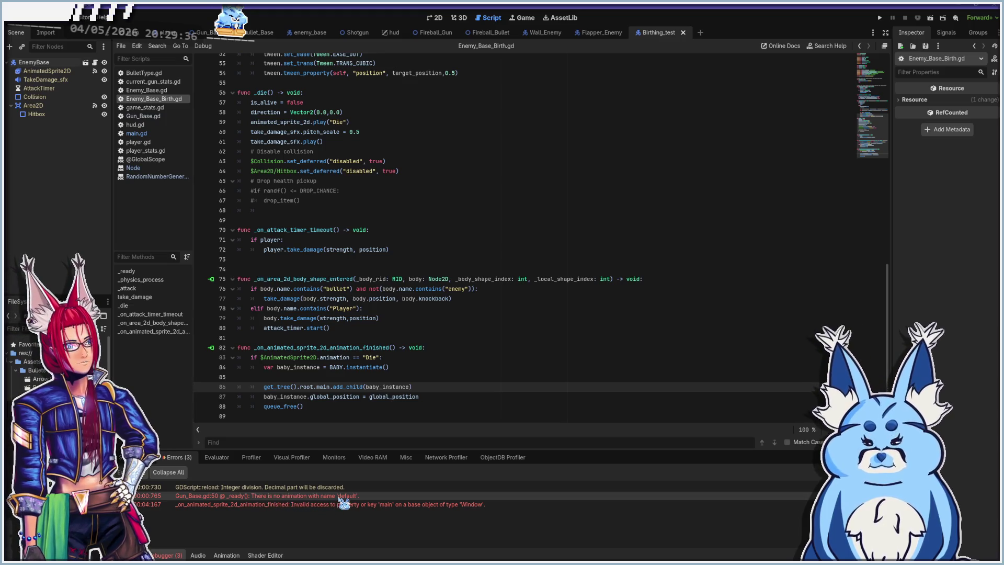
mouse_move(343, 503)
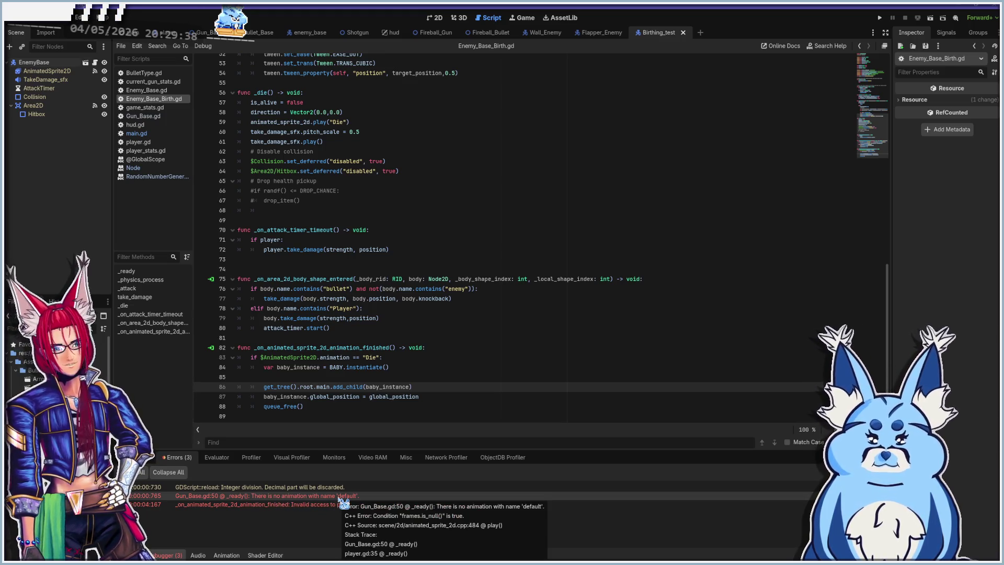
click(342, 499)
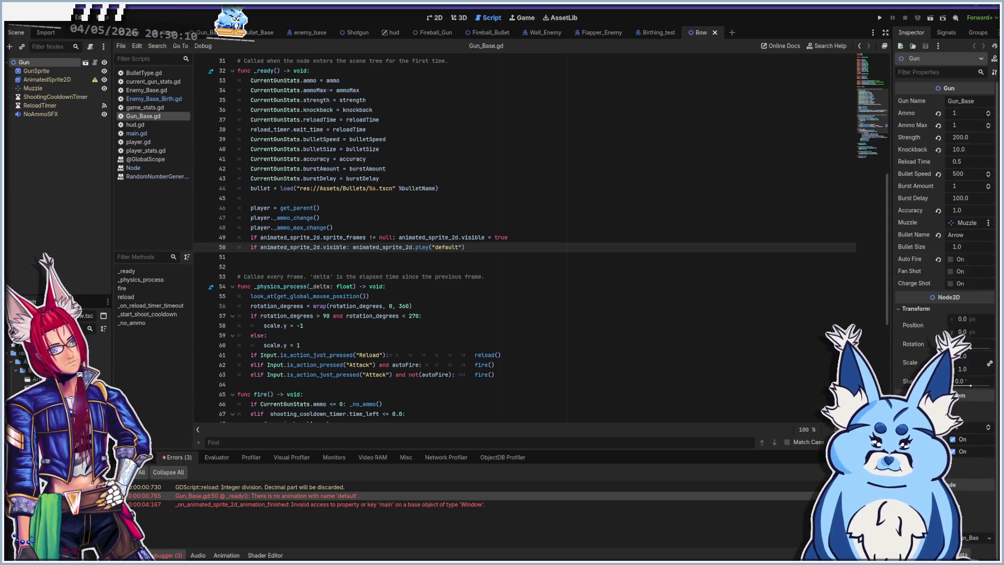
- Toggle the Bow's AnimatedSprite2D visibility, close the Bow scene, and return to Enemy_Base_Birth.gd
click(435, 17)
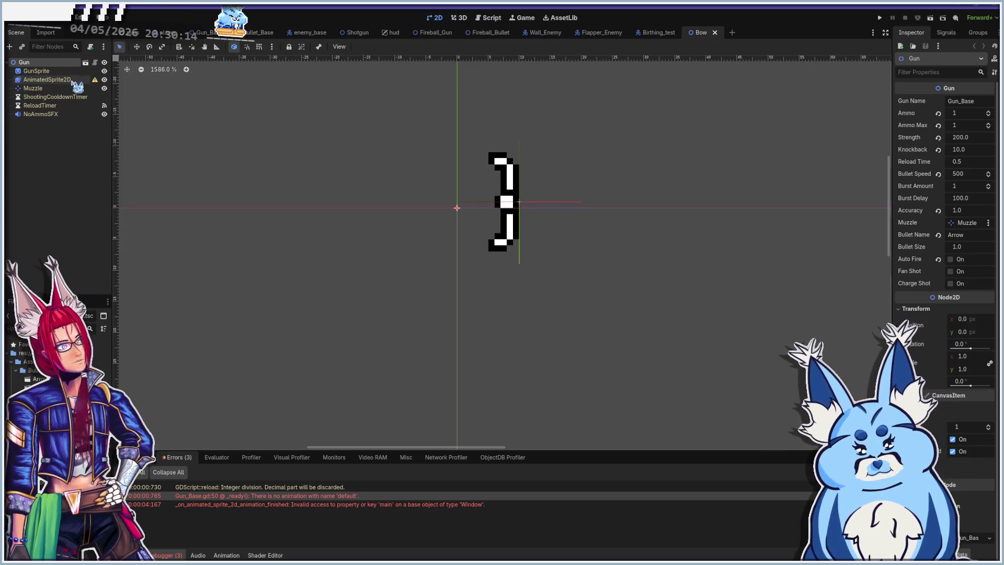
click(105, 80)
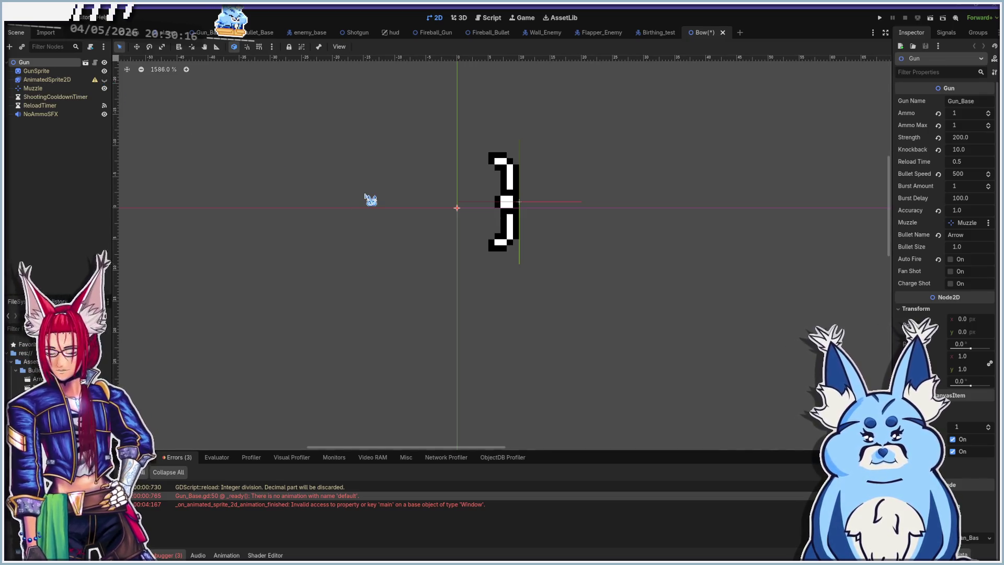
click(715, 33)
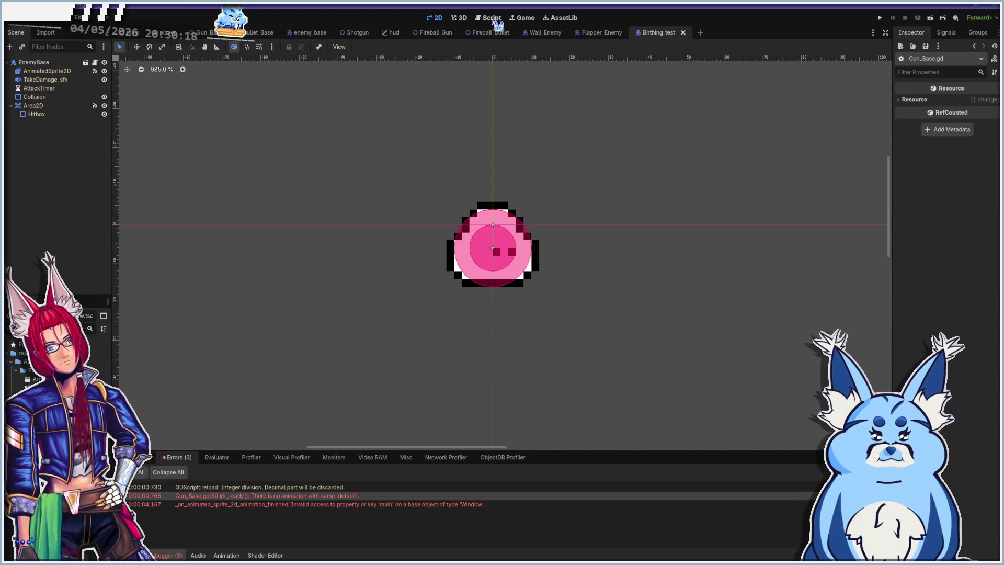
click(488, 18)
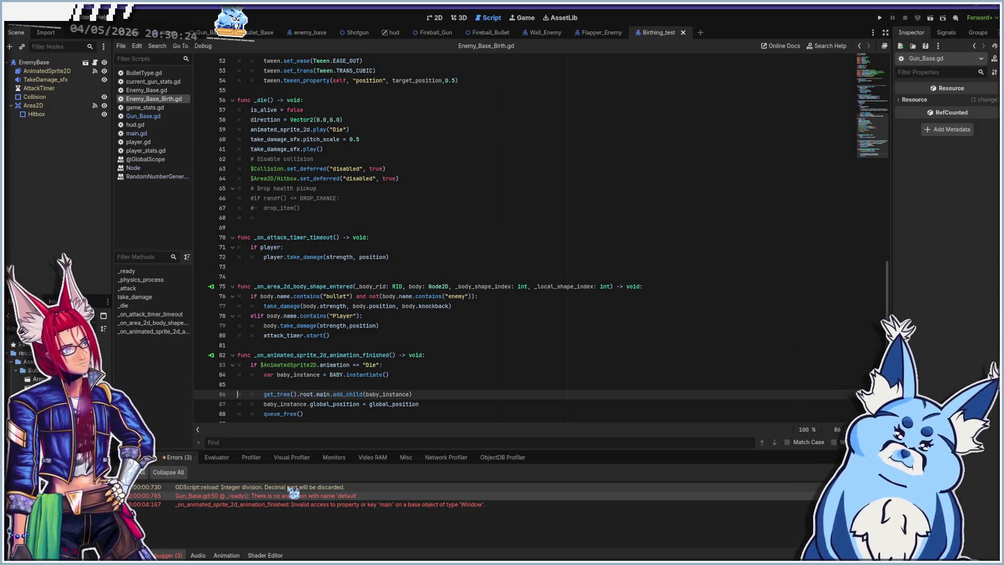
mouse_move(294, 493)
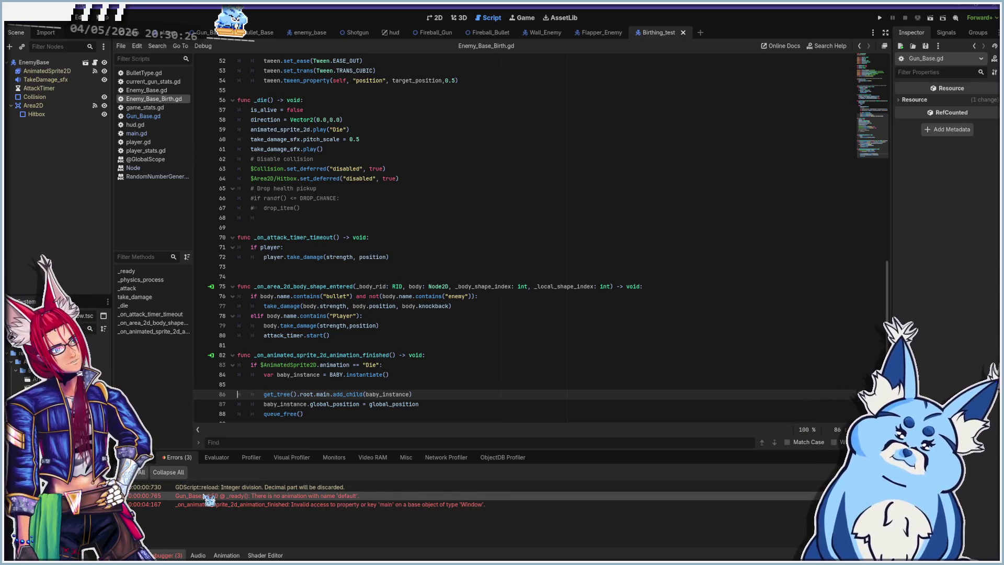
click(234, 505)
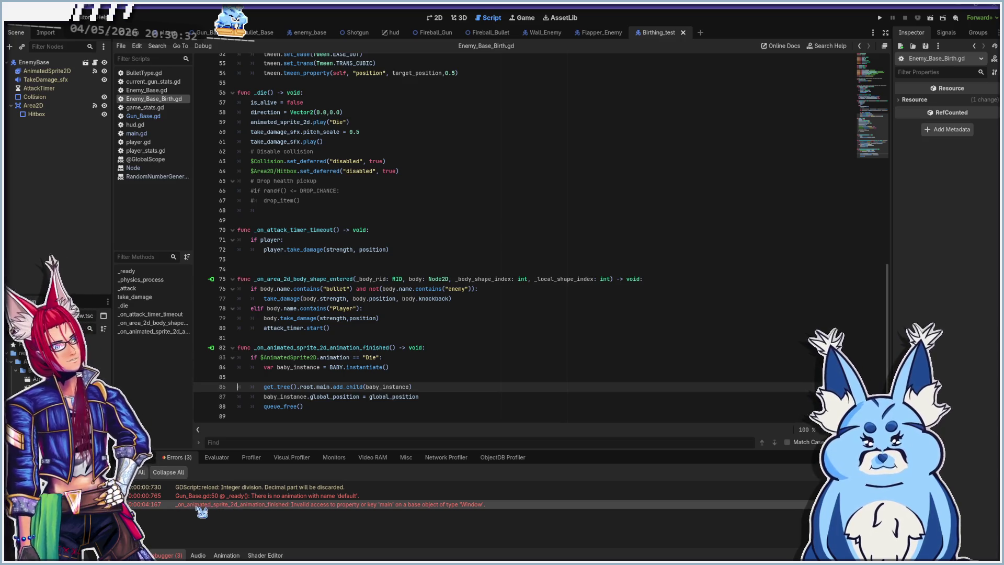
mouse_move(209, 509)
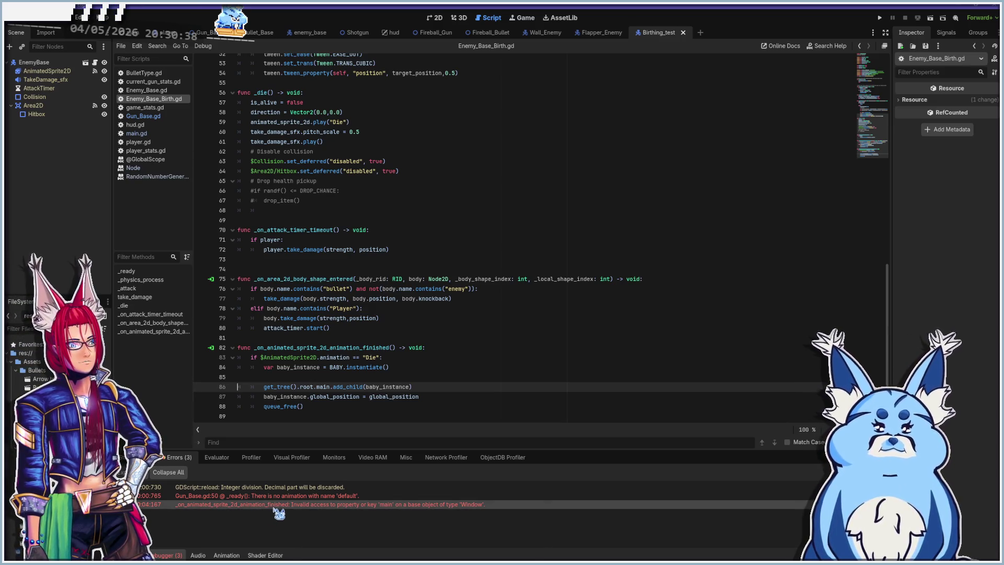
mouse_move(318, 506)
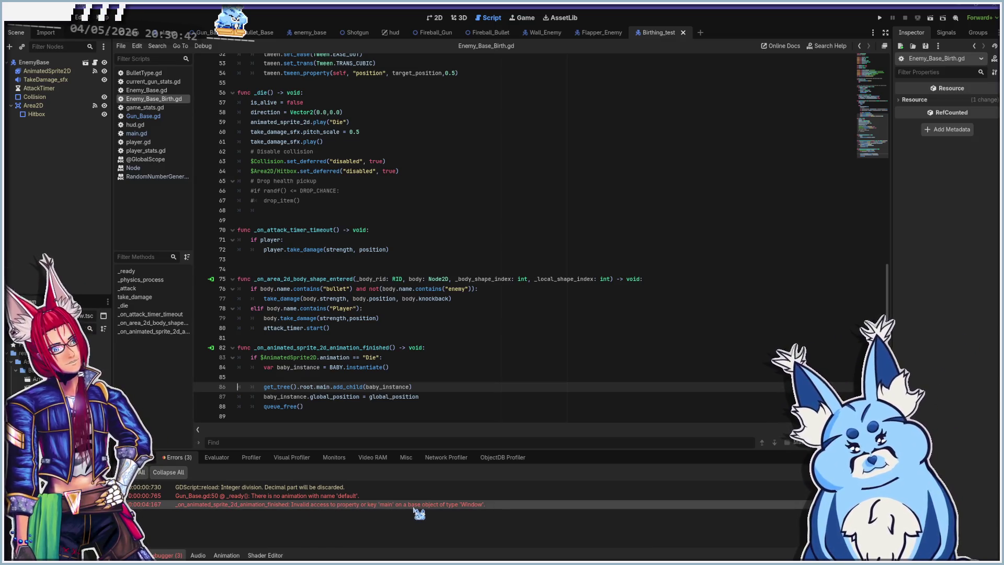
mouse_move(464, 506)
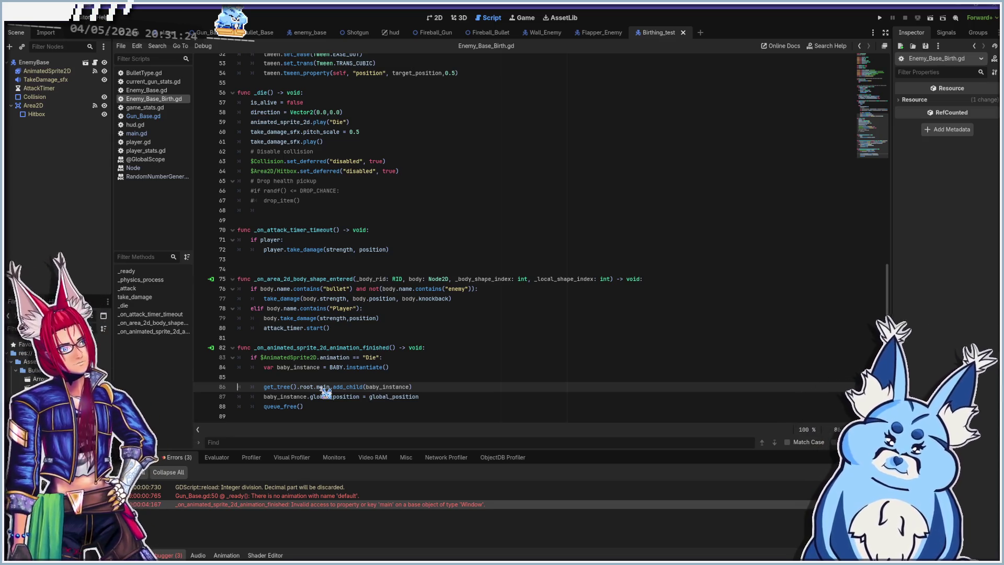
scroll(368, 320, up, 15)
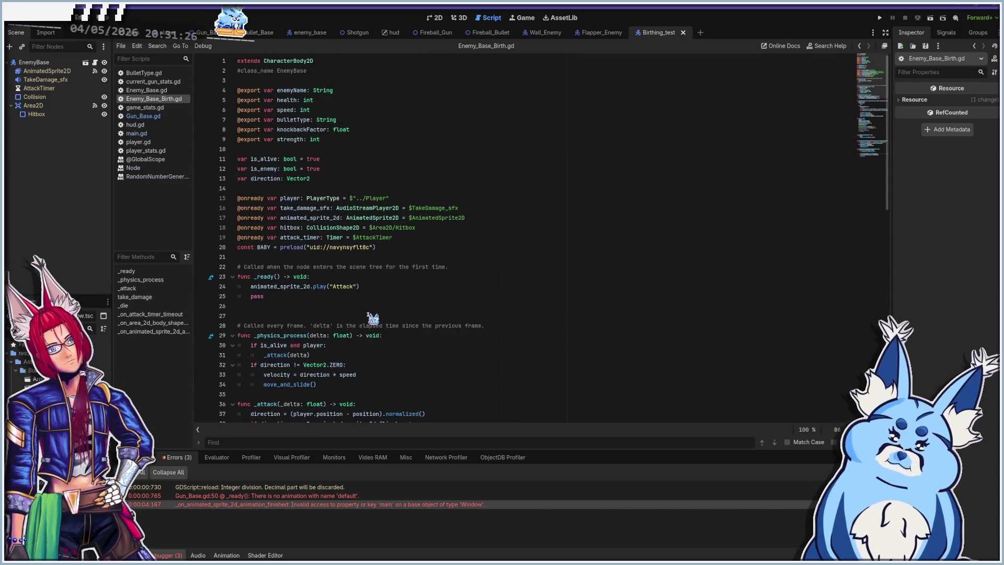
scroll(369, 318, down, 15)
scroll(372, 314, down, 1)
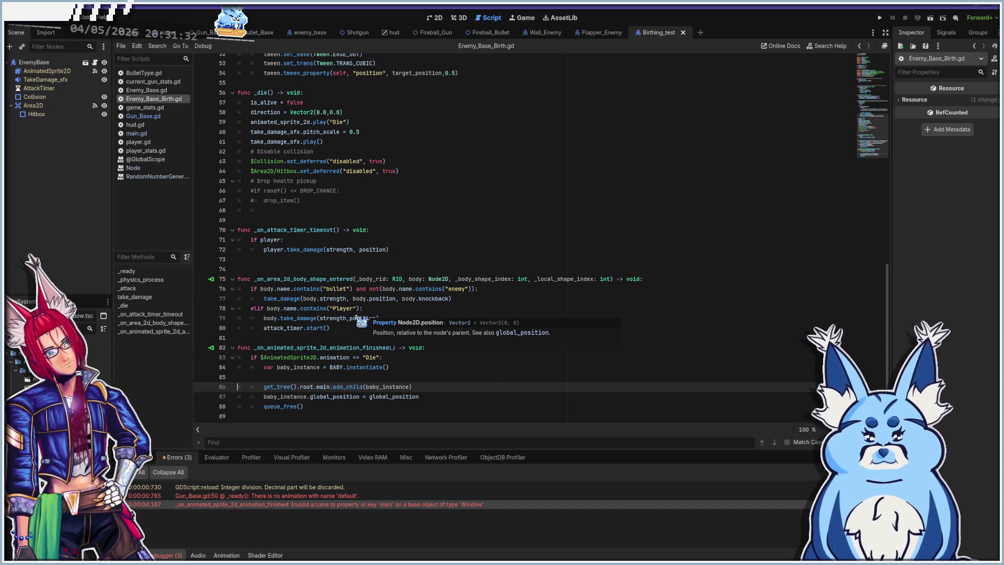
click(314, 387)
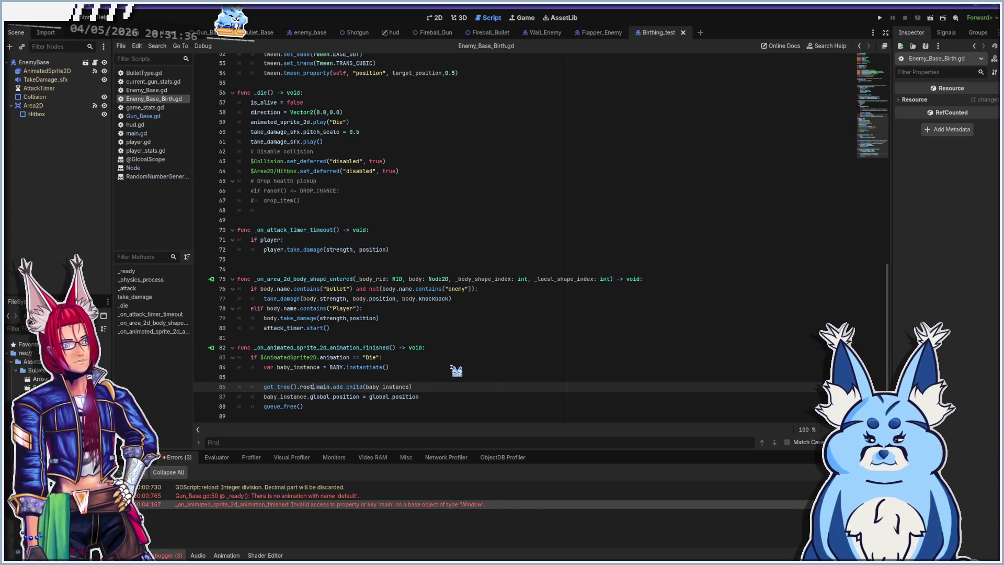
- Change line 86 to get_tree().root.get_node("main").add_child(baby_instance), save, and run with F5
text(get)
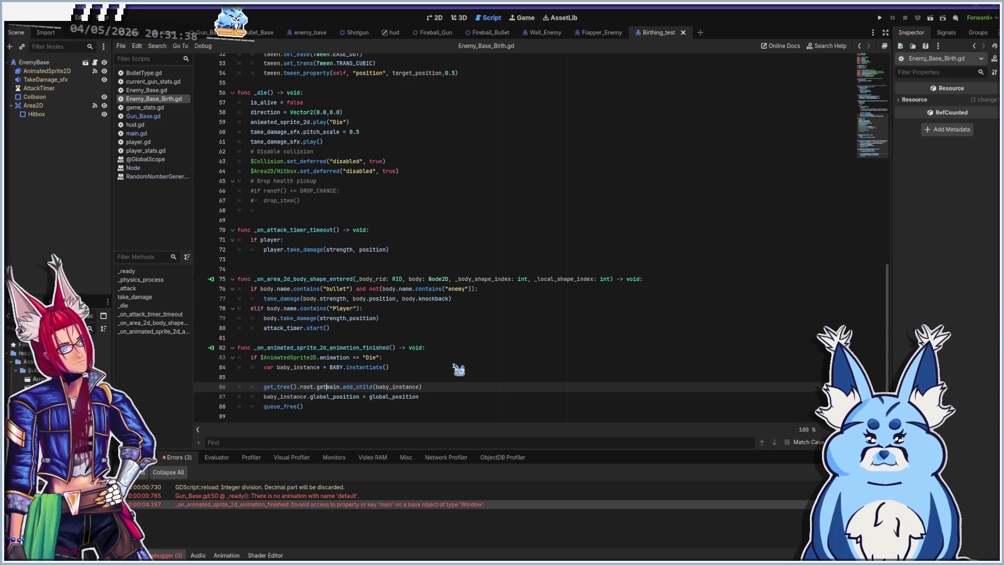
text(_node)
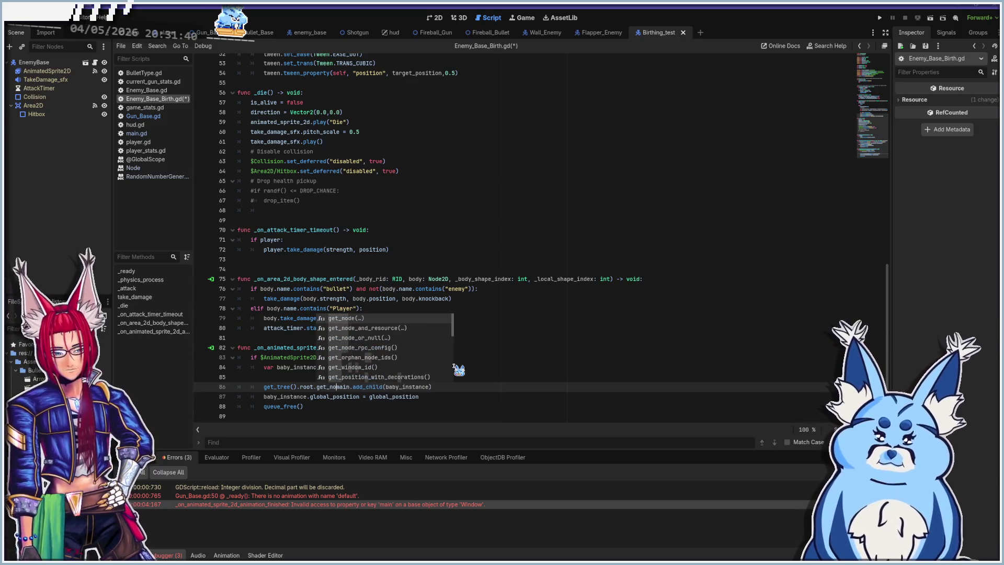
key(Tab)
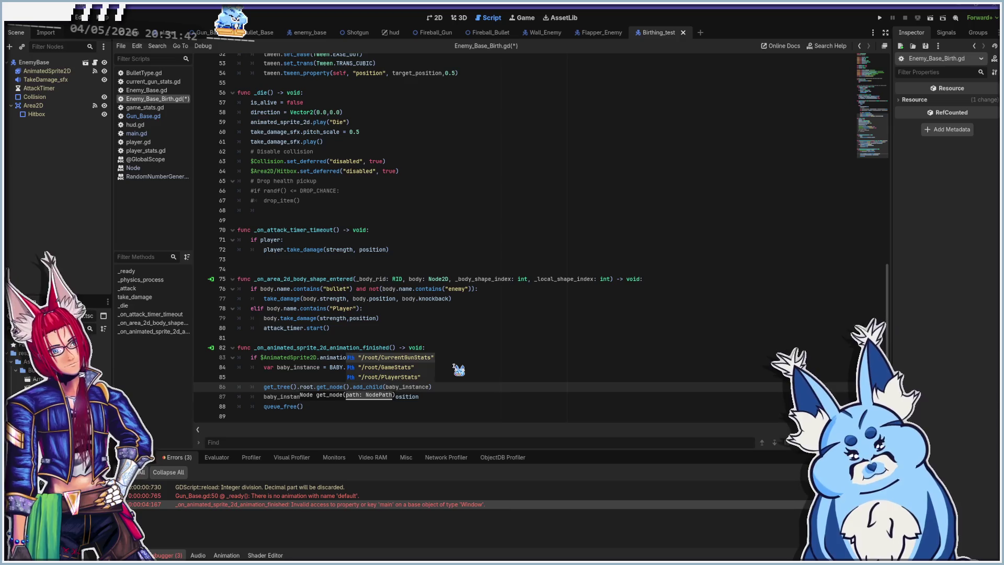
text(main)
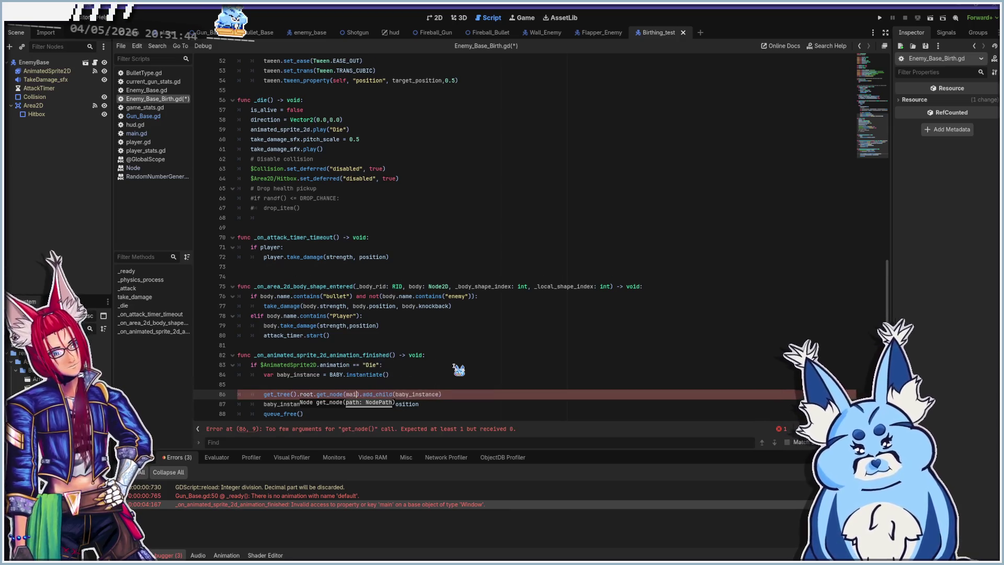
text(")
key(Left)
key(Left)
key(Left)
text(")
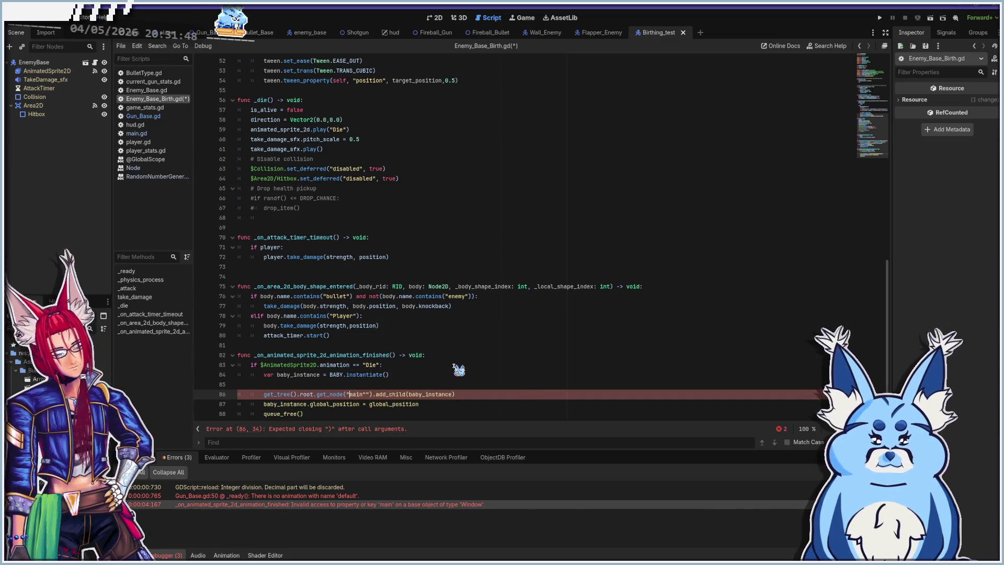
key(Right)
key(Right)
key(Right)
key(BackSpace)
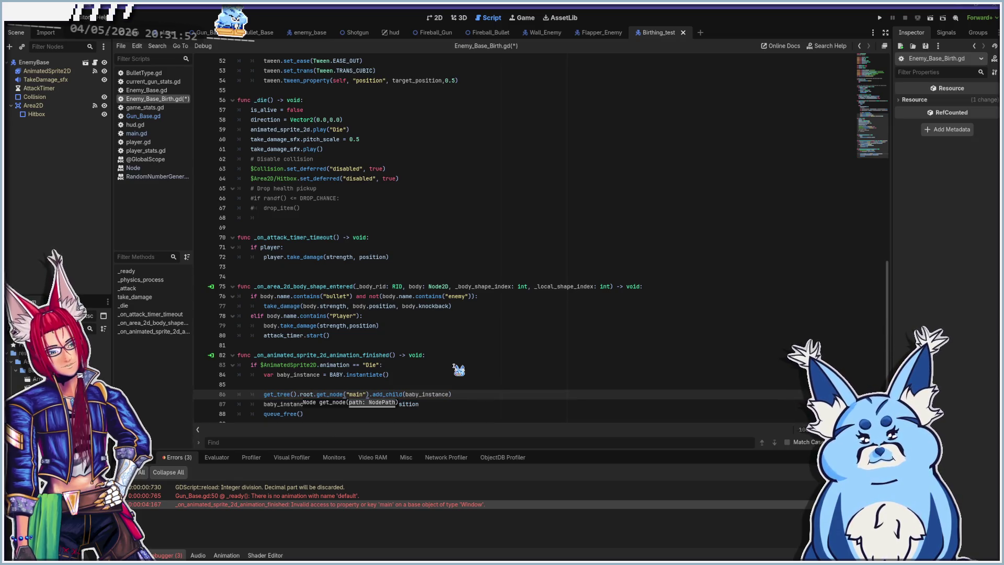
key(ctrl+s)
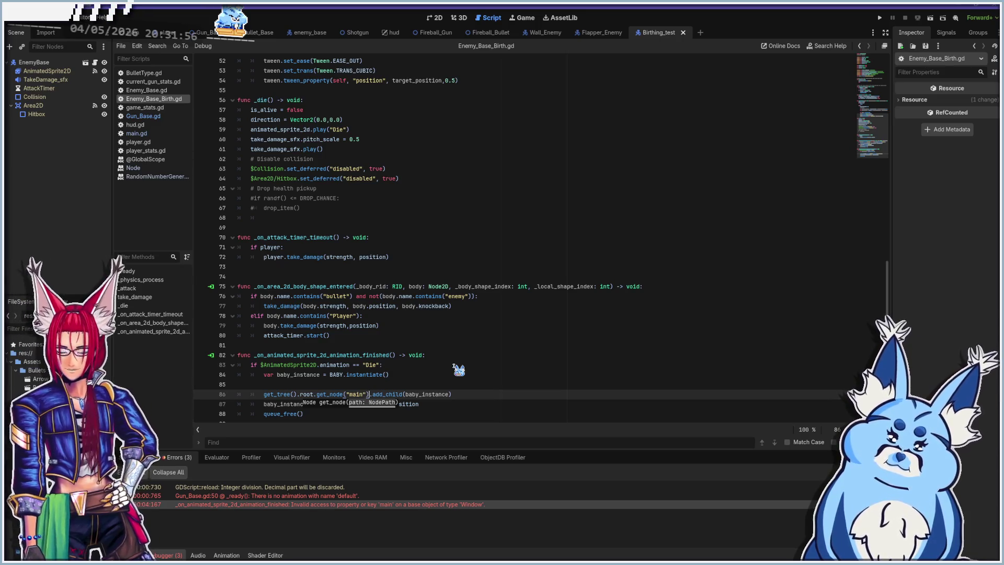
key(F5)
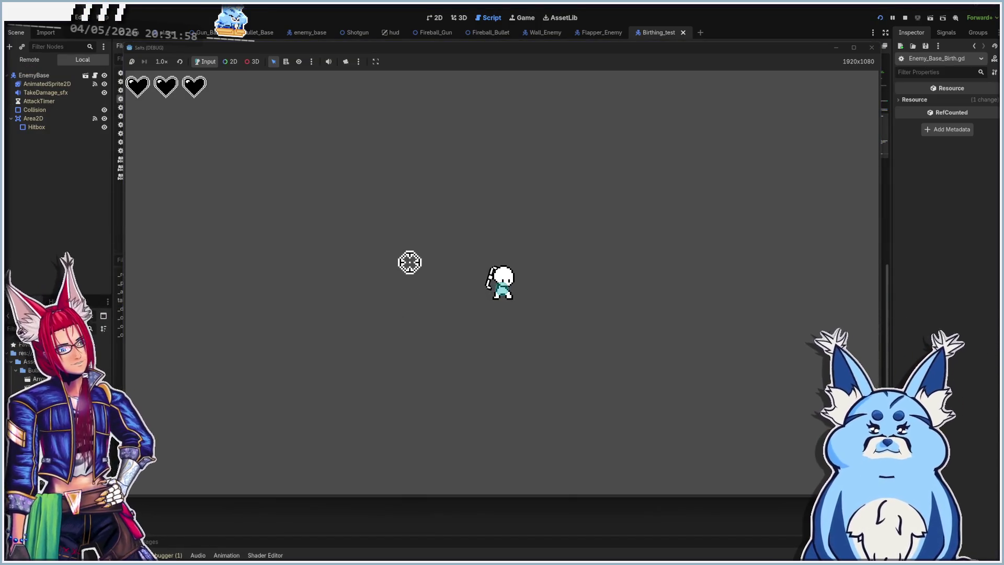
- Shoot enemies until the game breaks on line 86, then look up the get_node documentation
click(462, 293)
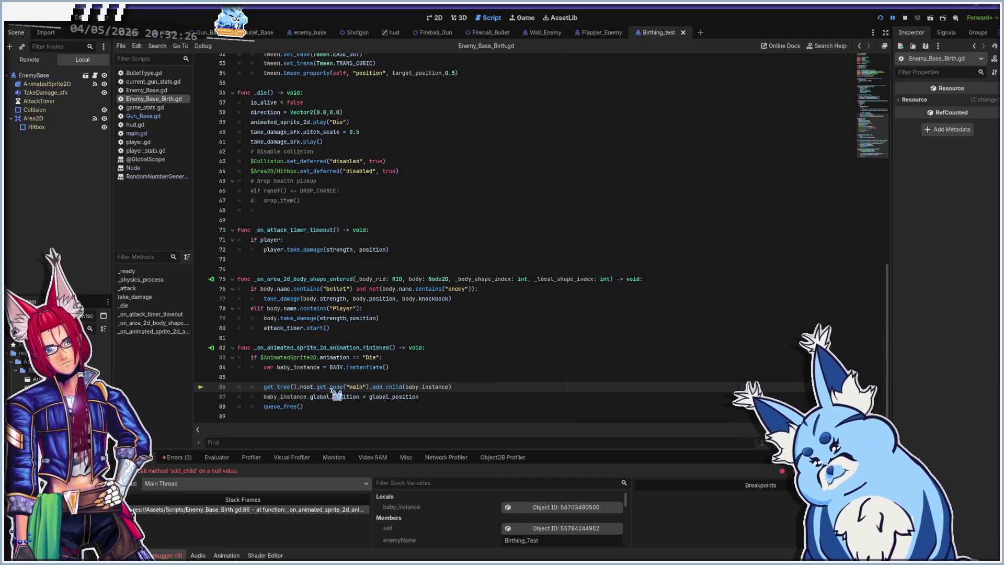
ctrl+click(334, 387)
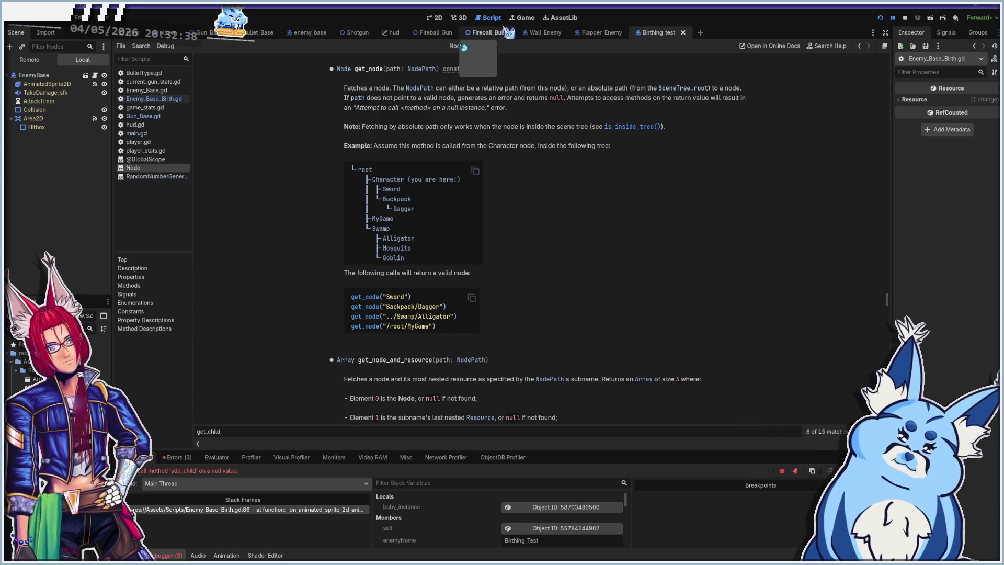
- Rewrite line 85 of Enemy_Base_Birth.gd as get_node("/root/main").add_child(baby_instance)
click(152, 99)
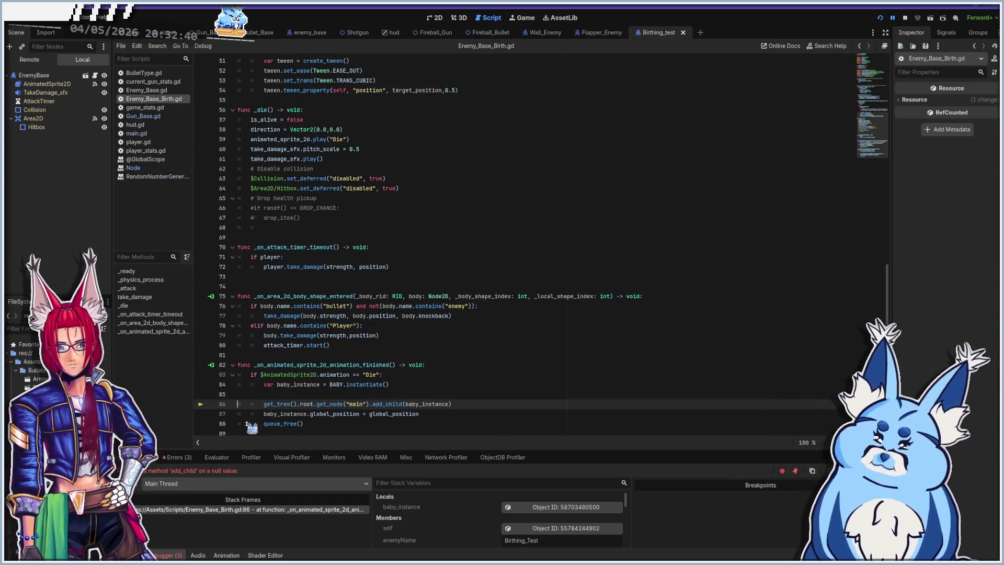
click(317, 403)
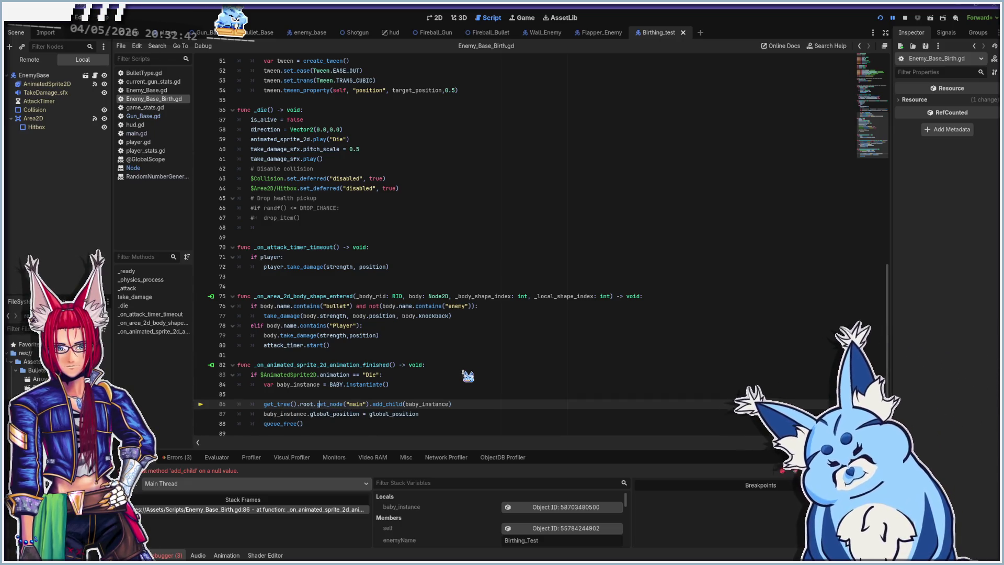
key(BackSpace)
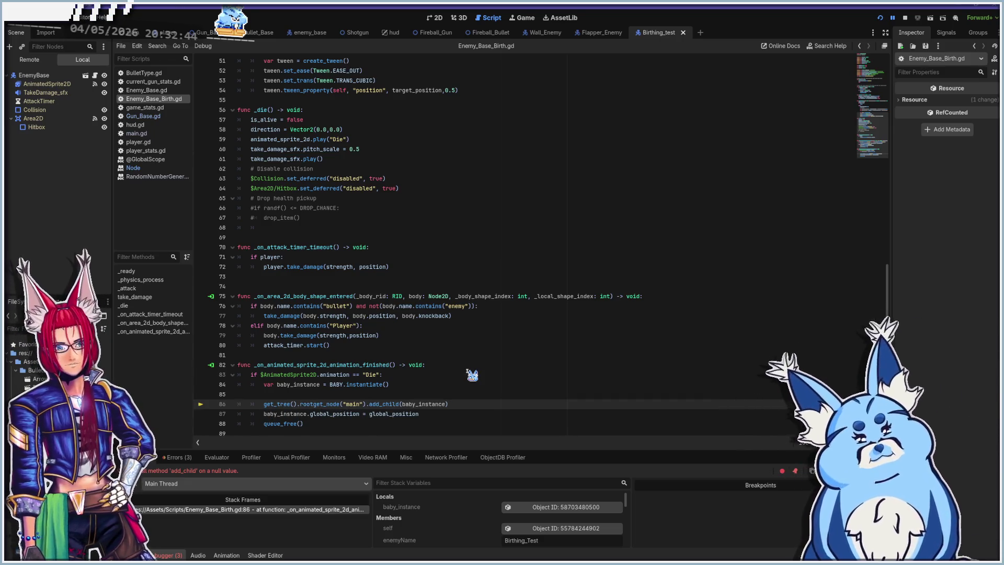
key(shift+Home)
key(BackSpace)
key(BackSpace)
key(BackSpace)
key(Tab)
key(Tab)
key(Right)
key(Right)
key(Right)
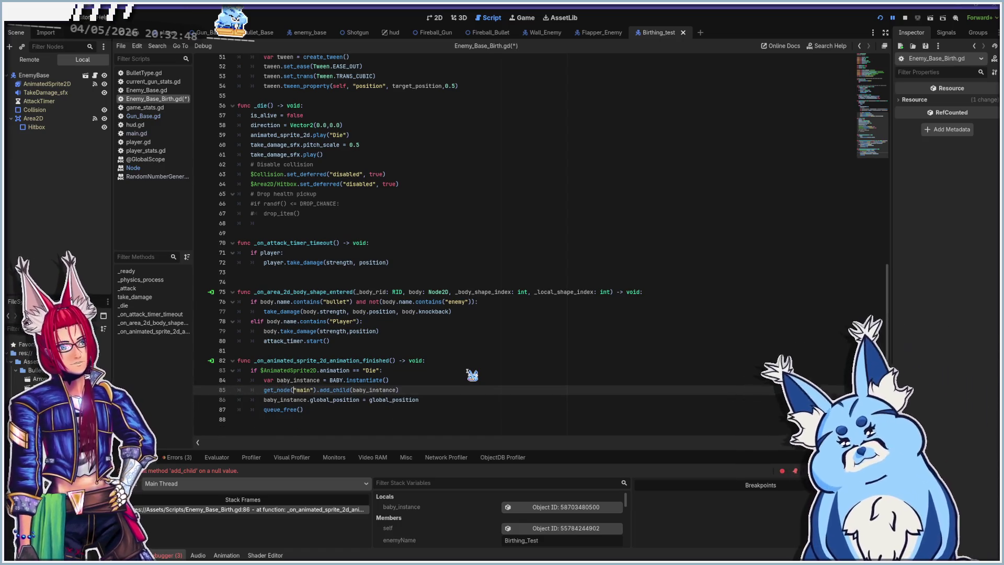
text(/root/)
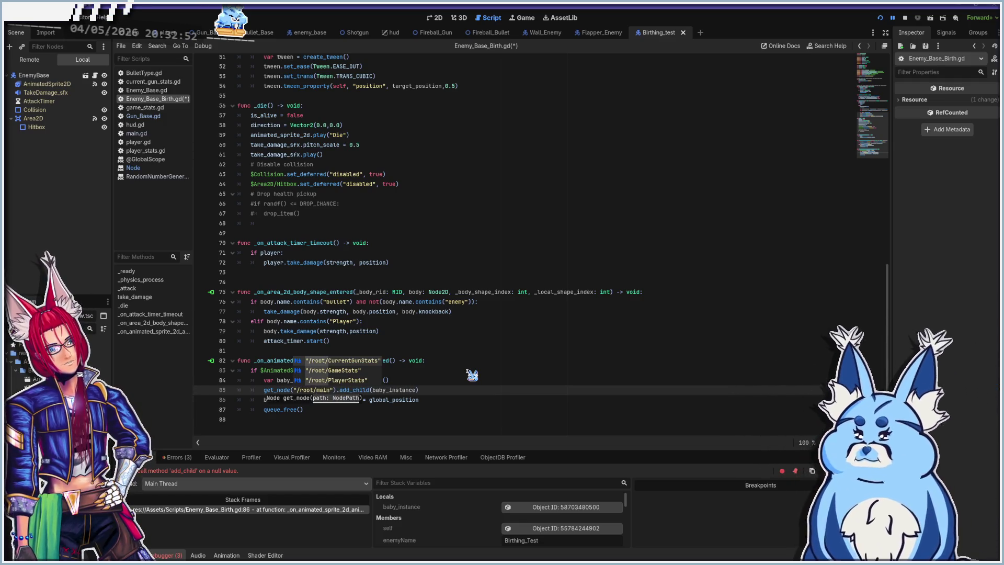
- Save the script and stop the crashed debug session
click(456, 392)
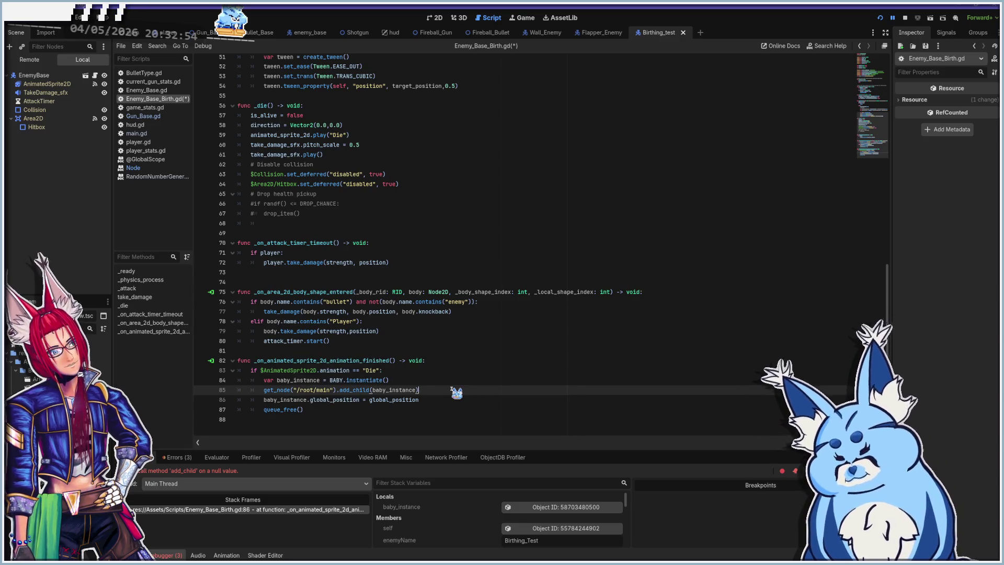
key(ctrl+s)
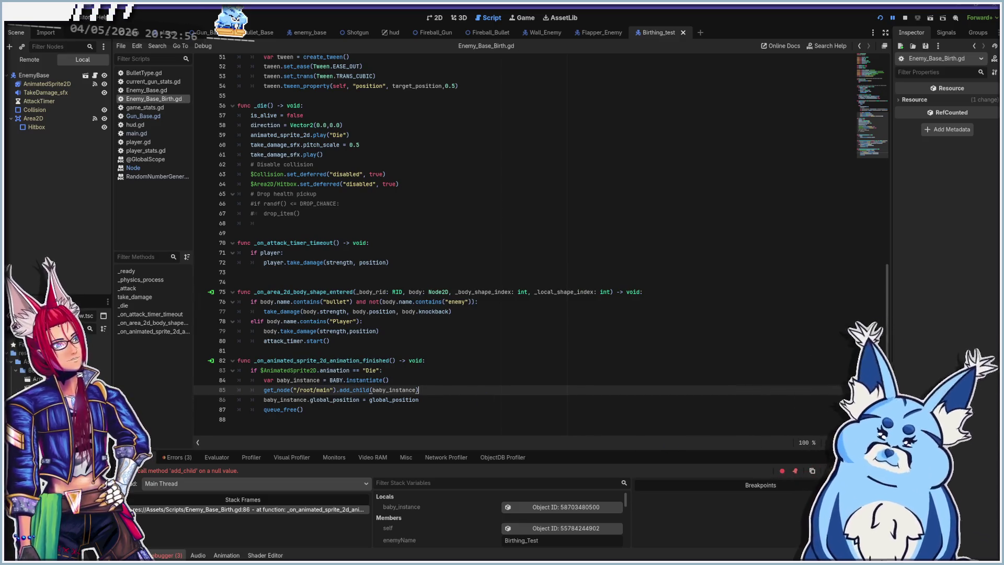
key(F8)
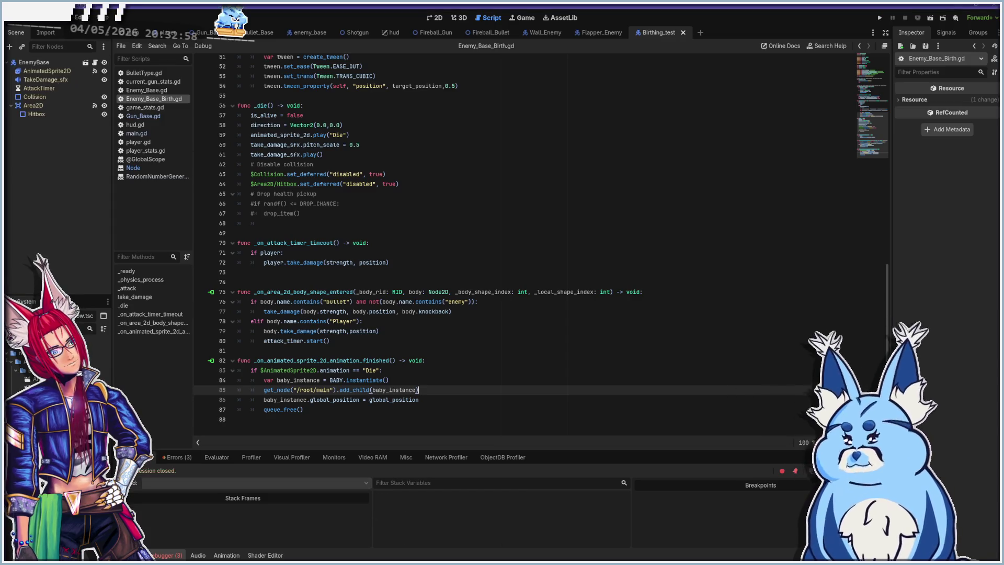
- Relaunch the game and shoot the pink enemy, reproducing the add_child-on-null crash at line 85
key(F5)
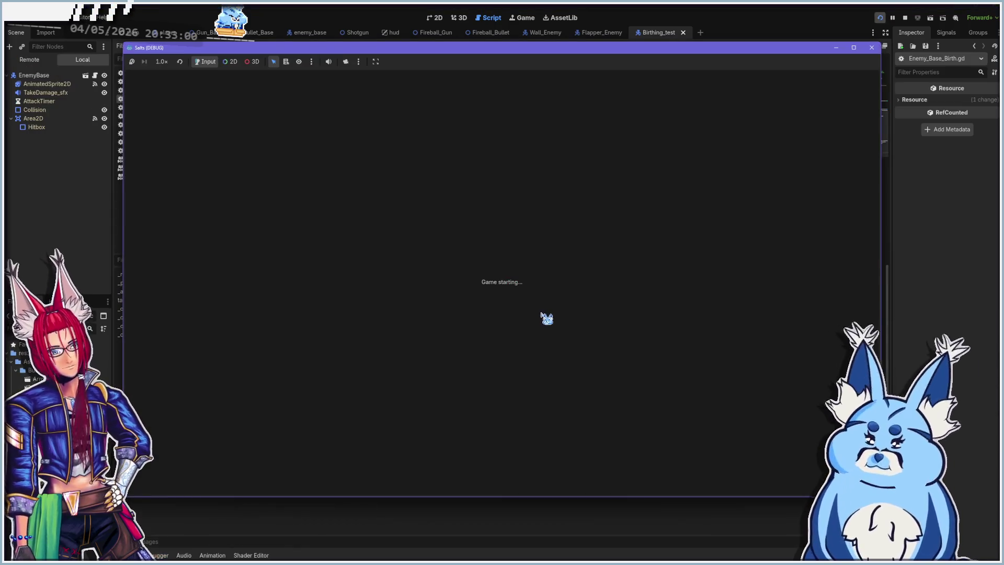
key(a)
key(d)
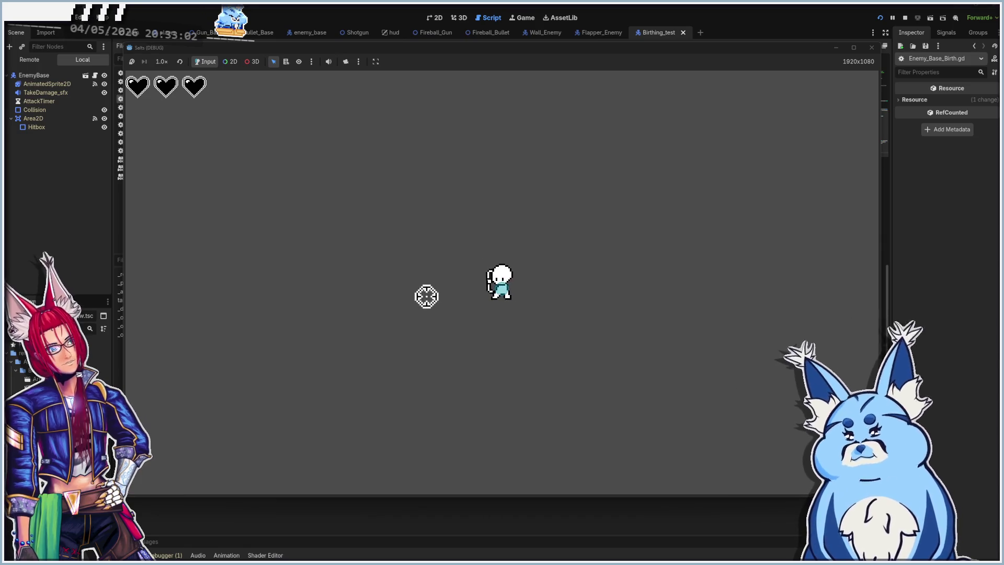
key(a)
key(d)
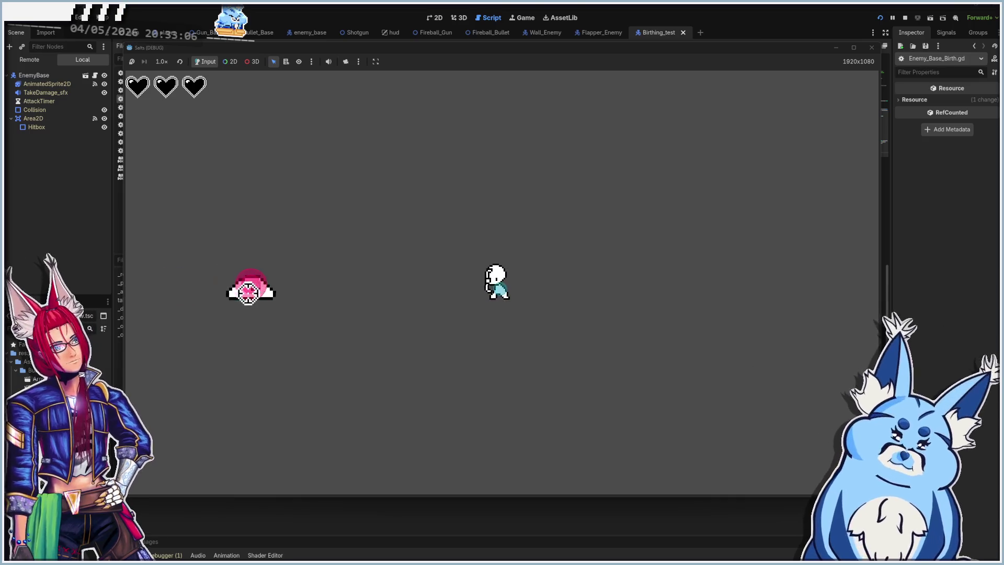
click(259, 288)
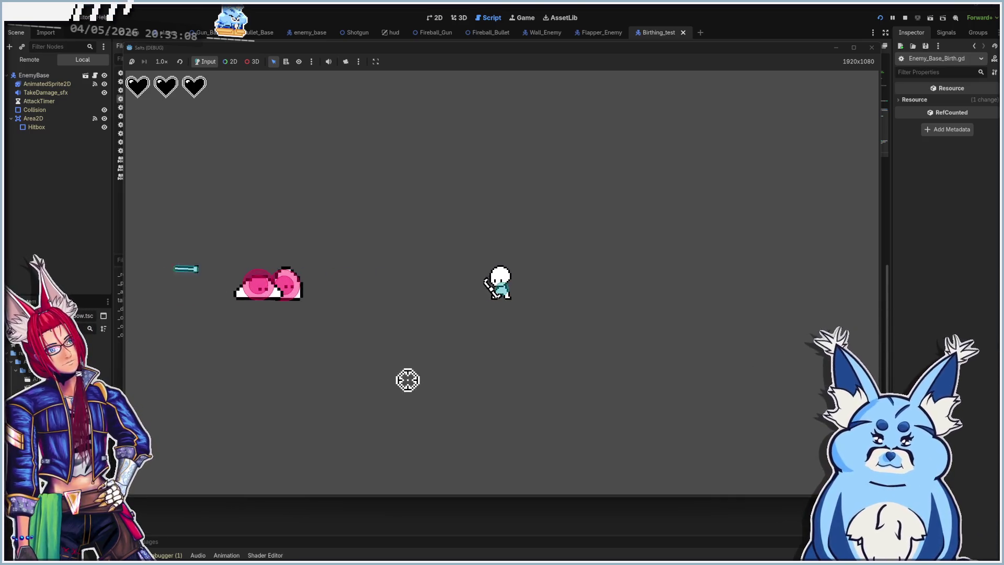
click(293, 298)
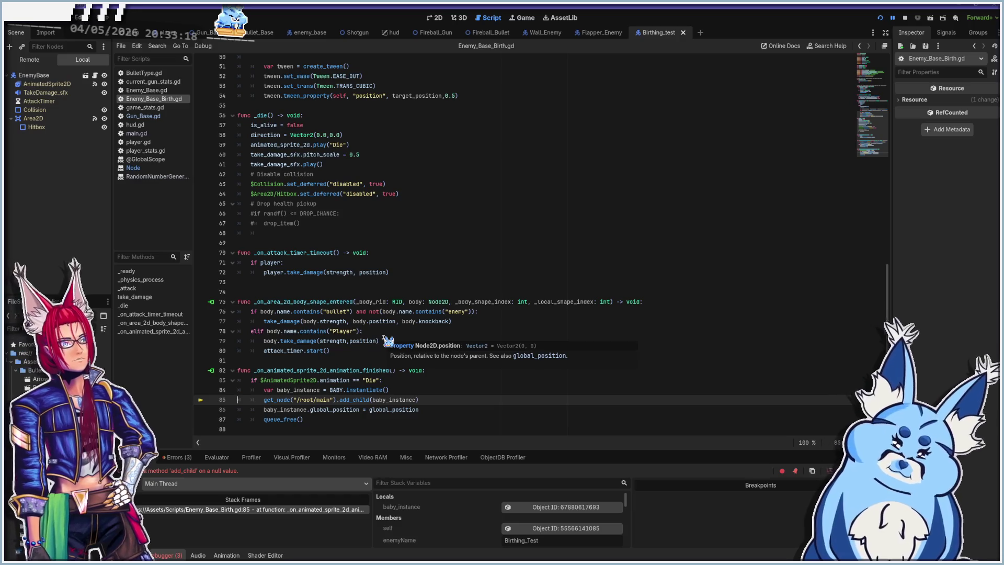
click(442, 401)
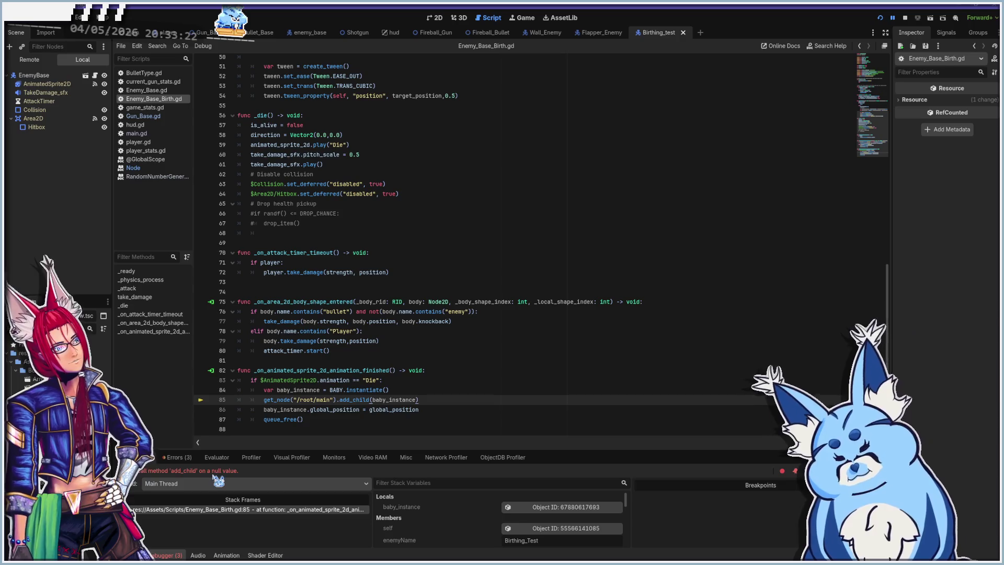
- Undo back to the get_tree() version and make line 85 use get_node("root/main")
key(ctrl+z)
key(ctrl+z)
key(ctrl+z)
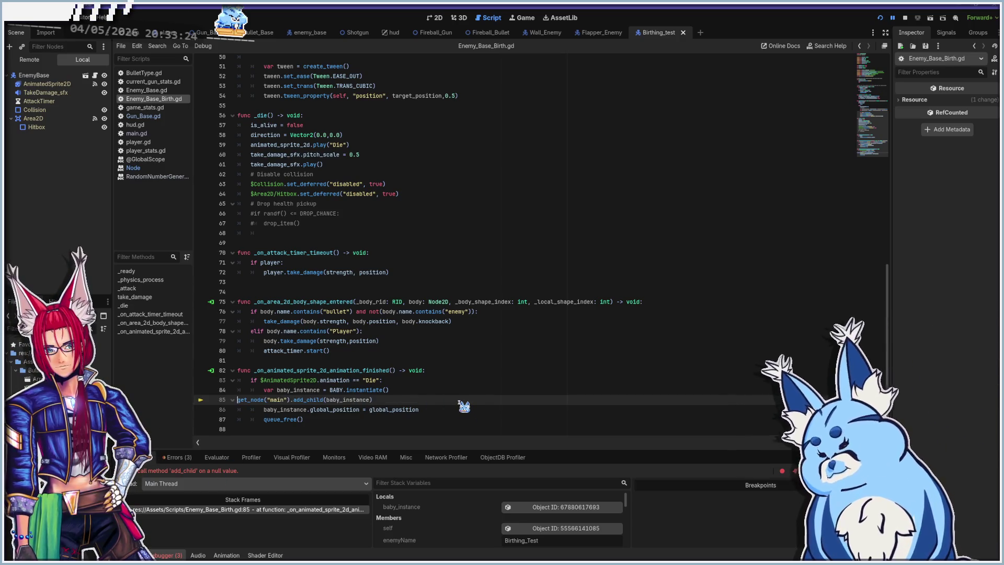
key(ctrl+z)
key(ctrl+z)
key(ctrl+z)
key(BackSpace)
key(BackSpace)
key(BackSpace)
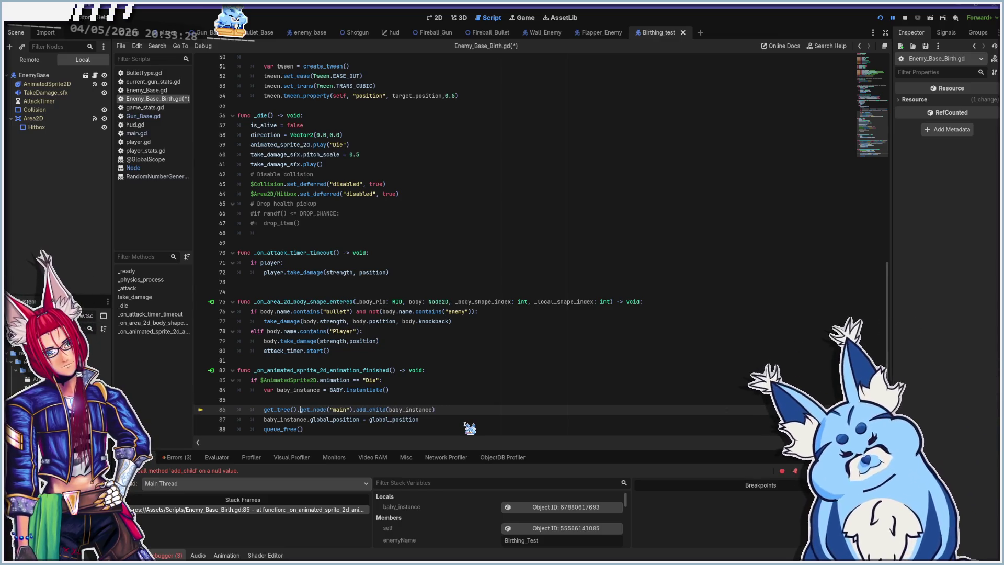
text(.)
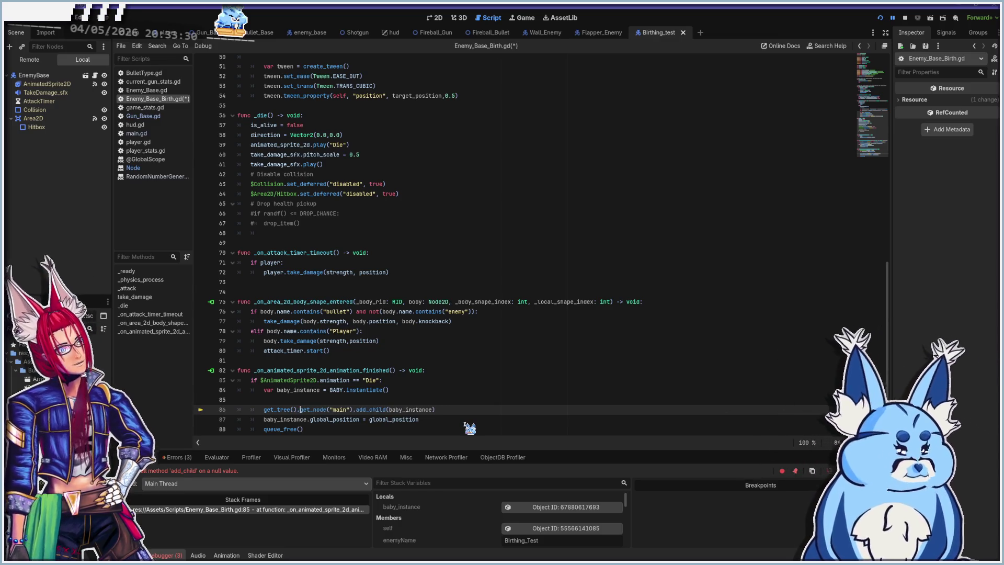
key(Right)
key(Right)
key(Right)
key(Right)
key(Right)
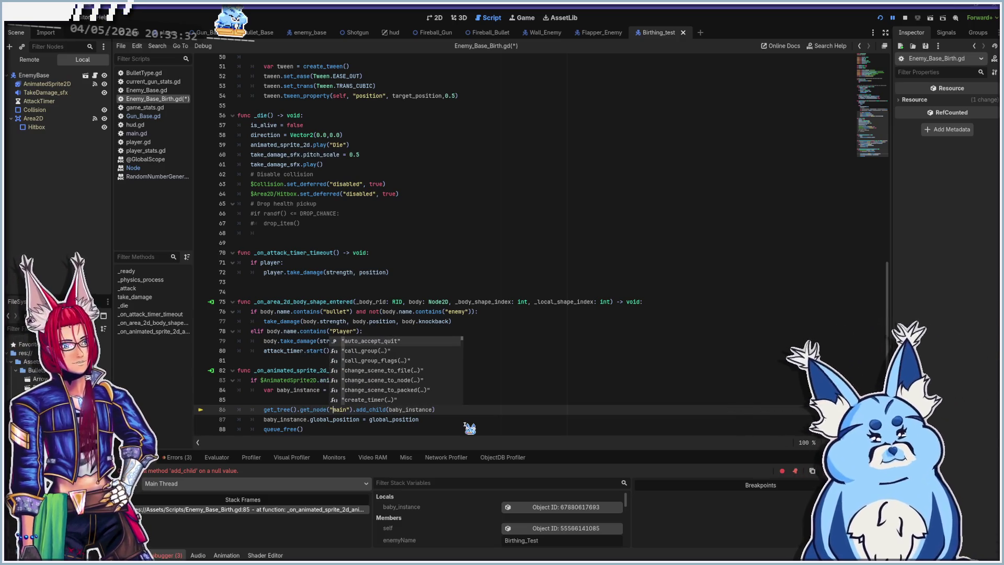
text(root/)
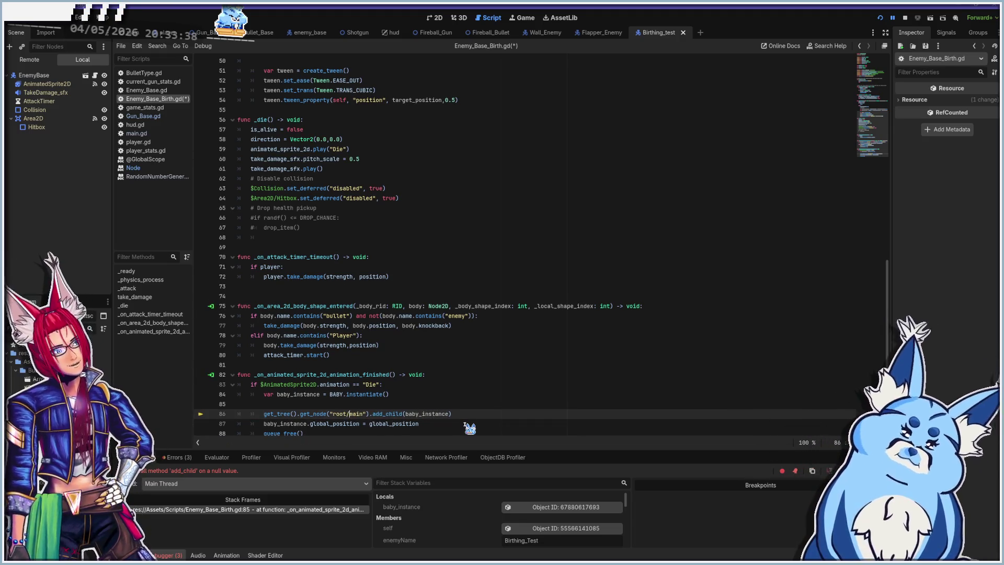
- Remove the blank line above the call, save, stop the debugger and relaunch the game
key(Up)
key(BackSpace)
key(ctrl+s)
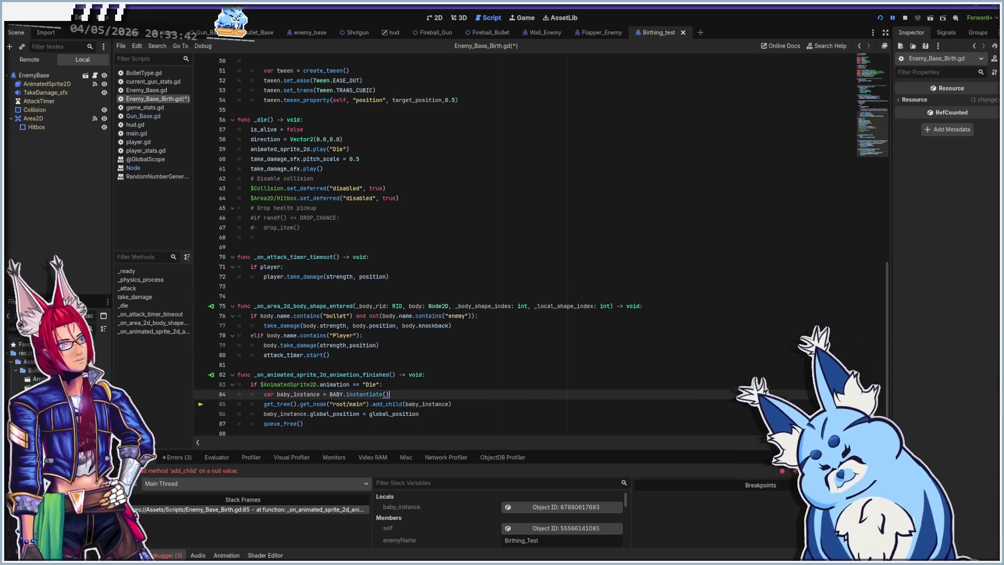
key(F8)
key(F5)
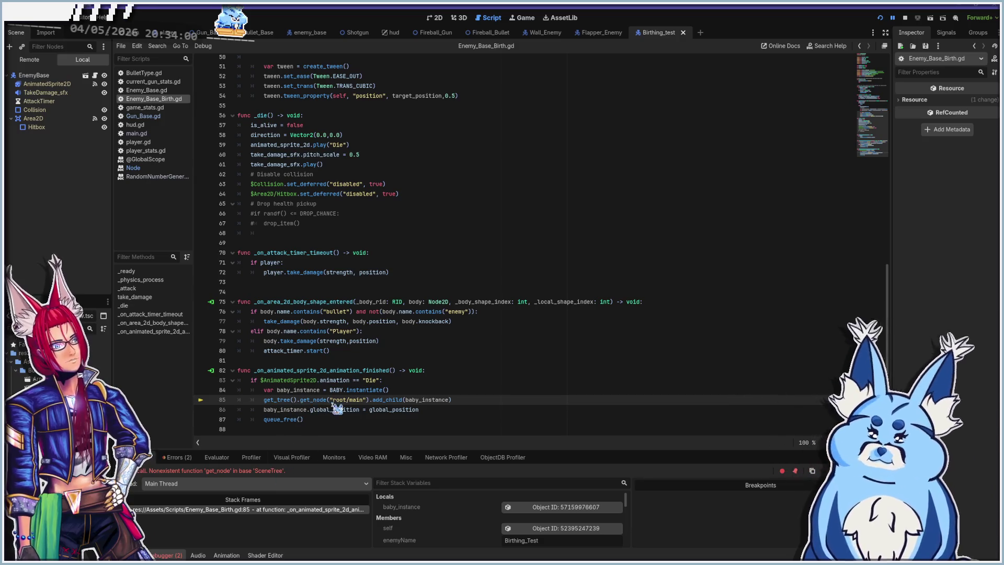
click(300, 399)
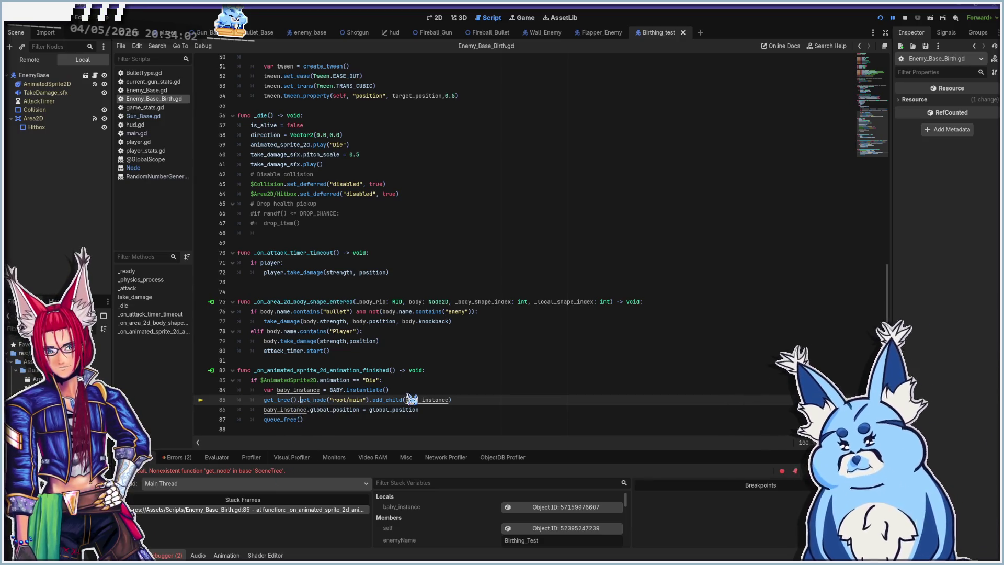
- Insert 'root.' after get_tree() on line 85, rerun, and open the Node get_node reference
text(root)
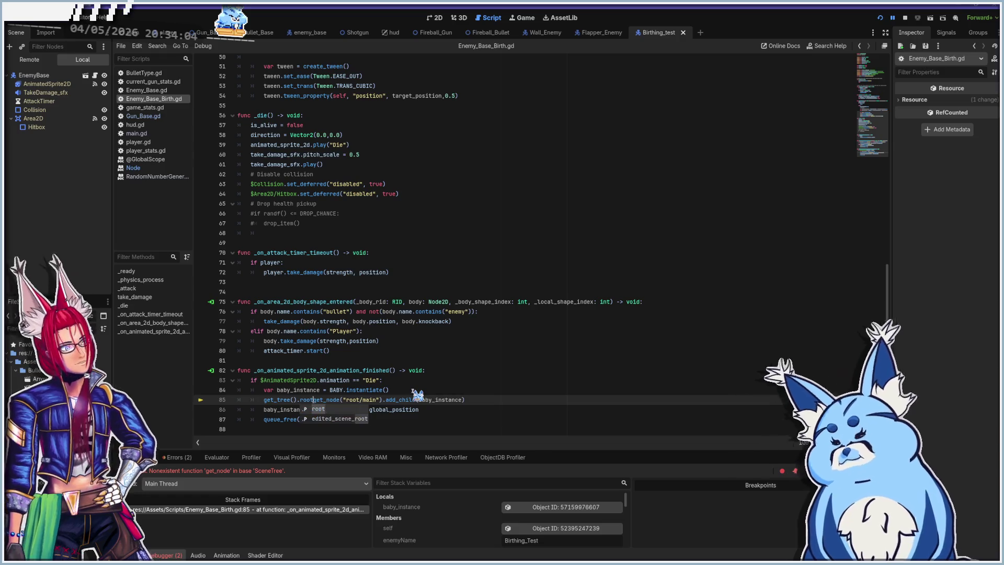
text(.)
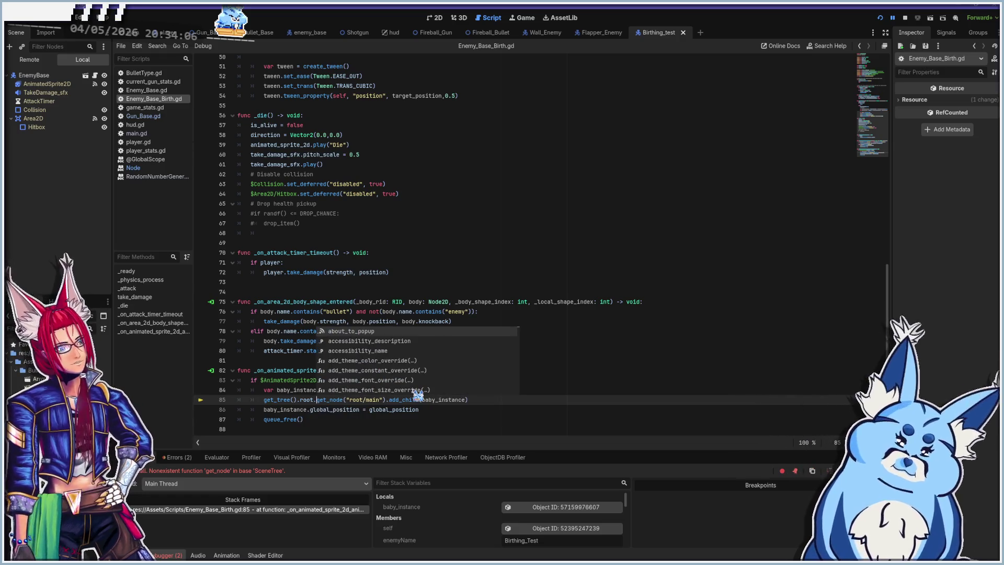
click(536, 411)
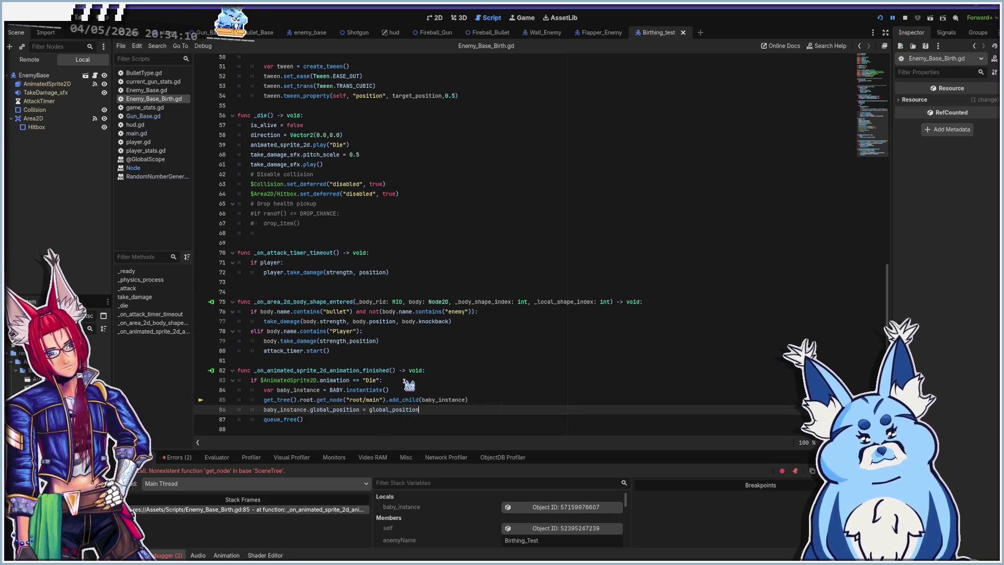
key(F5)
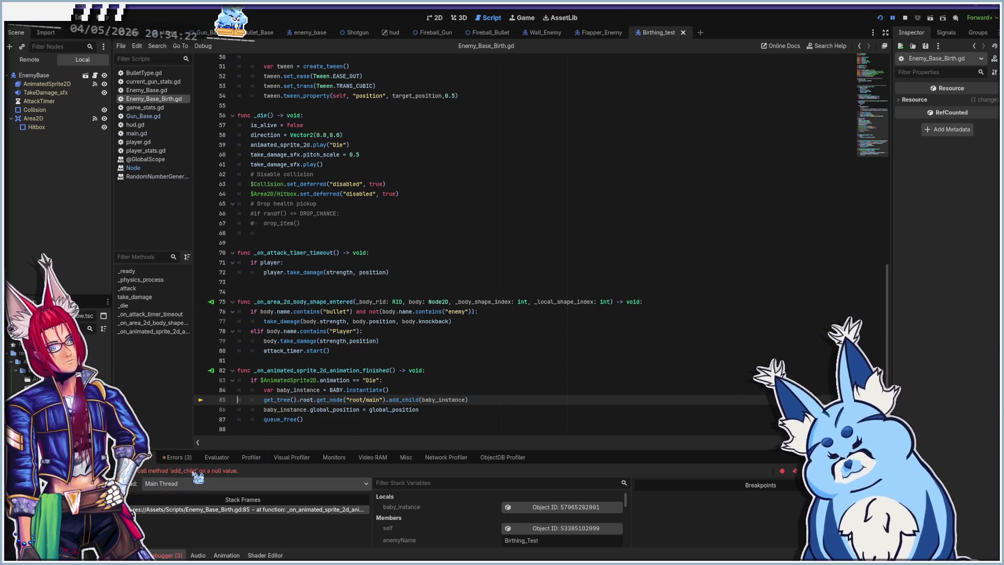
click(366, 402)
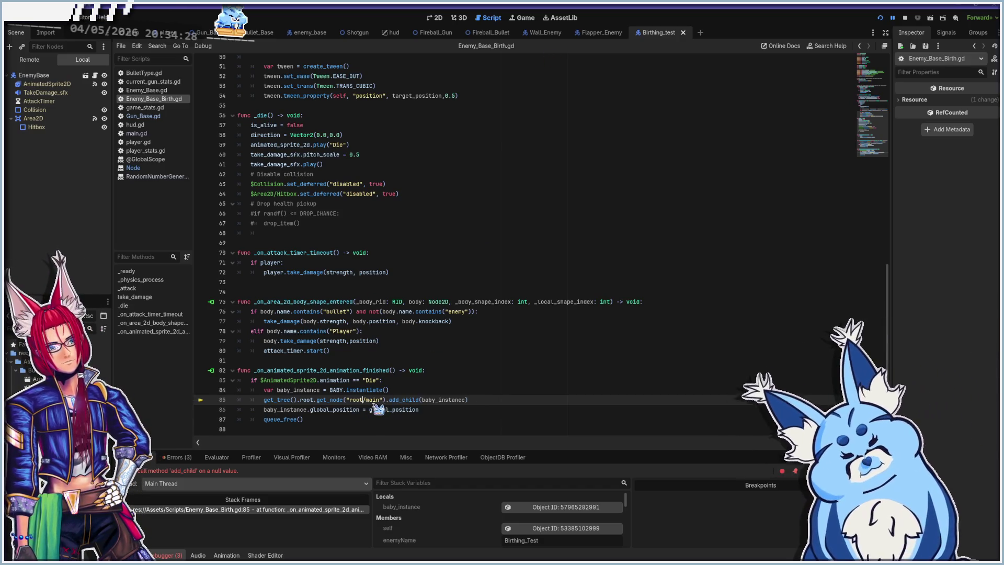
click(132, 169)
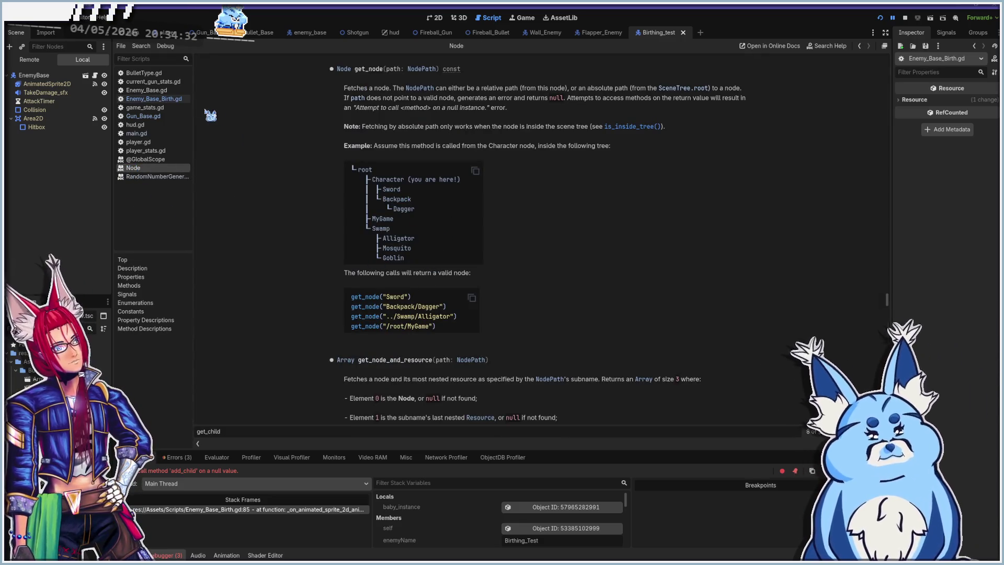
- Prefix the node path on line 85 with '/' and rerun the game, killing an enemy
click(157, 99)
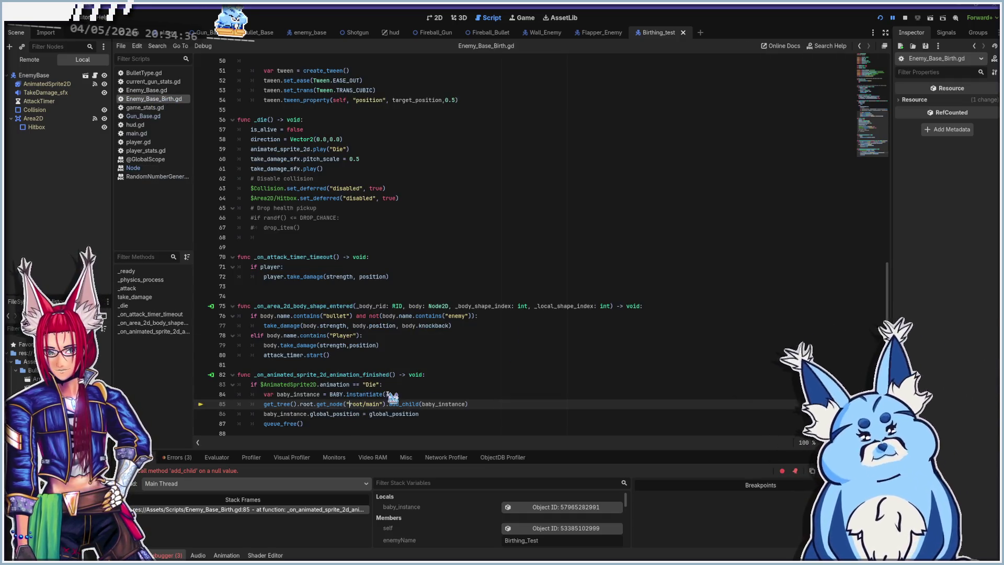
text(/)
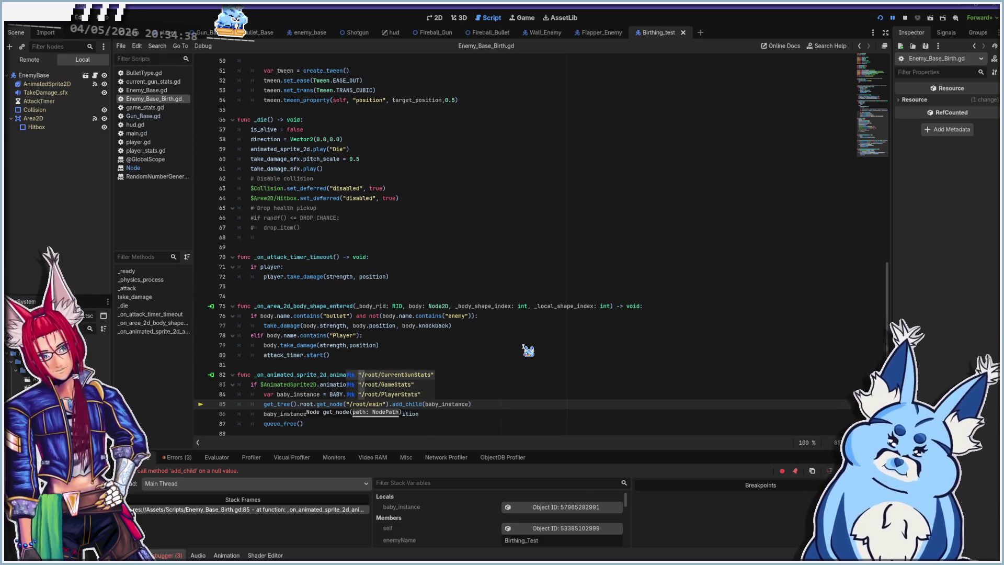
click(539, 405)
key(F5)
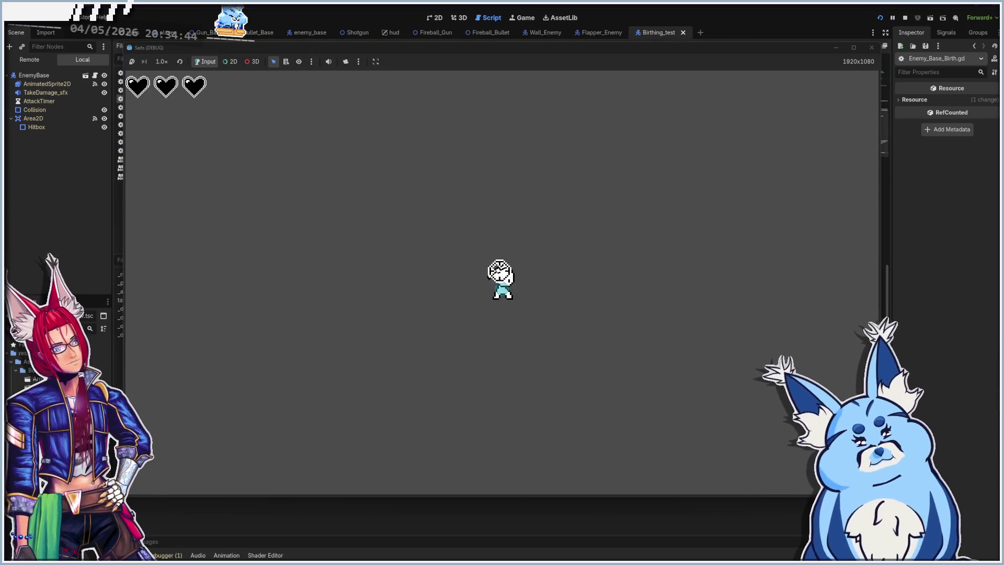
click(352, 321)
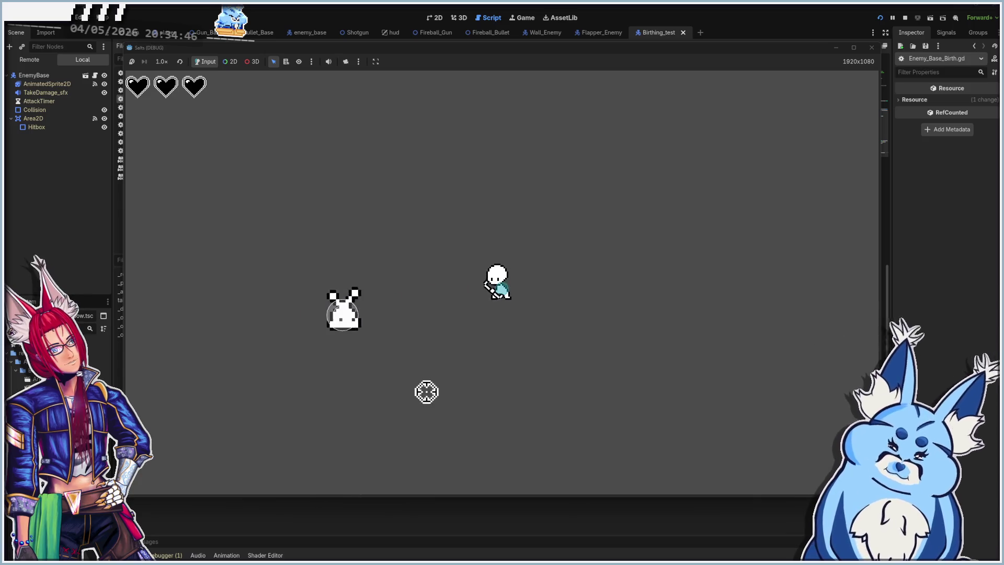
- Fix stray edits so line 85 reads get_tree().root.get_node("/root/main"), save, and stop debugging
text(as)
key(ctrl+z)
key(ctrl+z)
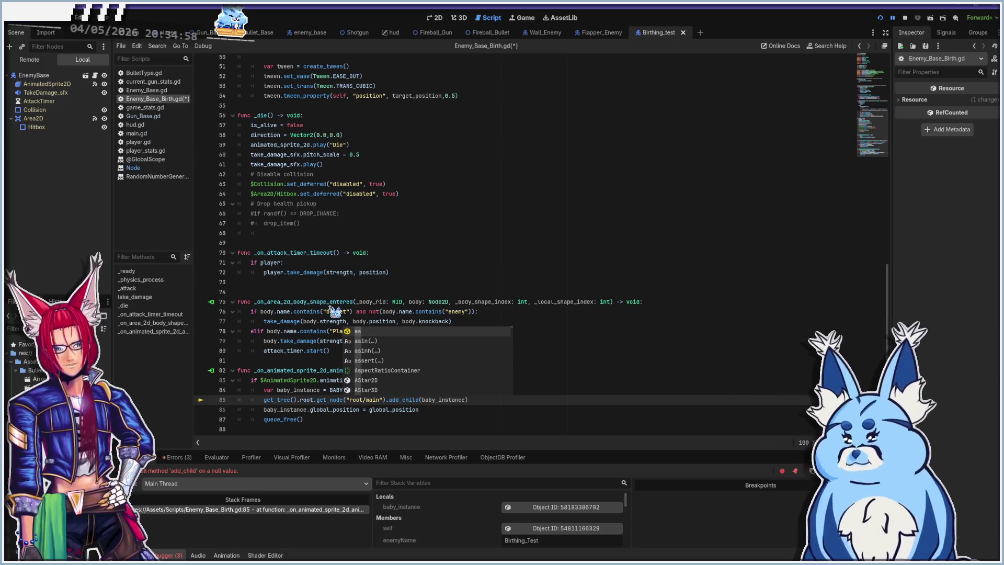
click(492, 402)
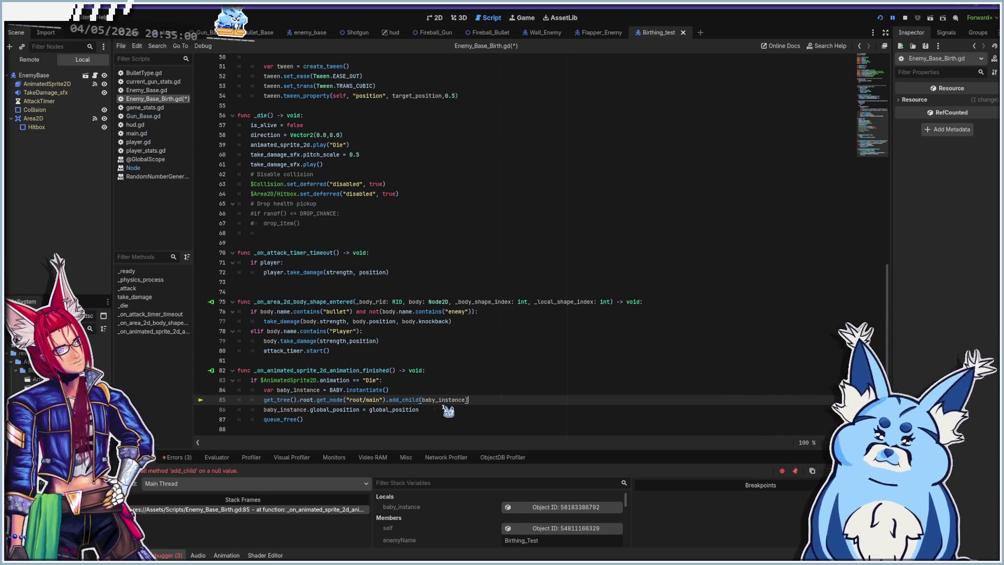
click(350, 401)
key(ctrl+Left)
key(ctrl+Left)
key(BackSpace)
key(BackSpace)
key(BackSpace)
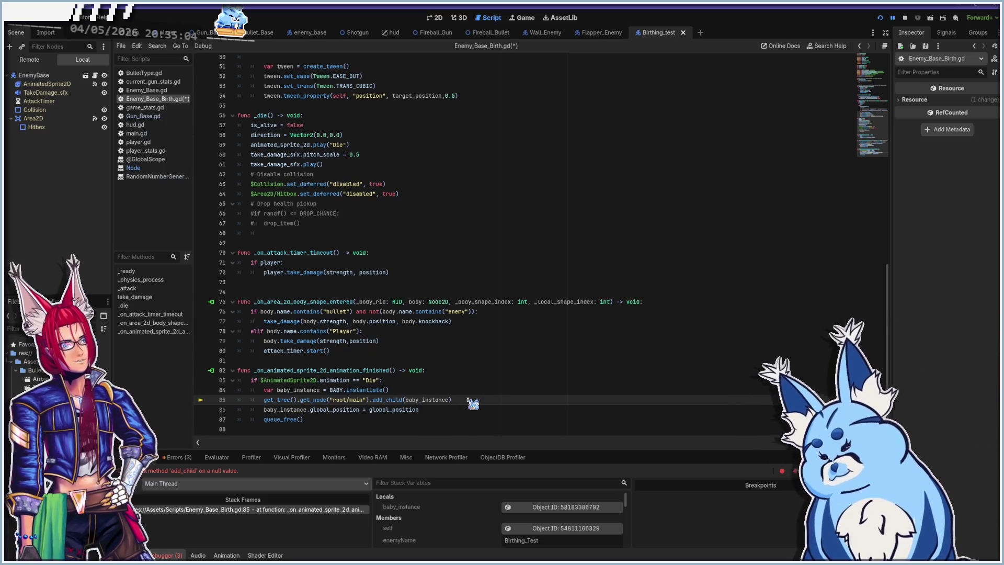
text(root.)
key(Right)
key(Right)
key(Right)
text(/)
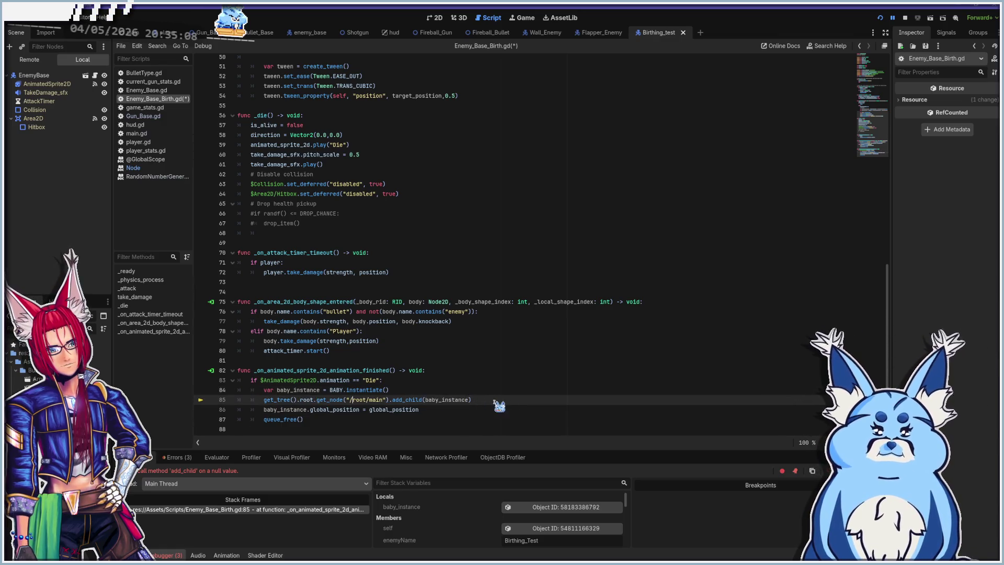
key(ctrl+s)
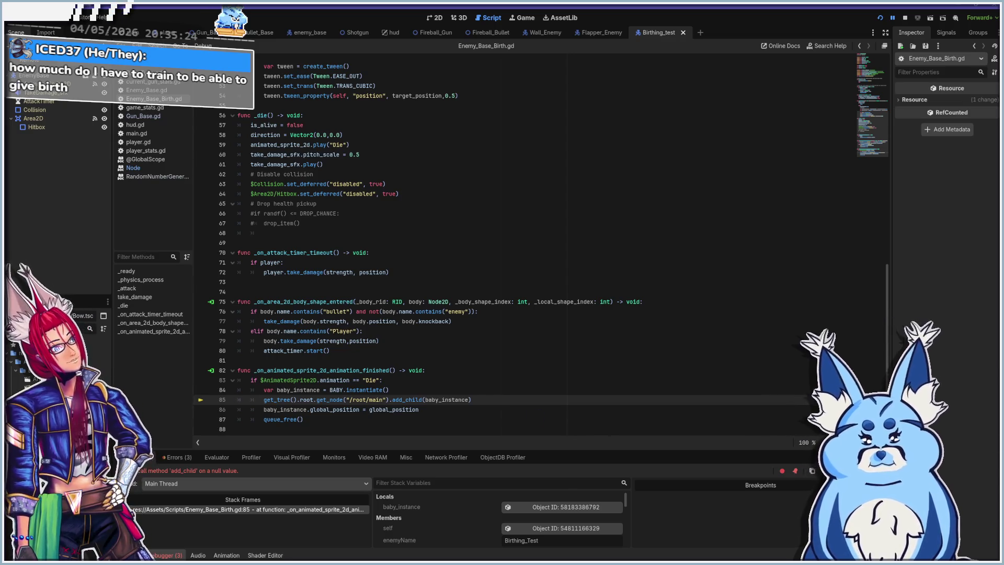
key(F8)
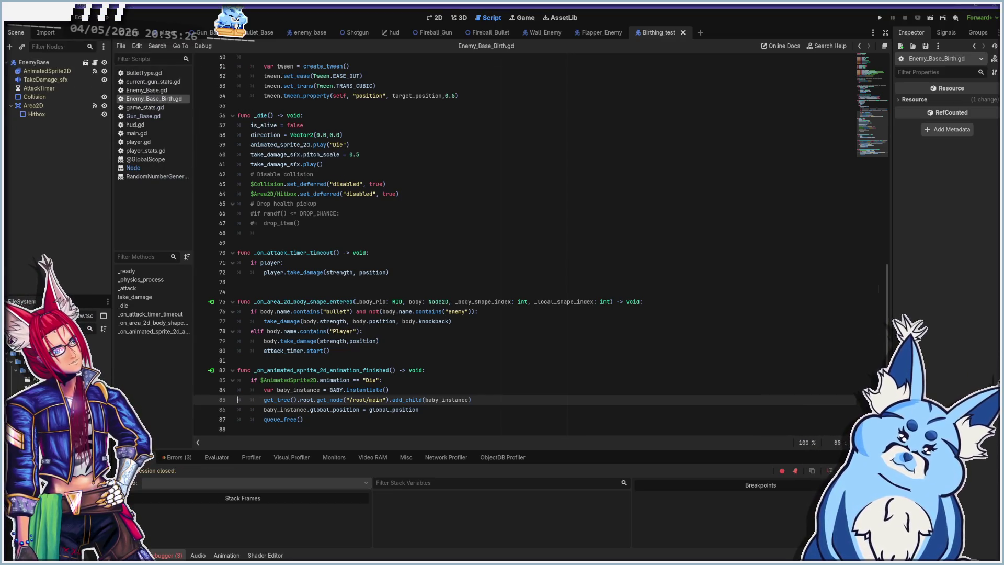
- Rerun the game, kill the pink enemy to hit the error, and look up get_tree's documentation
key(F5)
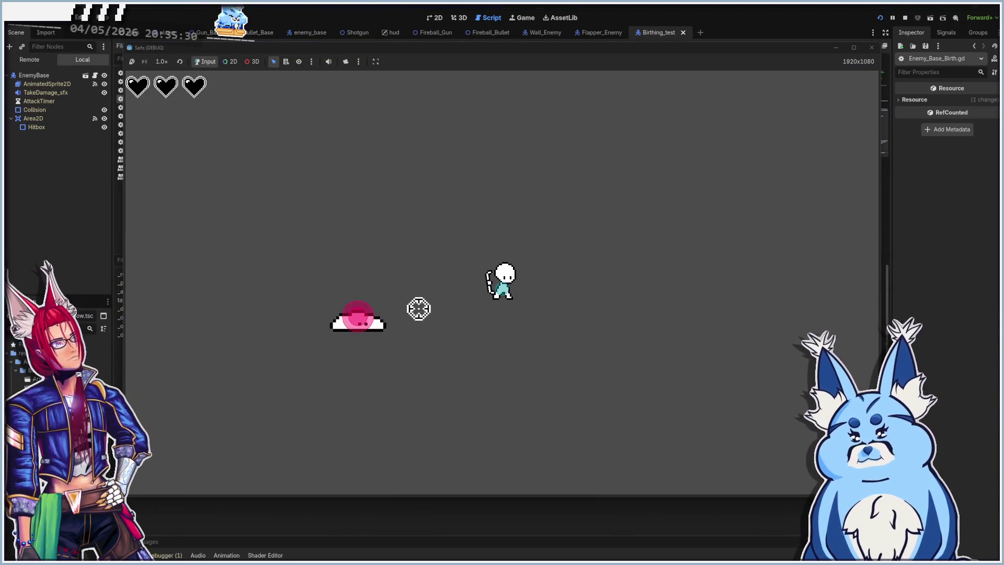
click(386, 324)
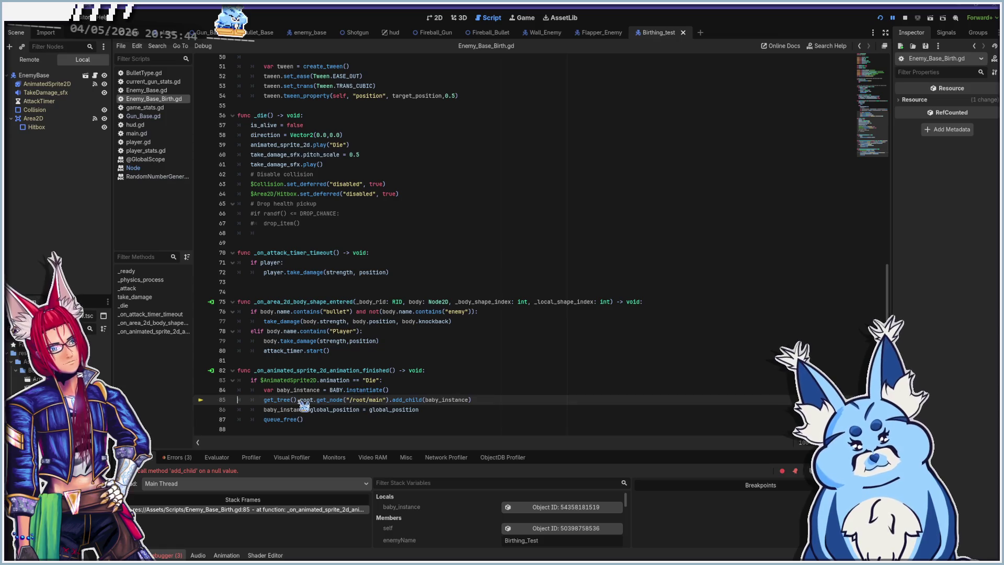
ctrl+click(283, 401)
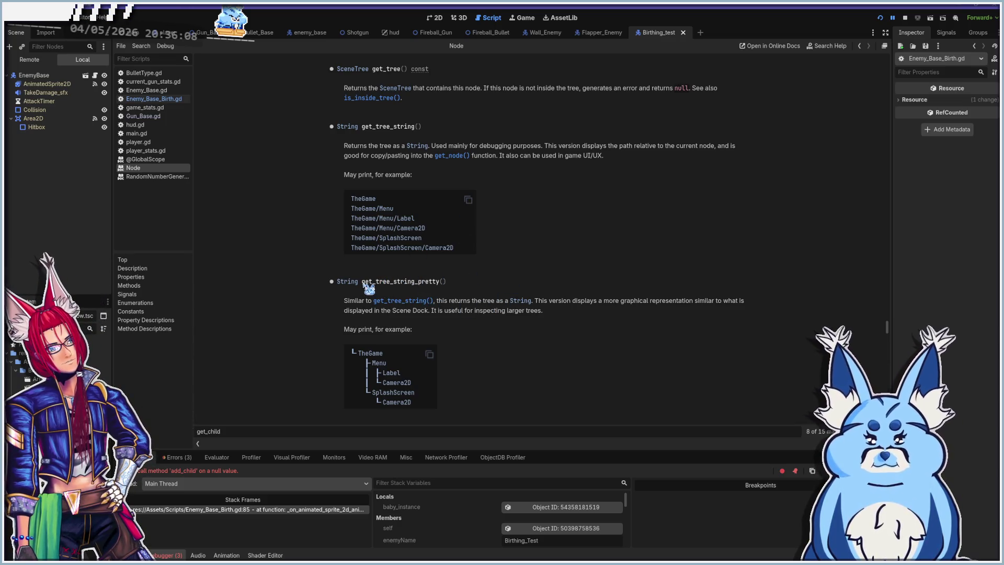
- Select get_tree_string_pretty in the docs and open a new line after line 84 in Enemy_Base_Birth.gd
drag(362, 282, 417, 283)
drag(435, 283, 439, 284)
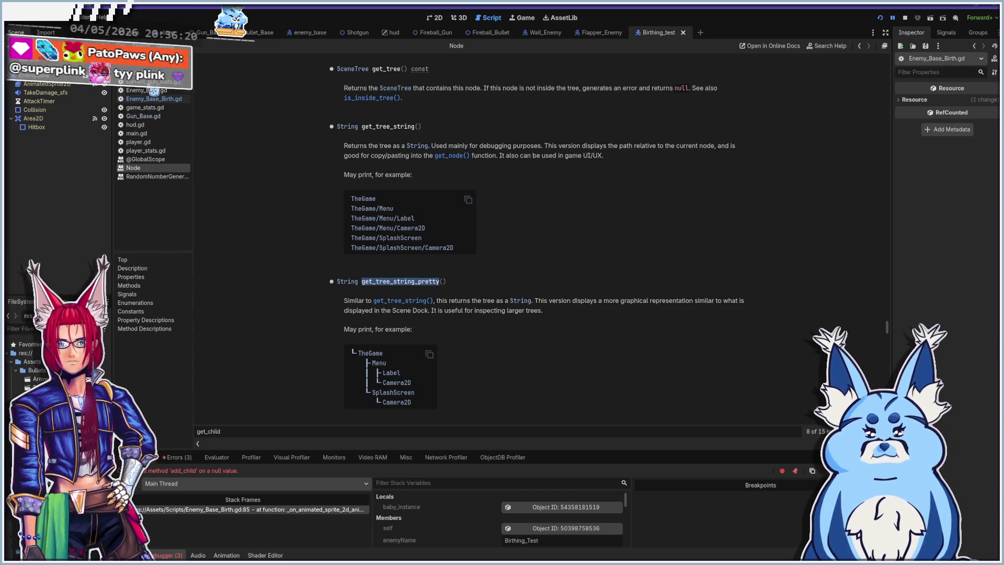
click(156, 134)
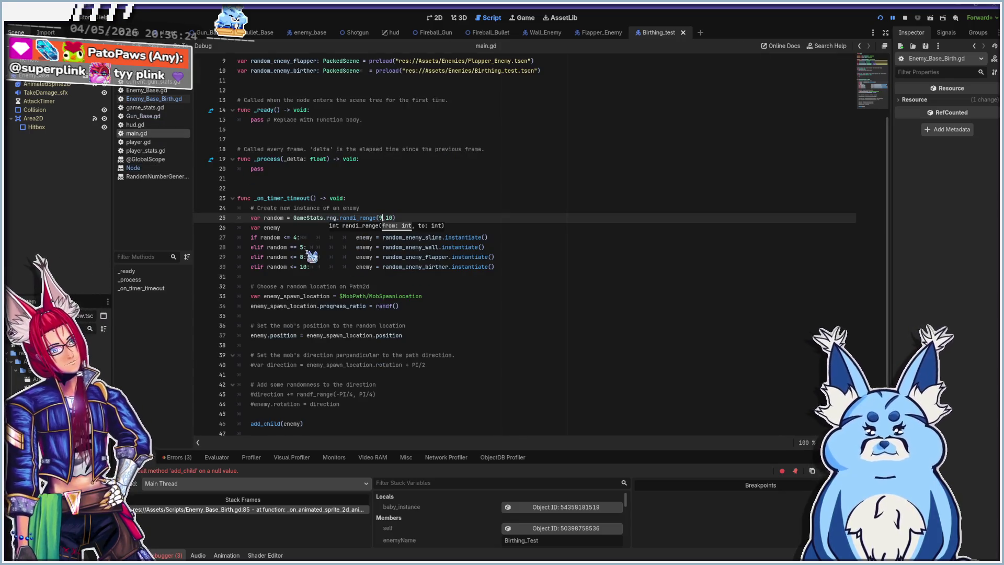
click(178, 100)
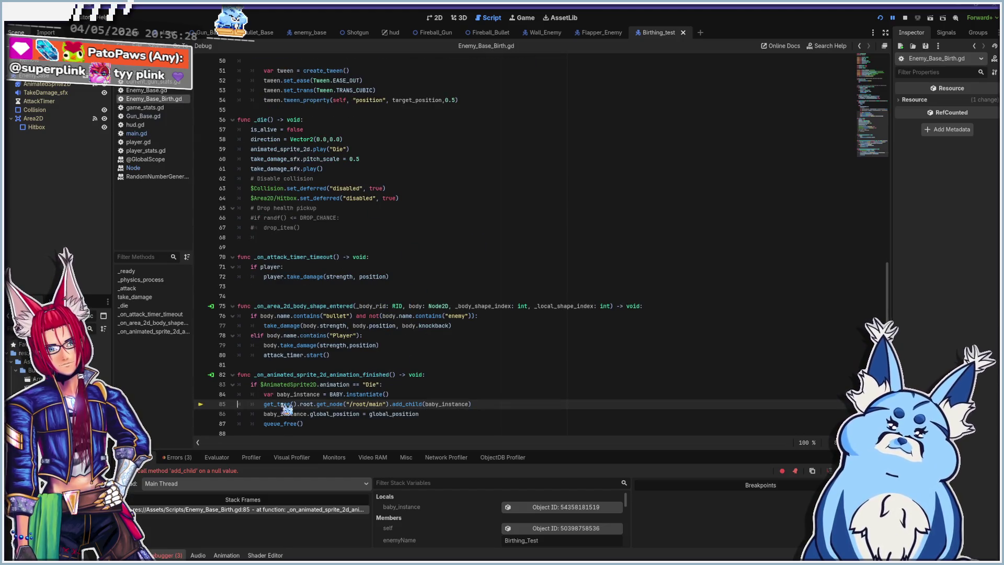
click(500, 393)
key(Return)
- Make line 85 read get_tree().root.get_node("/root/main").get_tree_string_pretty and save
text(get_tree_string_pretty)
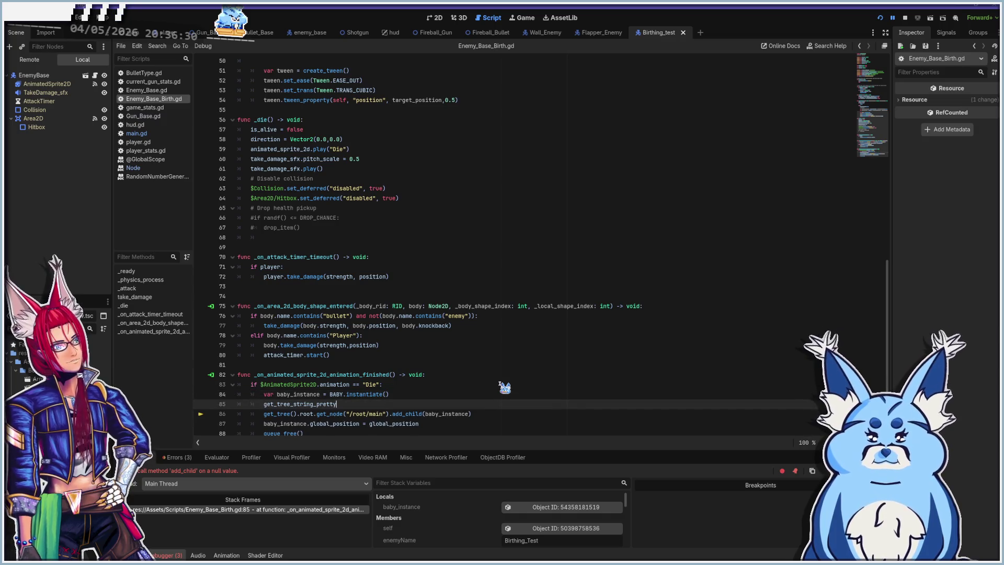
scroll(503, 388, down, 1)
click(389, 398)
key(shift+Home)
key(ctrl+c)
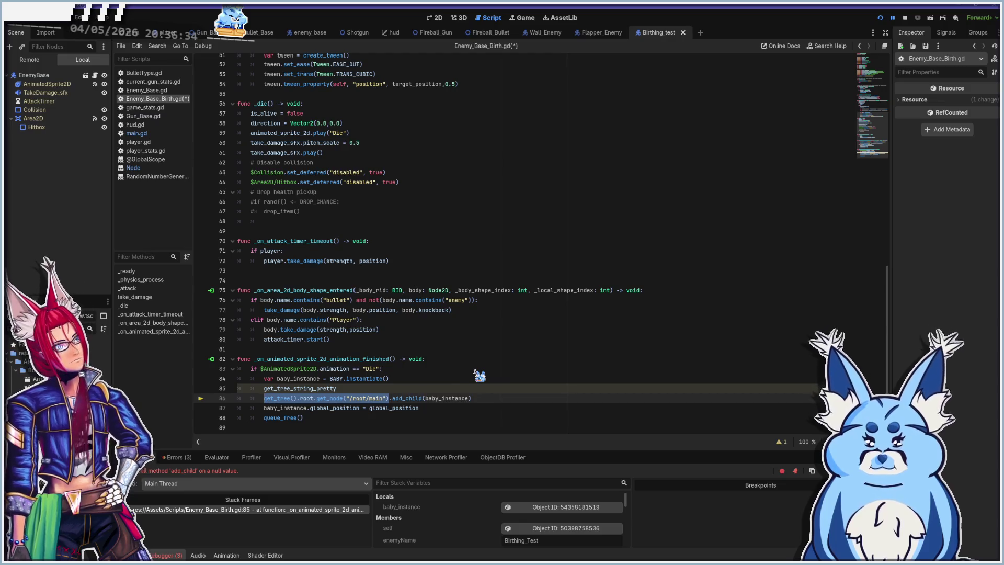
key(Up)
key(ctrl+v)
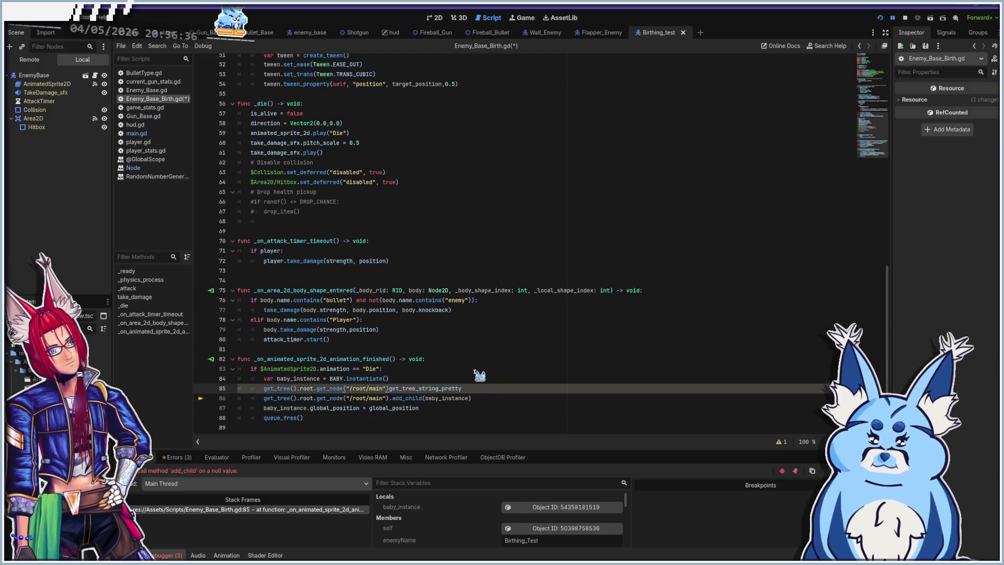
text(.)
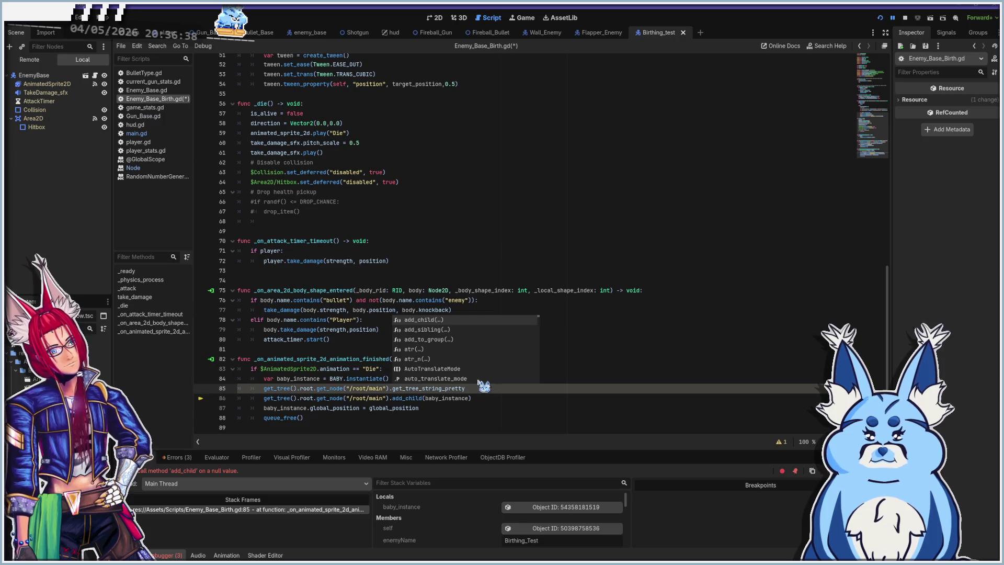
click(484, 391)
key(ctrl+s)
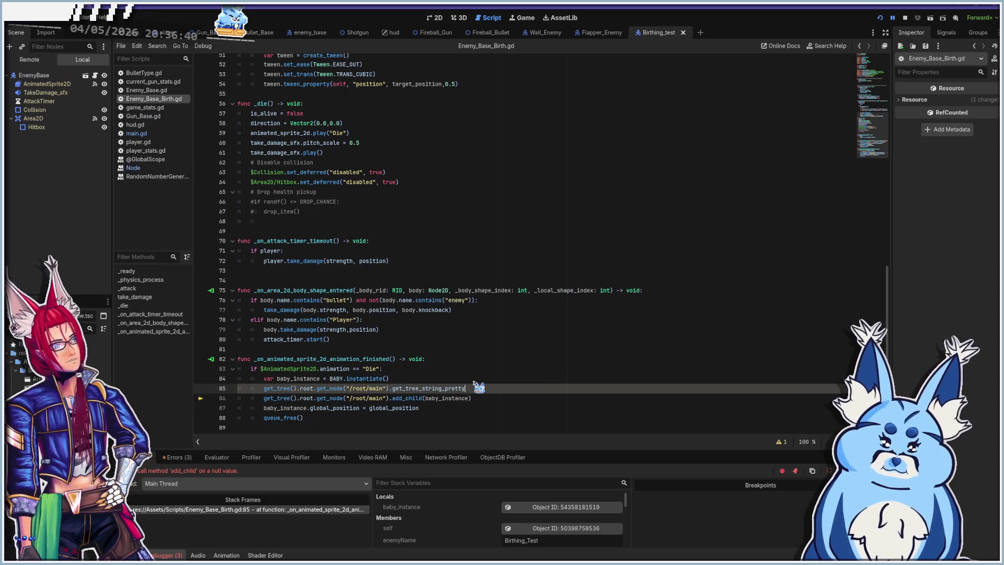
- Run a test, trim line 85 to get_tree().root.get_tree_string_pretty, save, and stop debugging
key(F5)
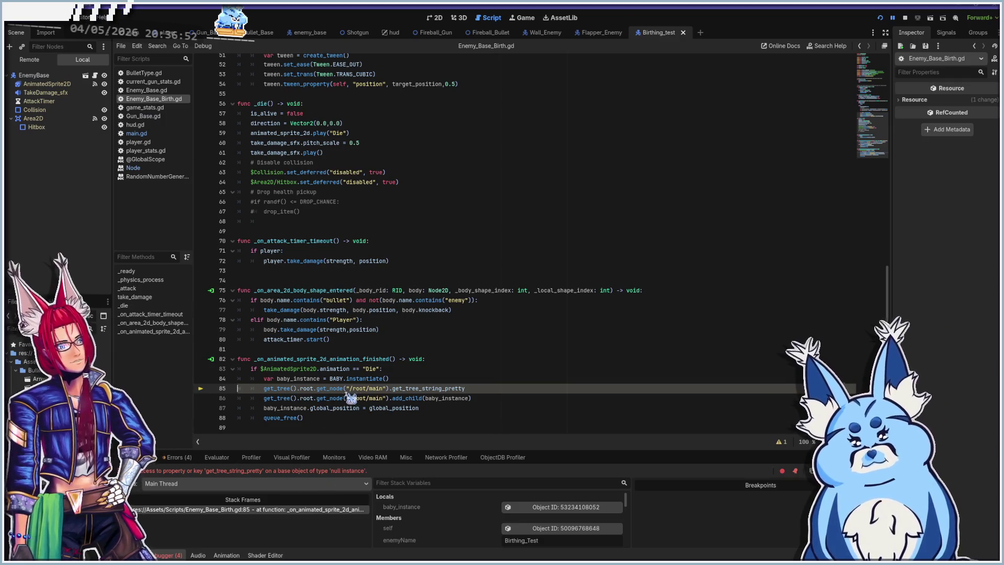
click(389, 388)
key(BackSpace)
key(BackSpace)
key(BackSpace)
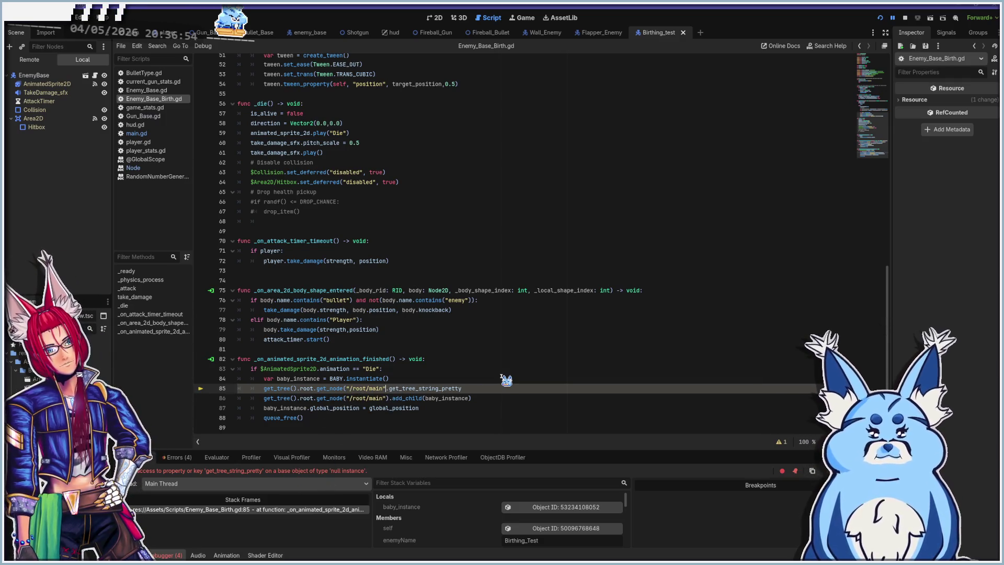
key(BackSpace)
key(BackSpace)
key(BackSpace)
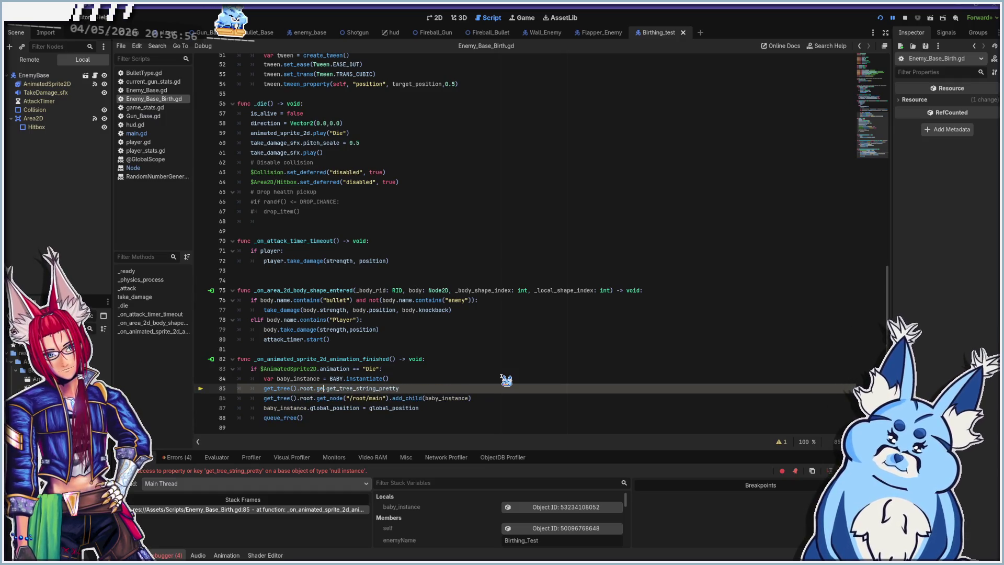
key(ctrl+s)
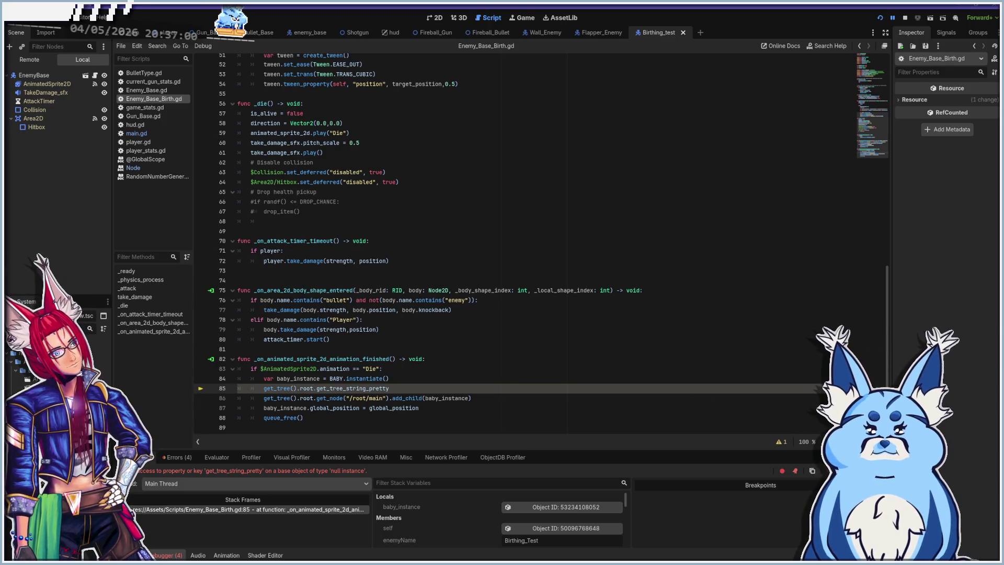
key(F8)
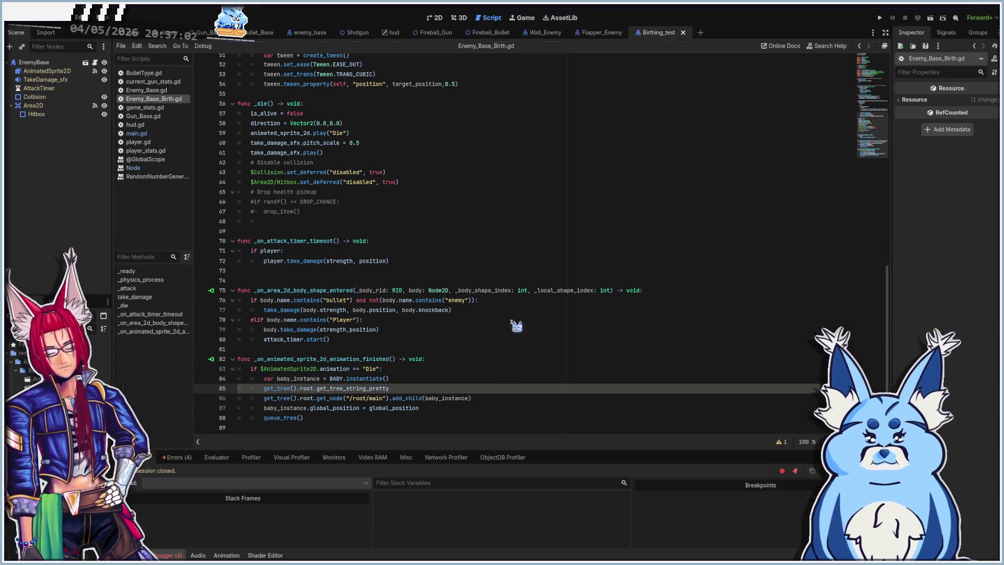
- Rerun and shoot an enemy, jump from the Errors list to line 85, and start a print( call
key(F5)
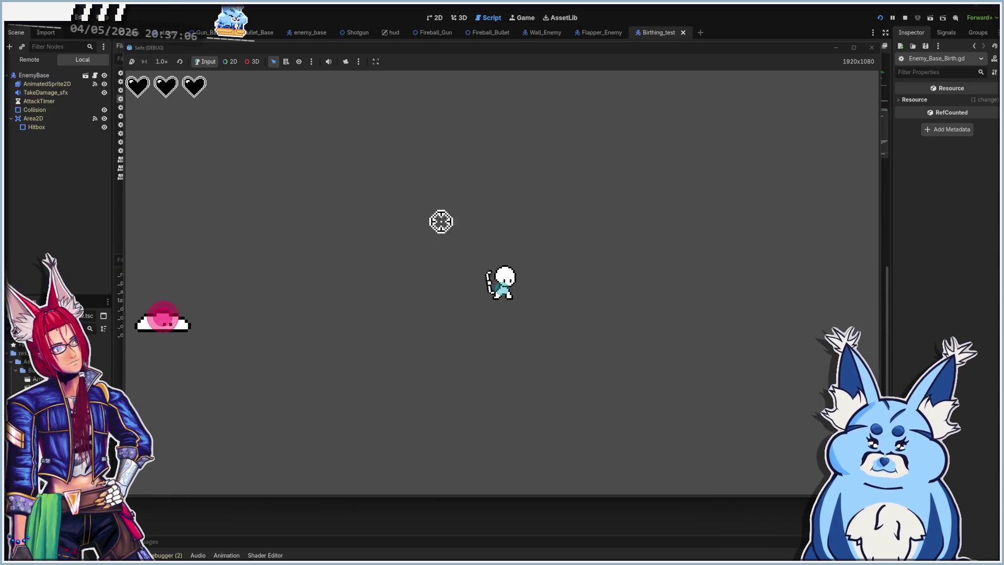
click(222, 334)
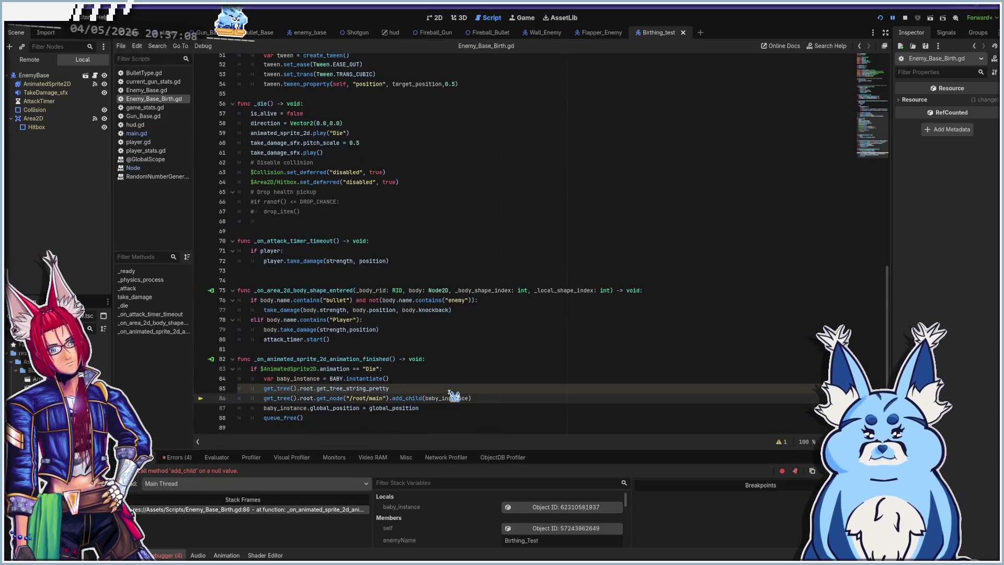
click(176, 457)
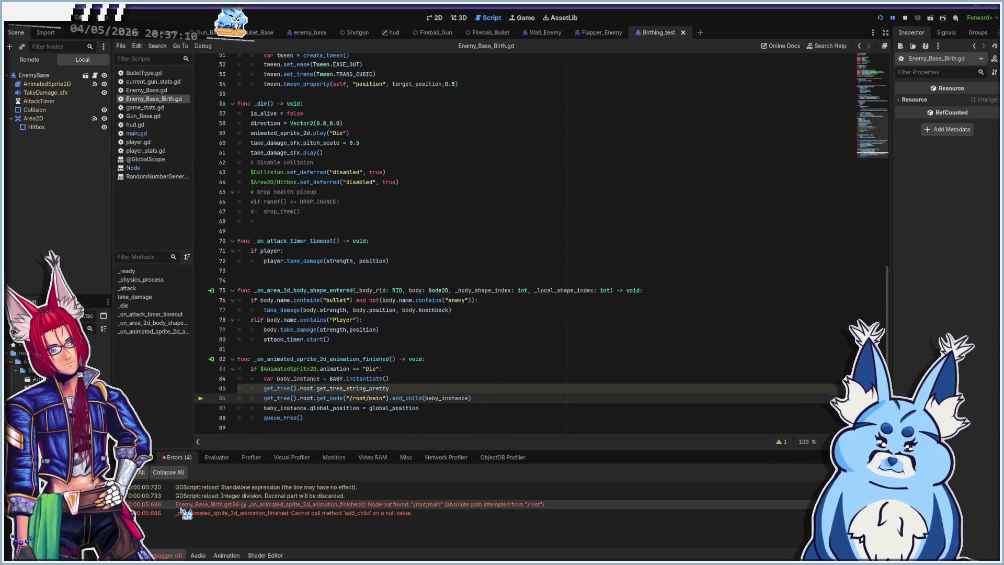
click(137, 457)
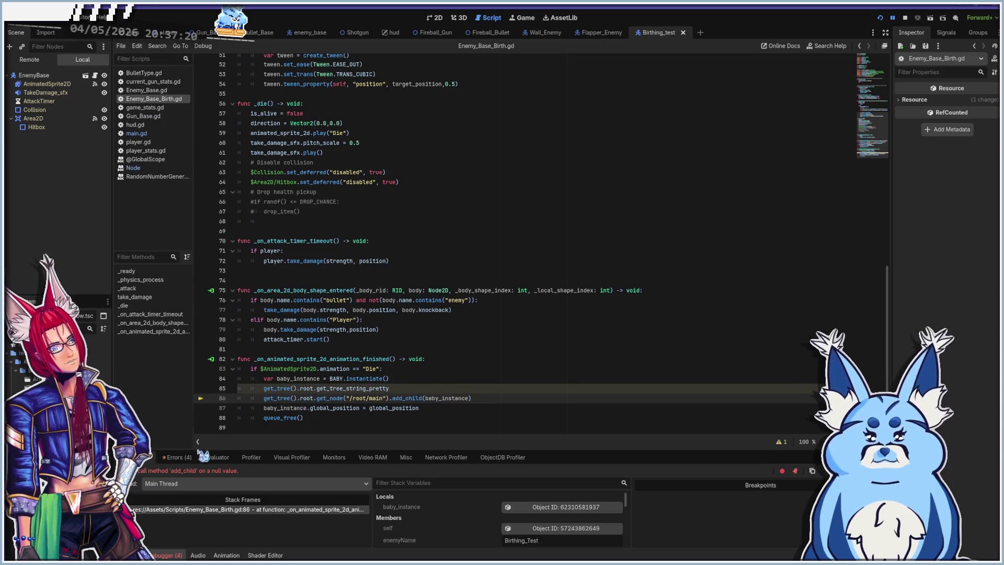
click(188, 457)
mouse_move(270, 511)
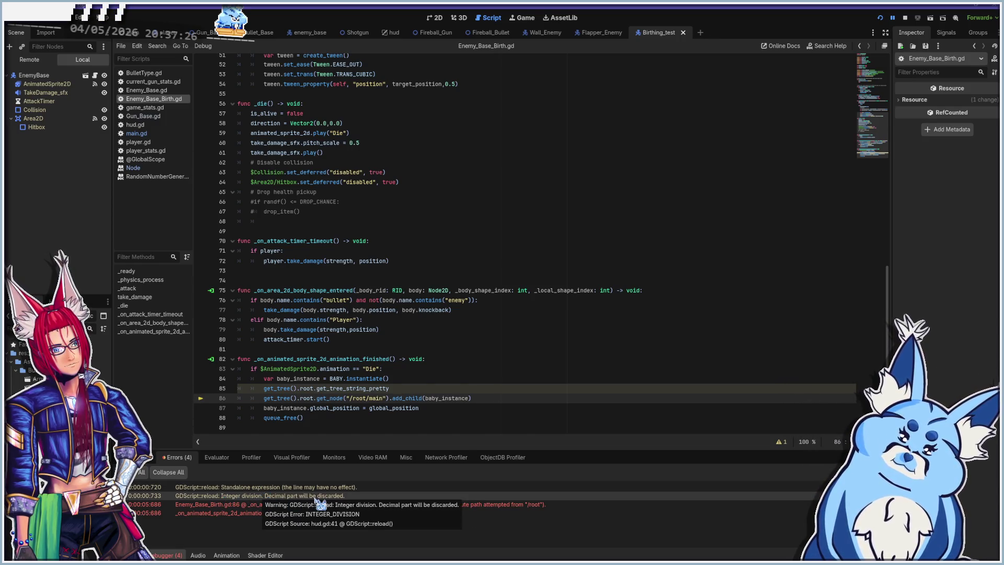
mouse_move(222, 493)
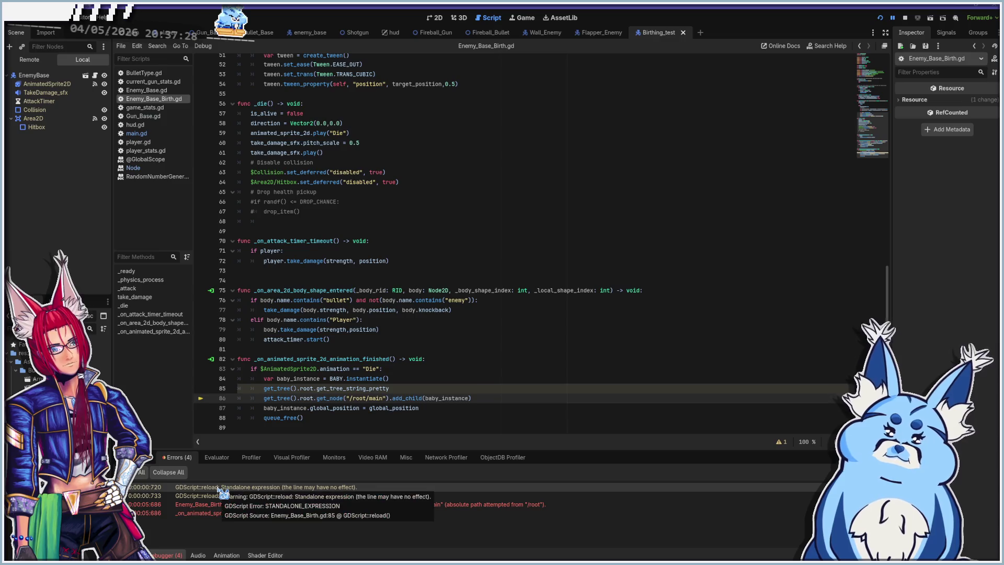
click(343, 488)
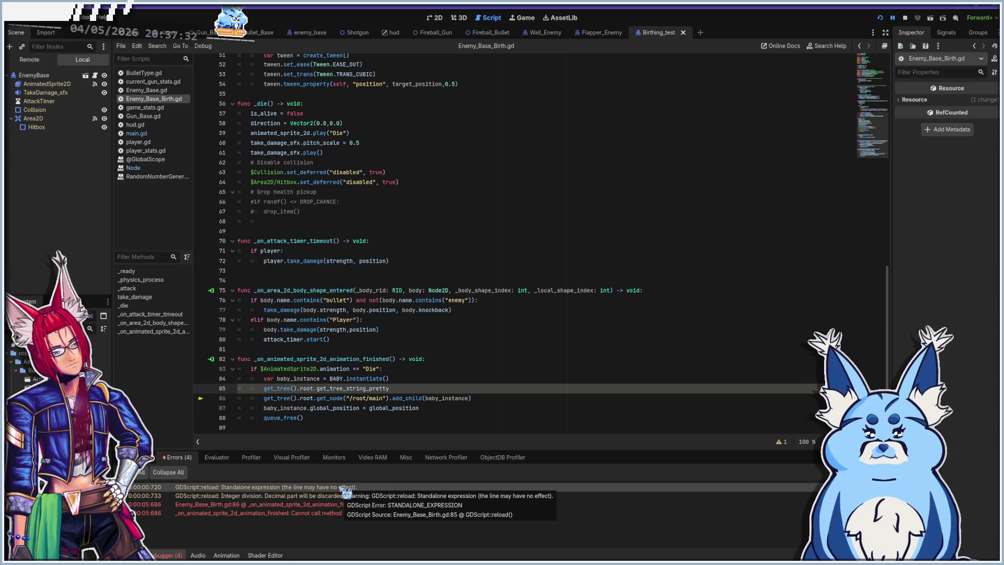
click(265, 389)
text(print)
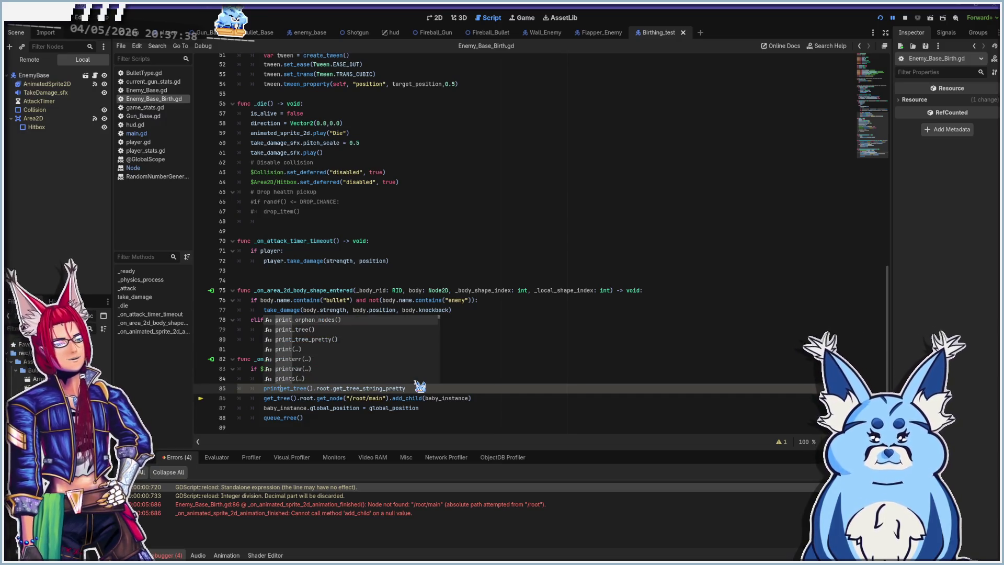
text(()
- Close the print() call around line 85 and save the script
key(End)
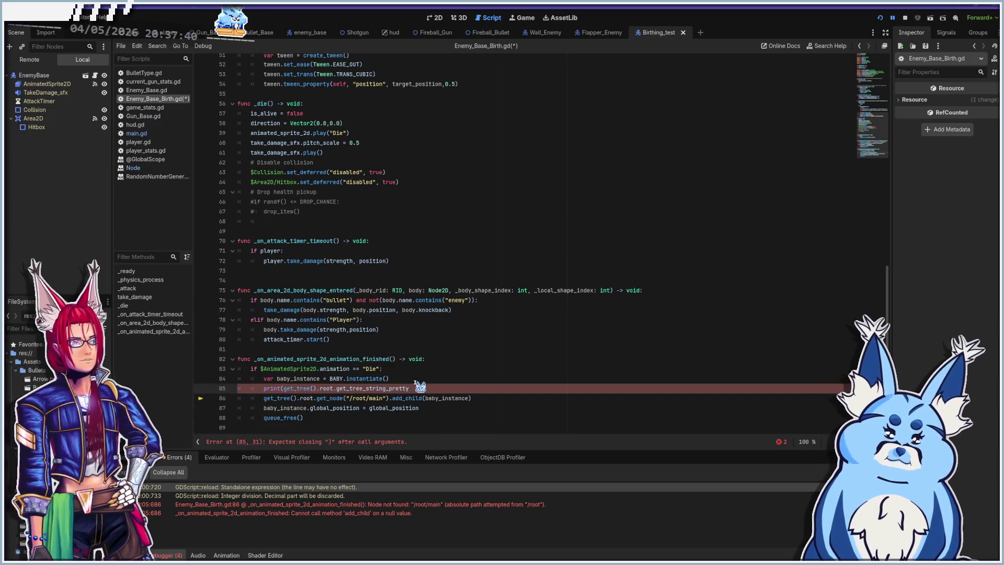
text())
key(ctrl+s)
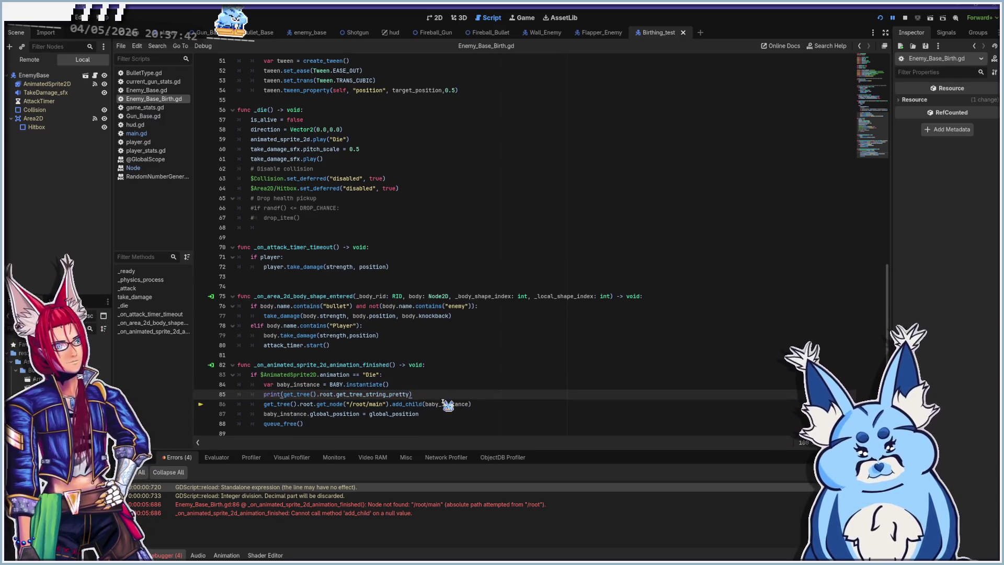
- Run the current scene and review the Output log and the Debugger error list
key(F6)
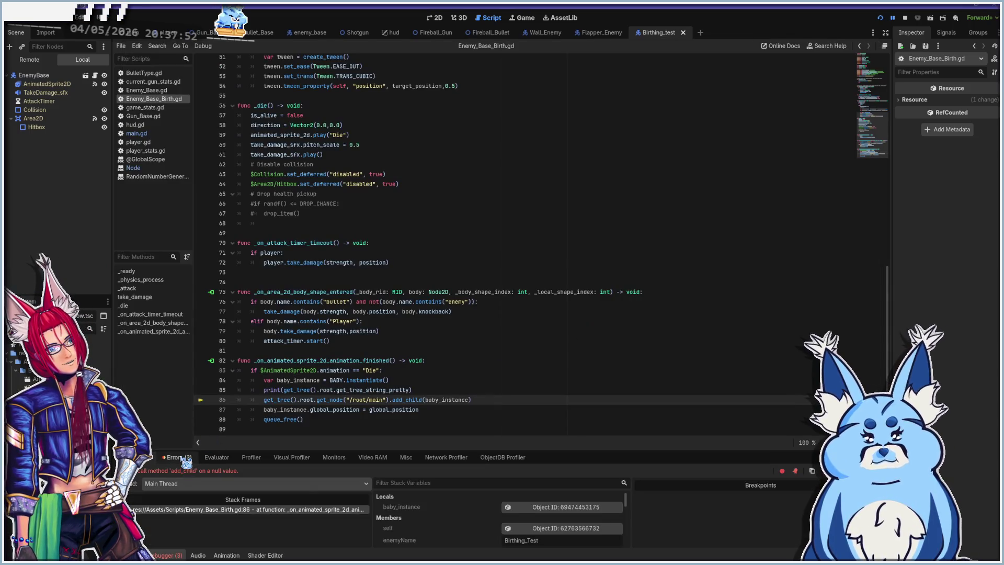
click(178, 458)
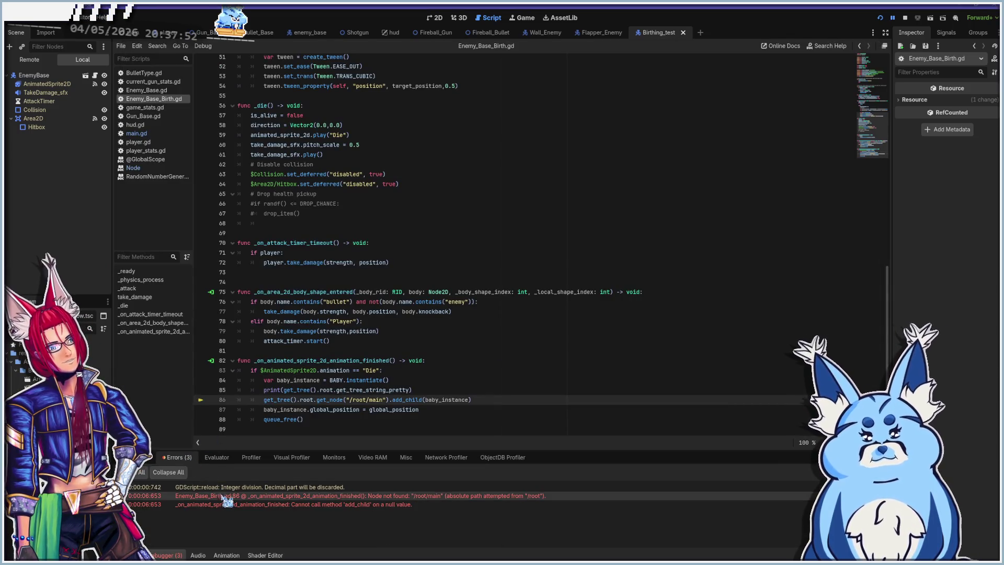
mouse_move(234, 502)
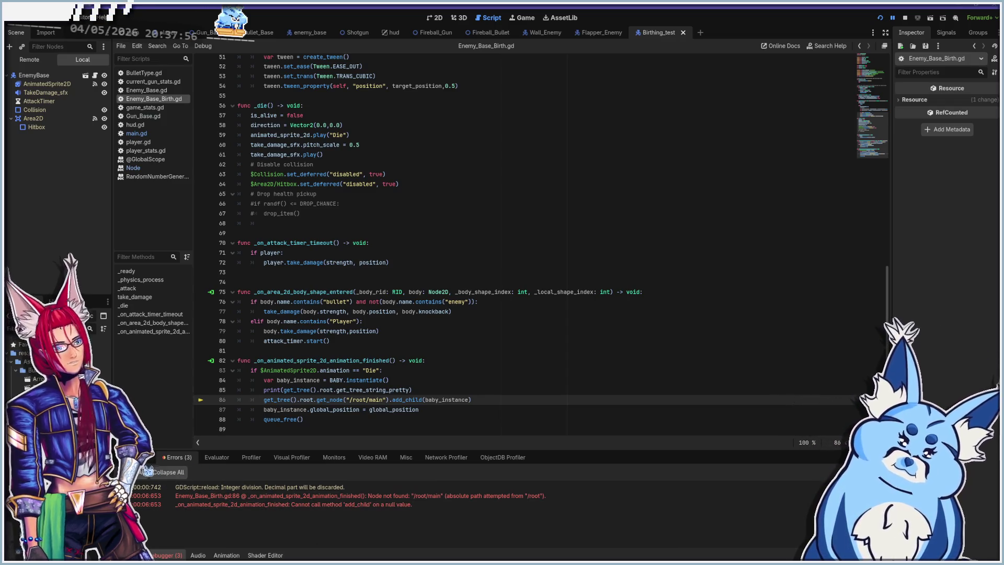
click(133, 555)
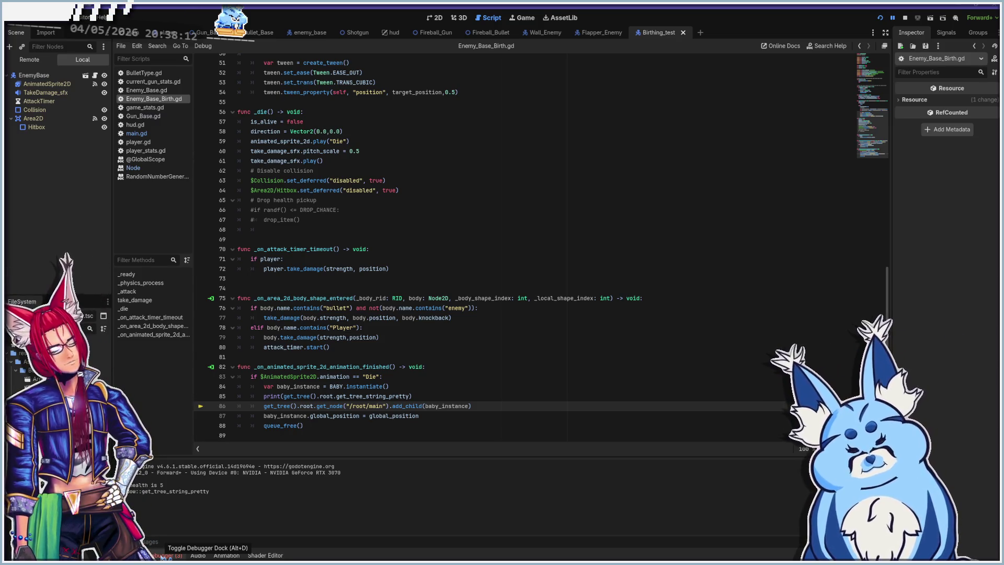
click(166, 555)
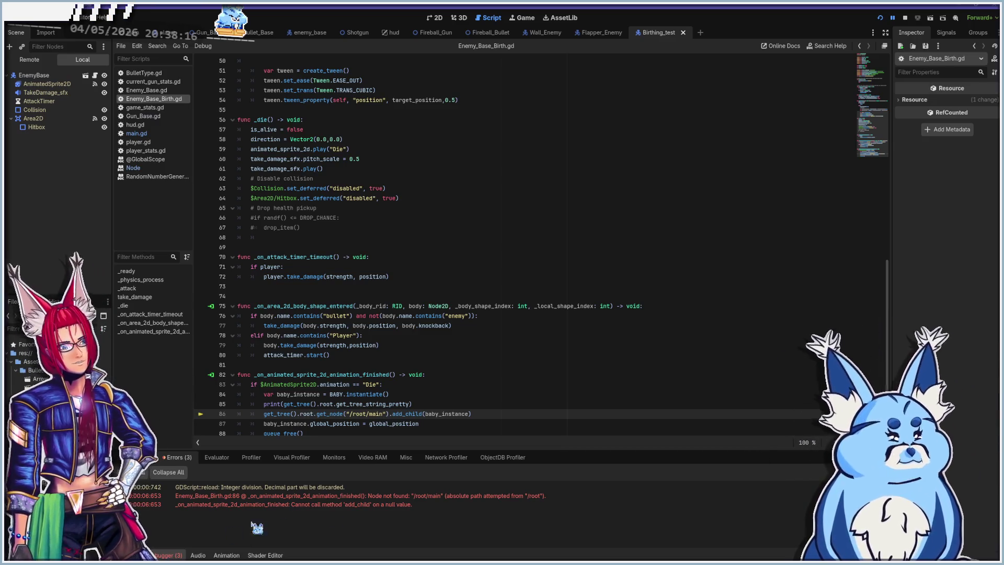
mouse_move(458, 503)
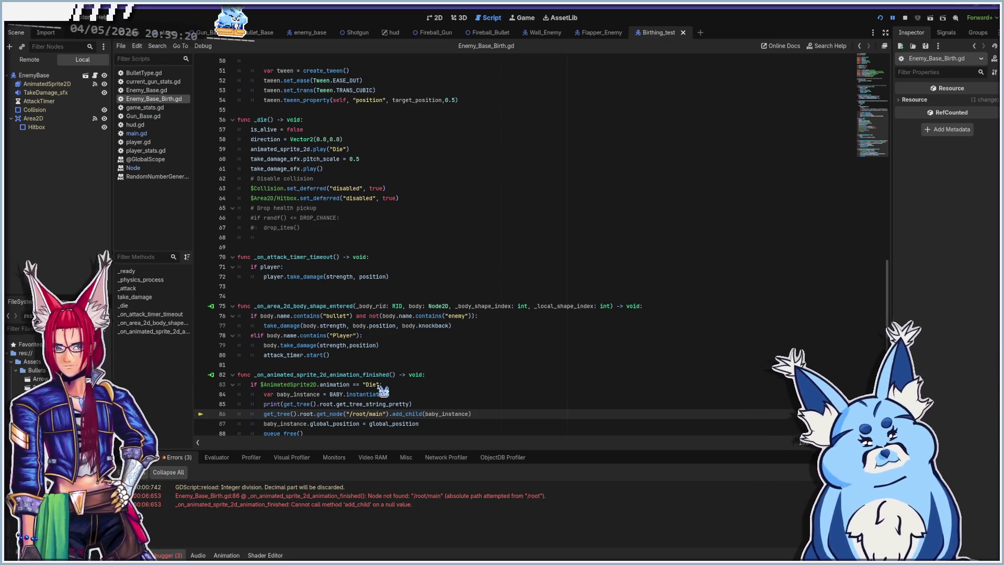
- Delete the print line above the add_child call
click(485, 413)
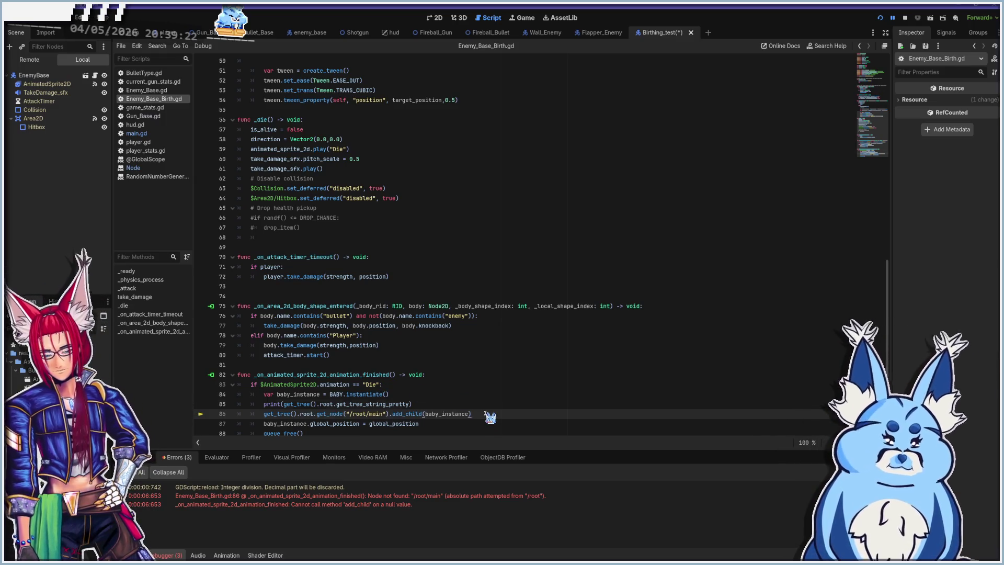
key(Up)
key(shift+Up)
key(BackSpace)
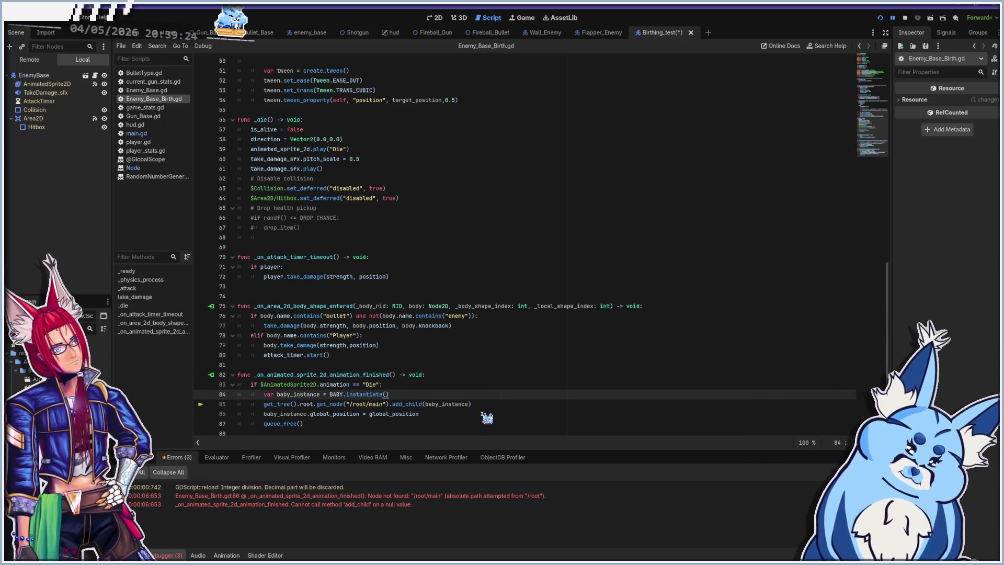
- Restore line 85 to get_tree().root.add_child(baby_instance) via undo/redo, save, and start a test run
key(ctrl+z)
key(ctrl+z)
key(ctrl+z)
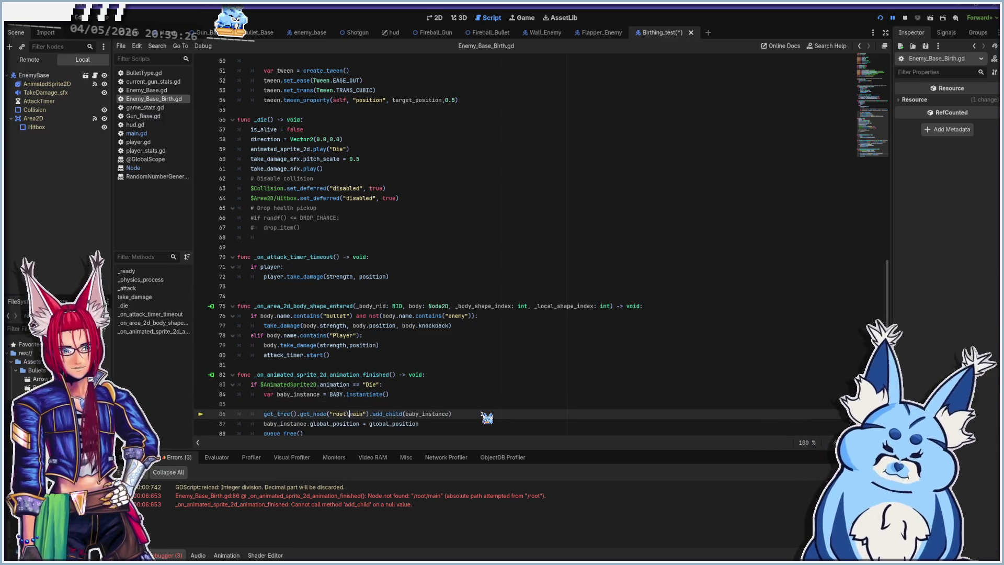
key(ctrl+z)
key(ctrl+z)
key(ctrl+z)
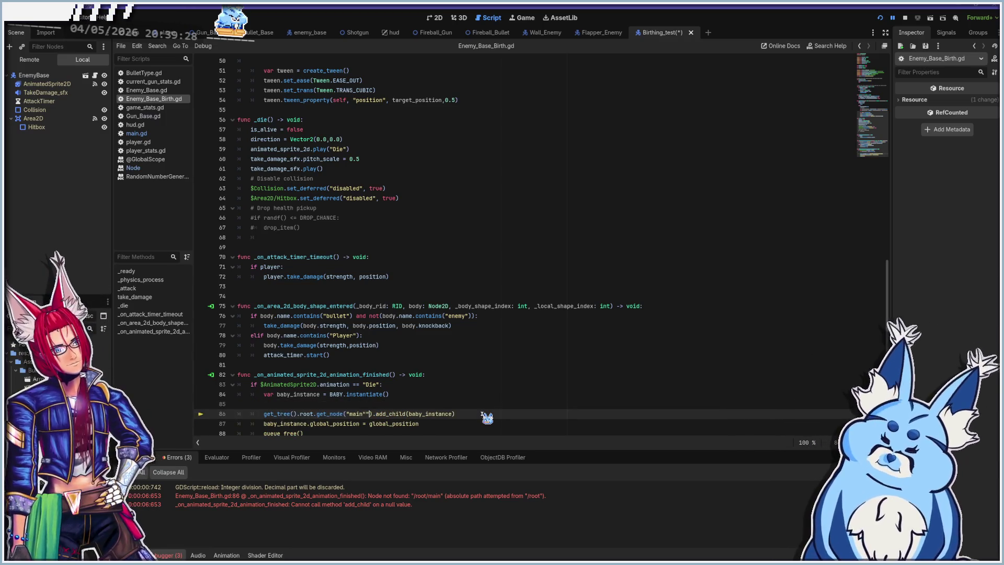
key(ctrl+z)
key(ctrl+z)
key(ctrl+z)
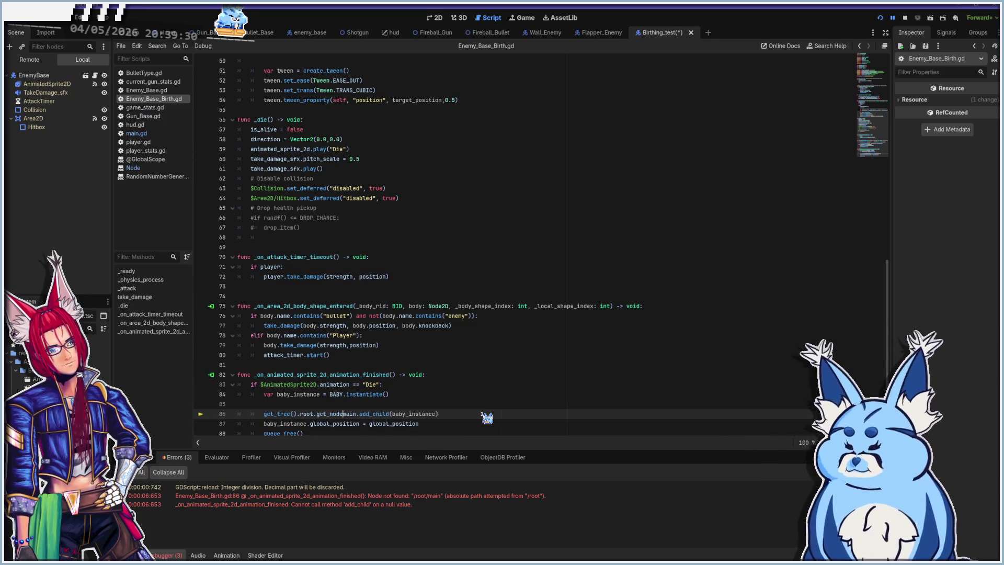
key(ctrl+z)
key(ctrl+z)
key(ctrl+z)
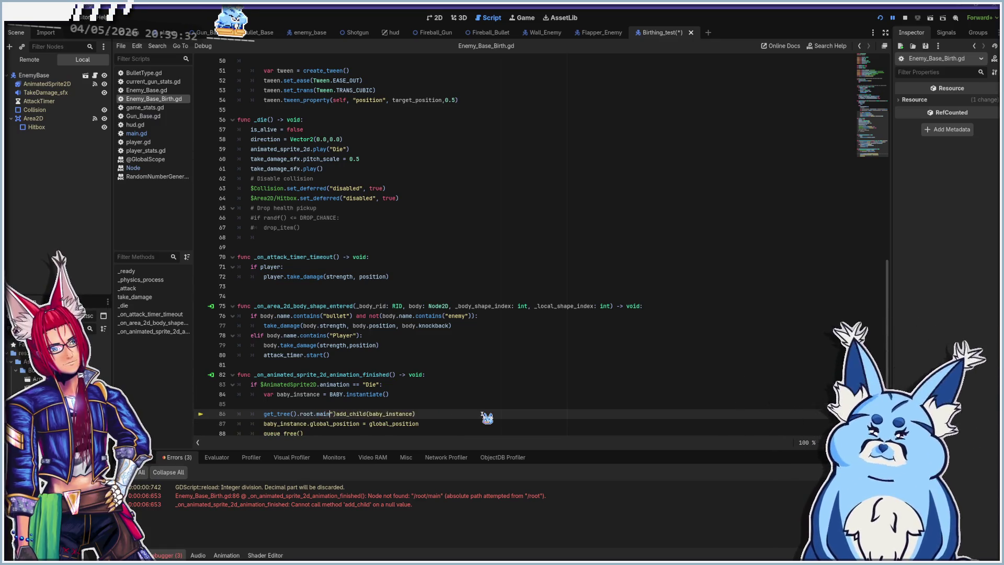
key(ctrl+z)
key(ctrl+z)
key(ctrl+z)
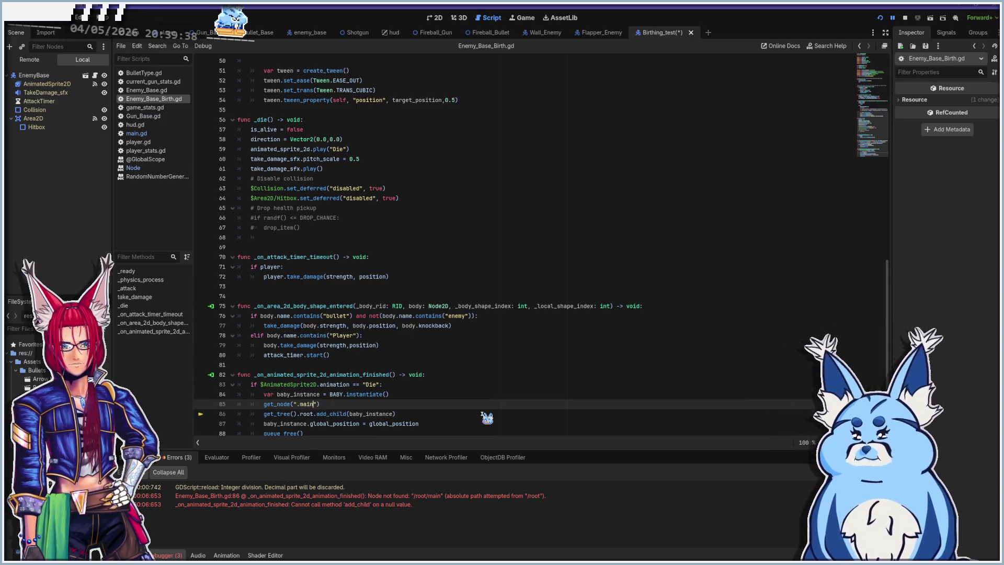
key(ctrl+z)
key(ctrl+z)
key(ctrl+z)
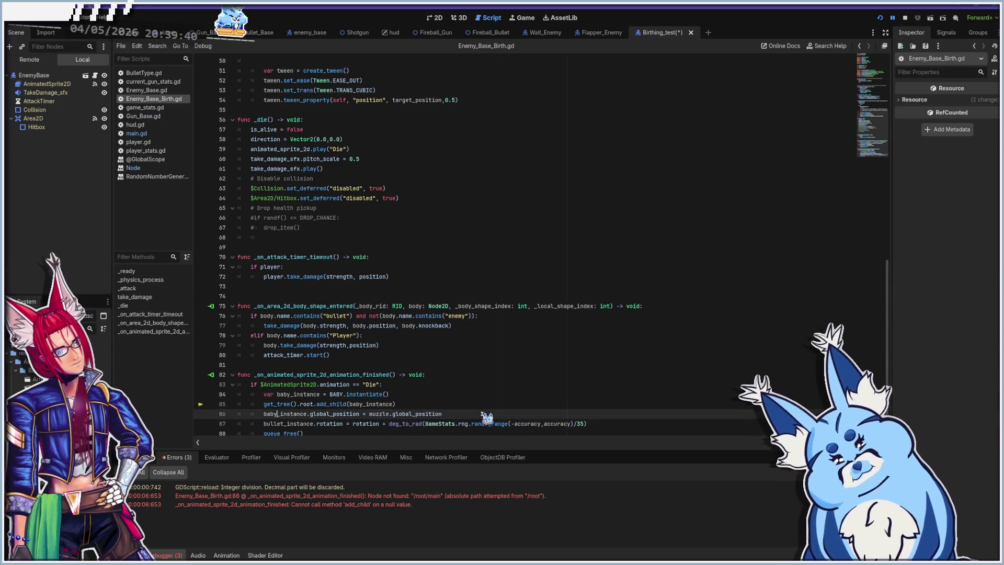
key(ctrl+z)
key(ctrl+z)
key(ctrl+z)
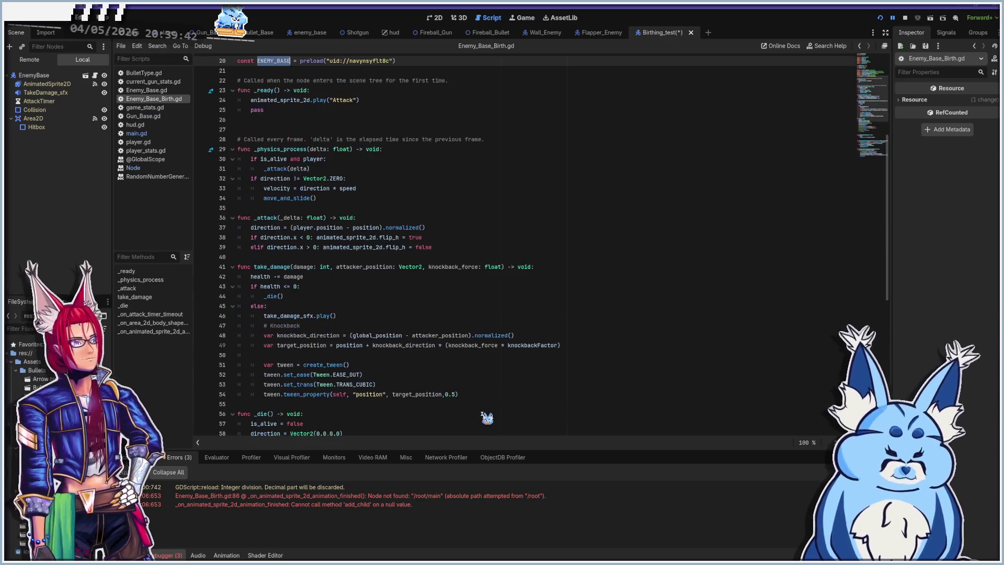
key(ctrl+z)
key(ctrl+z)
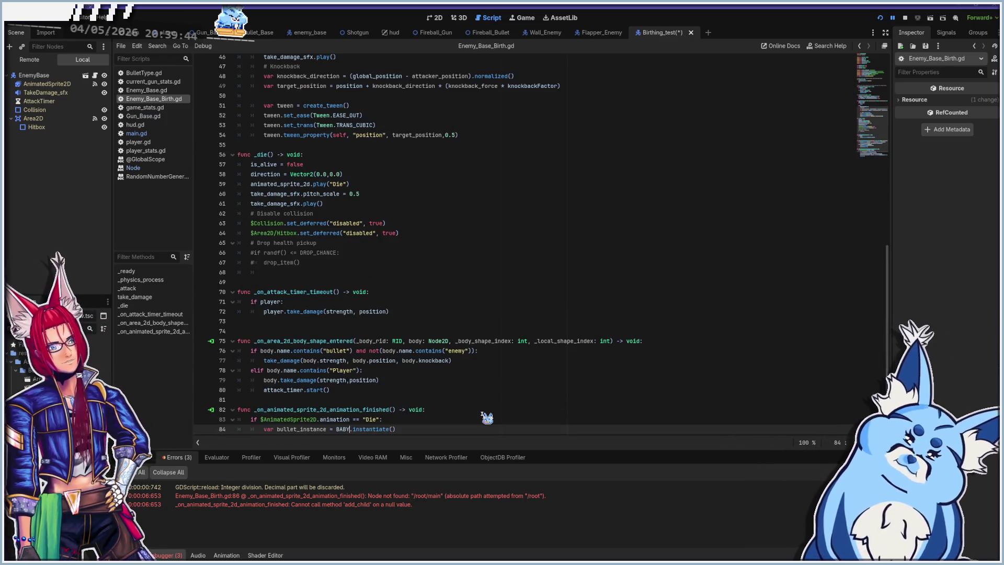
key(ctrl+y)
key(ctrl+y)
key(ctrl+y)
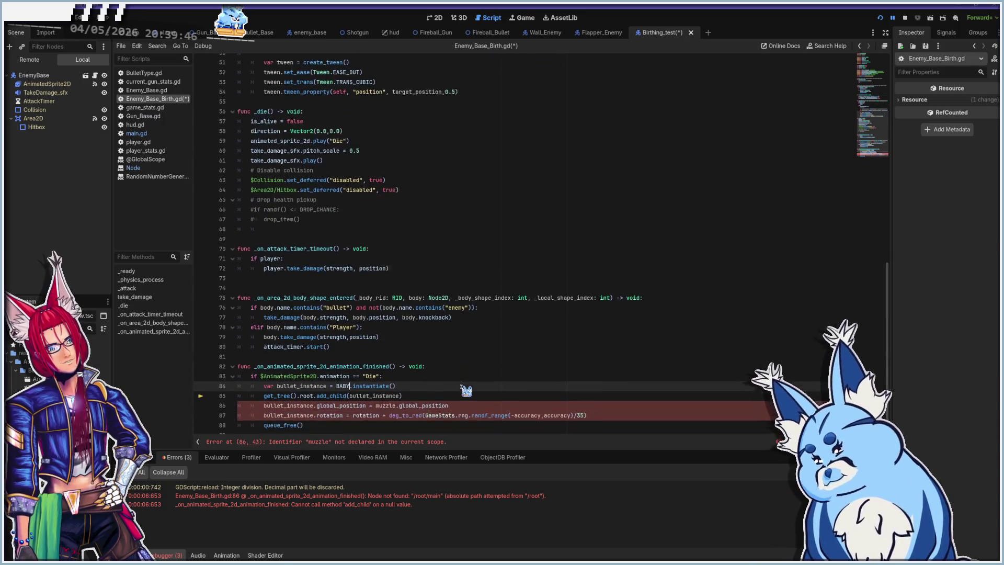
key(ctrl+y)
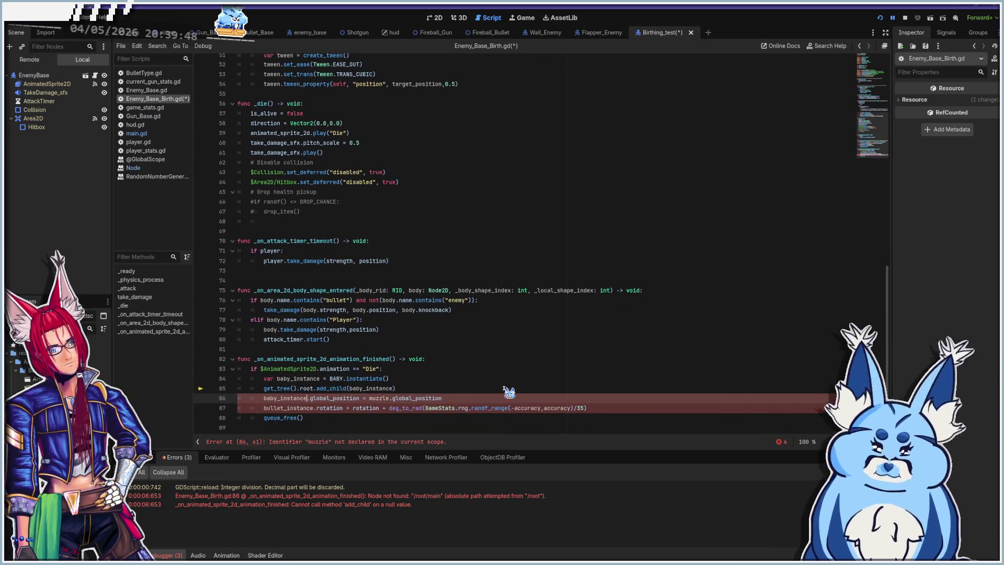
key(ctrl+y)
key(ctrl+y)
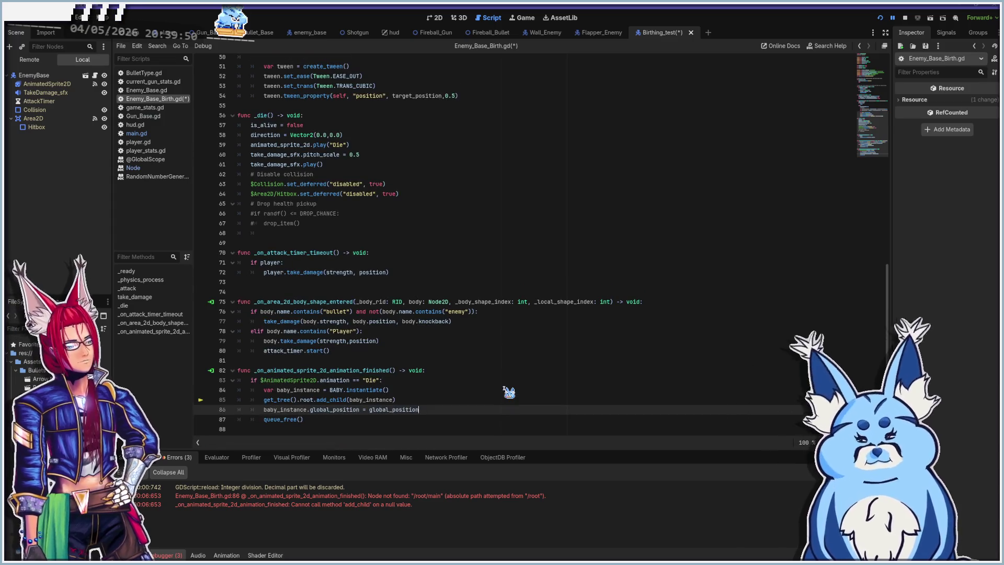
key(ctrl+s)
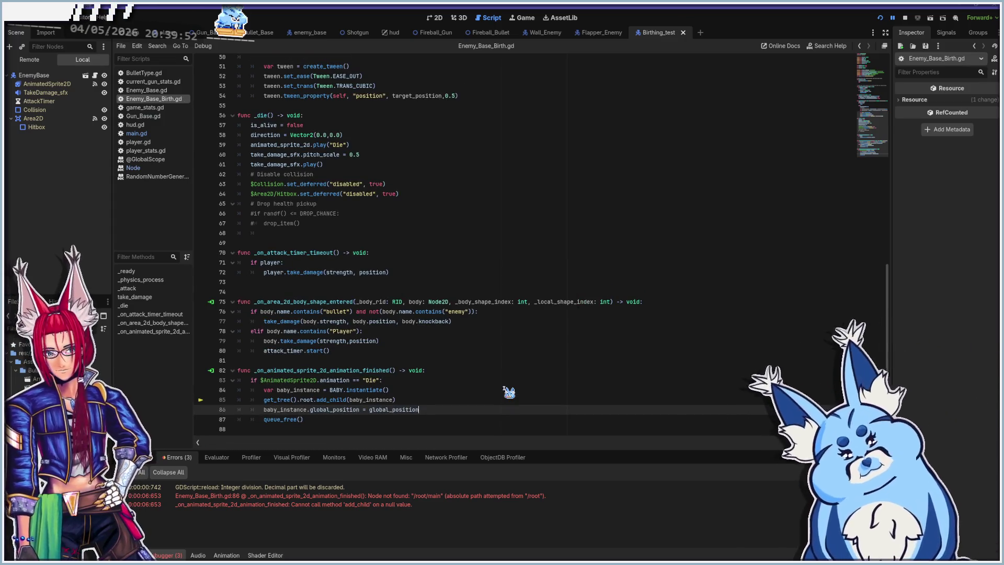
key(F5)
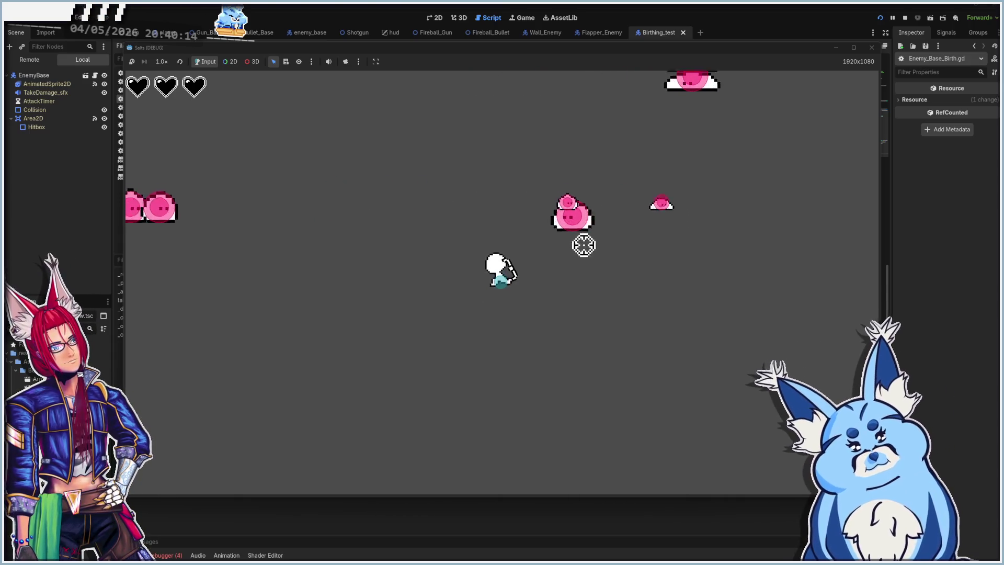
- Stop the playtest after watching the baby enemies spawn
click(871, 47)
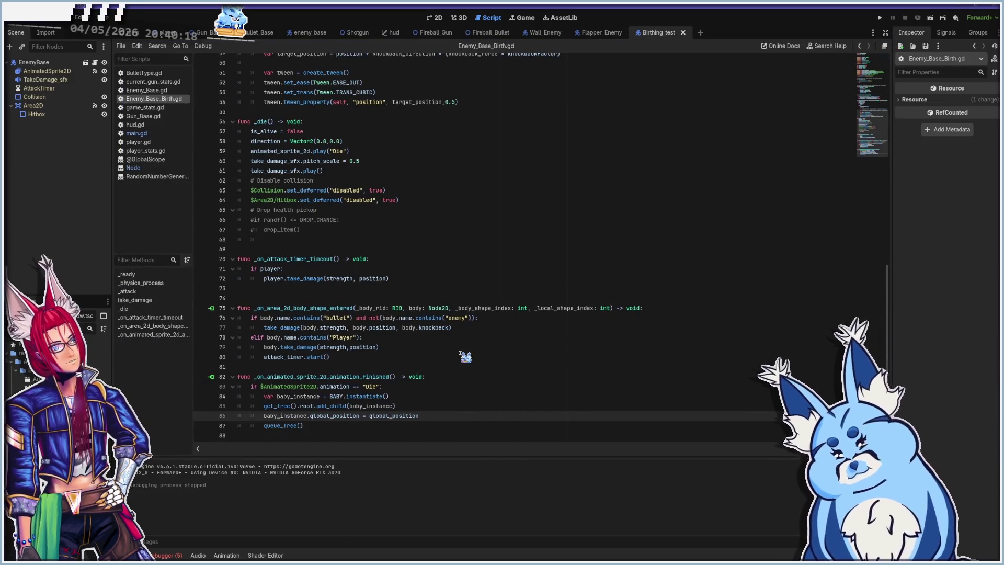
- Open the SceneTree reference at the root property from get_tree().root on line 85
click(426, 407)
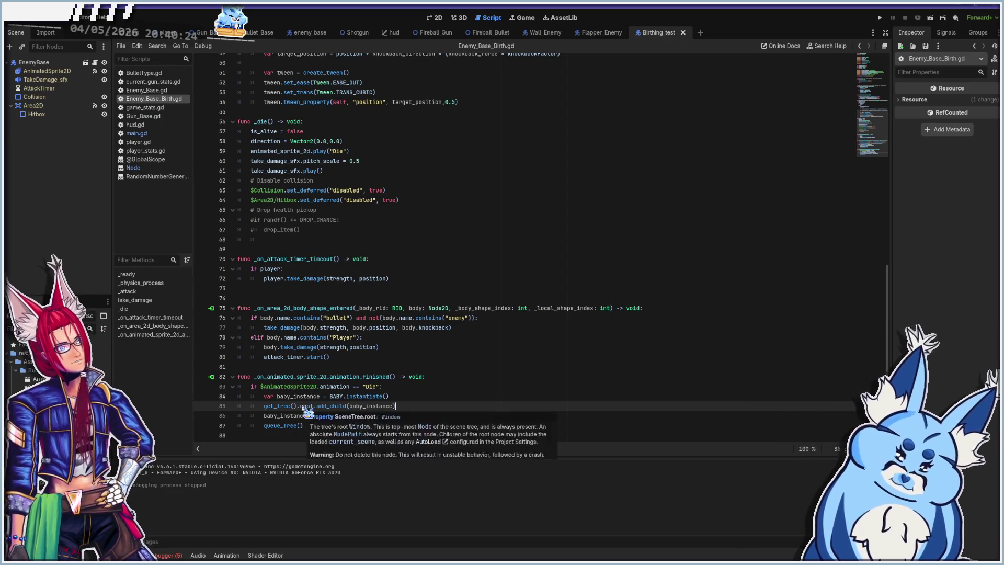
ctrl+click(307, 412)
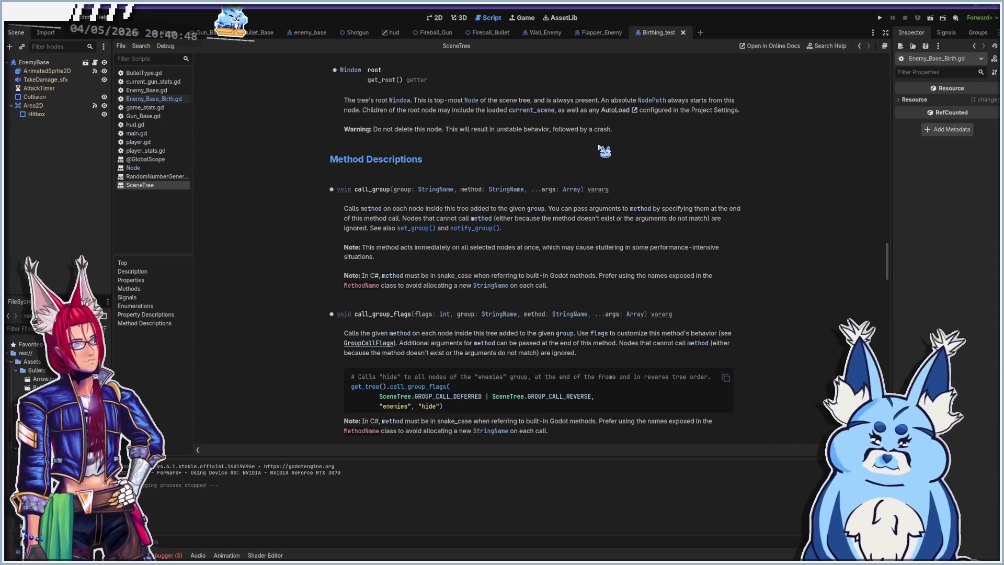
scroll(604, 151, up, 3)
scroll(608, 242, up, 2)
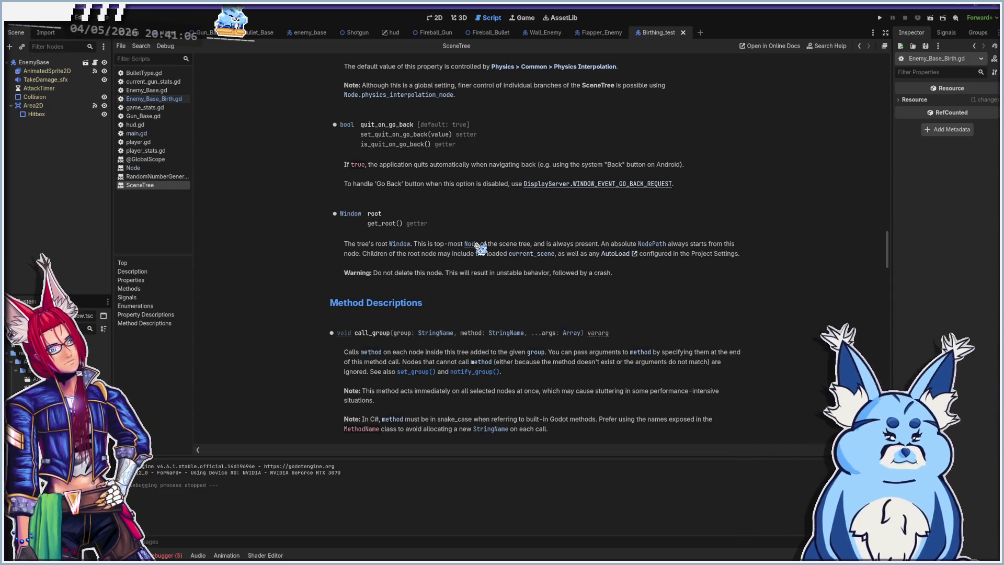
scroll(502, 249, up, 5)
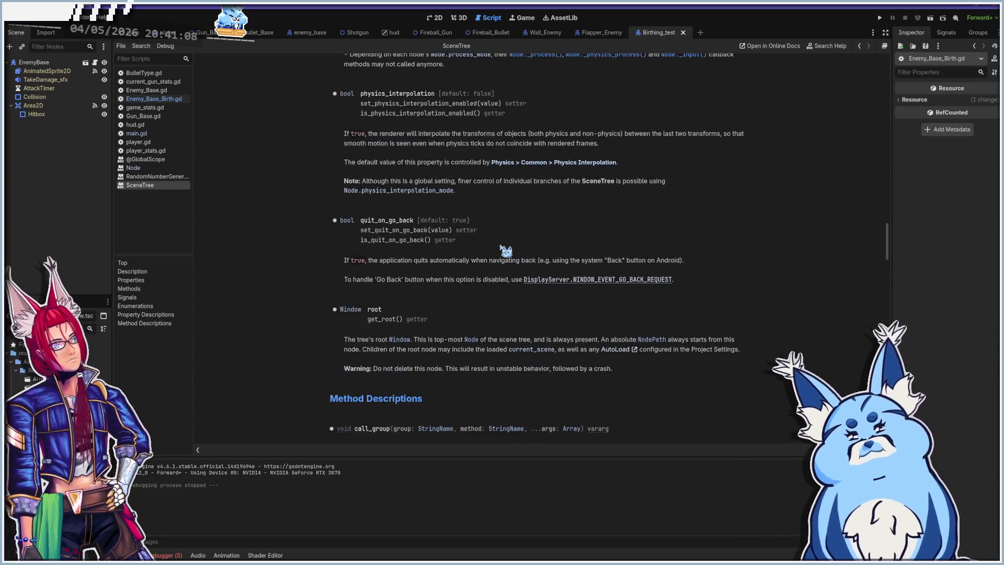
scroll(502, 249, up, 4)
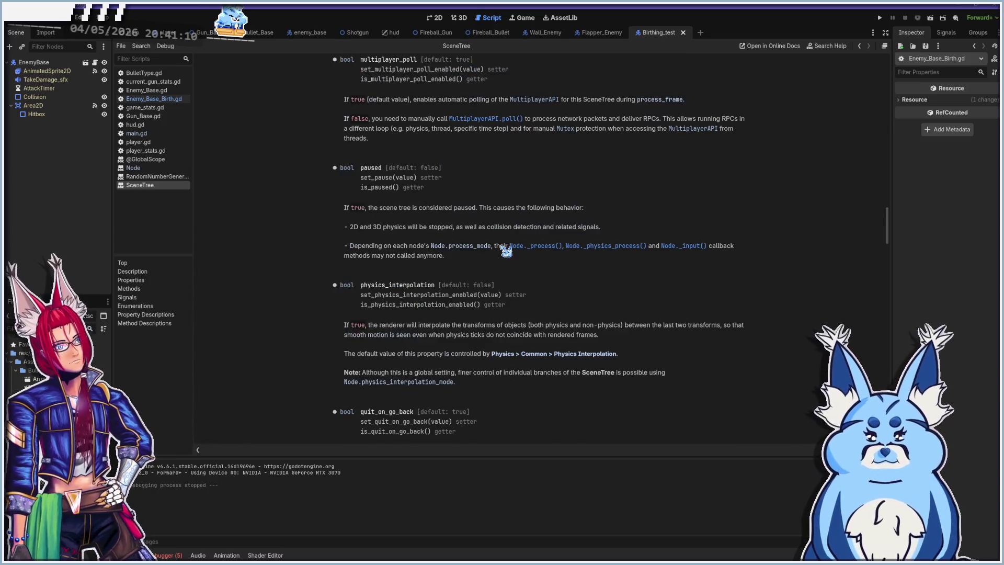
scroll(503, 249, up, 3)
scroll(502, 248, up, 3)
scroll(502, 249, up, 3)
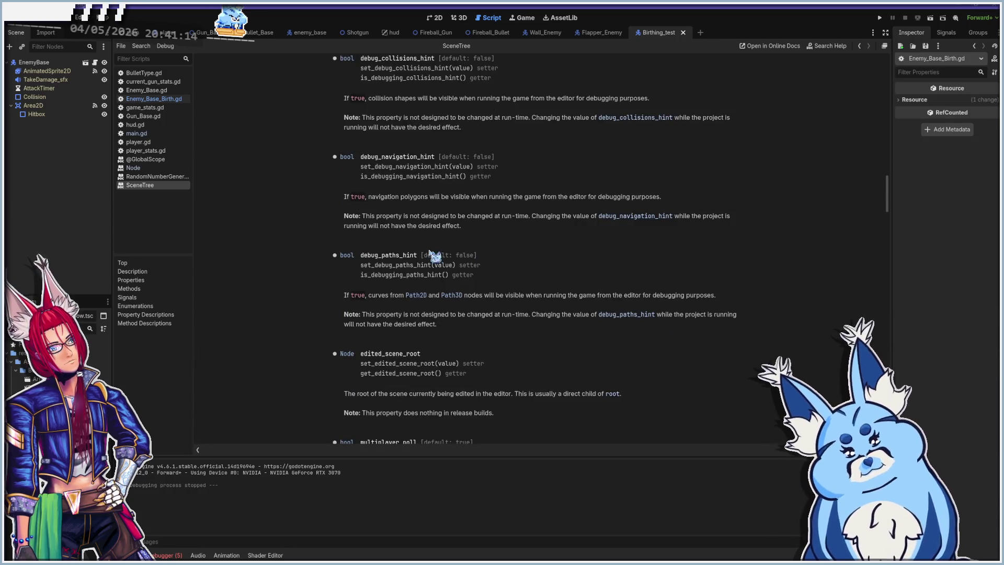
scroll(382, 254, up, 2)
scroll(384, 255, up, 2)
scroll(384, 255, up, 2)
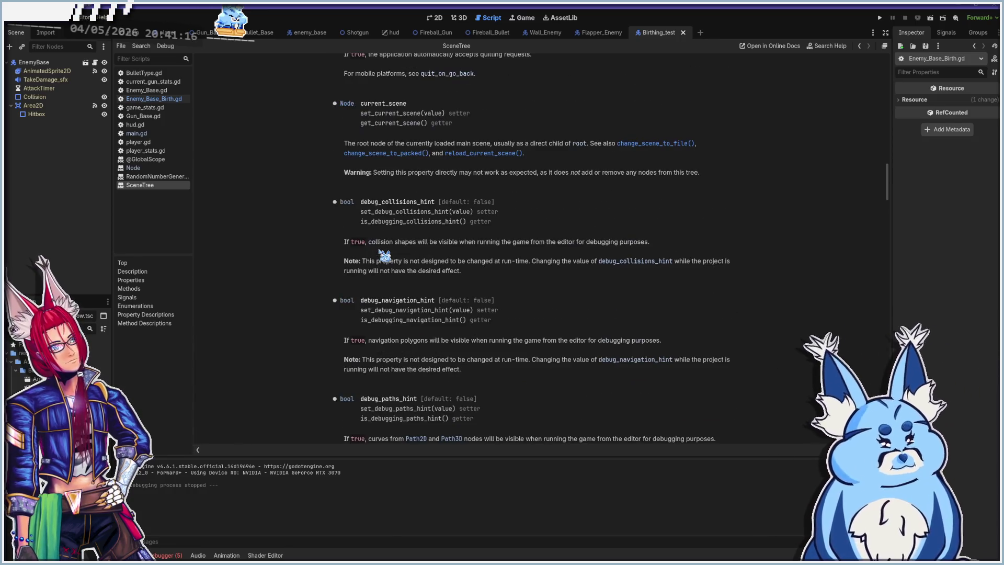
scroll(383, 255, up, 2)
scroll(383, 255, up, 2)
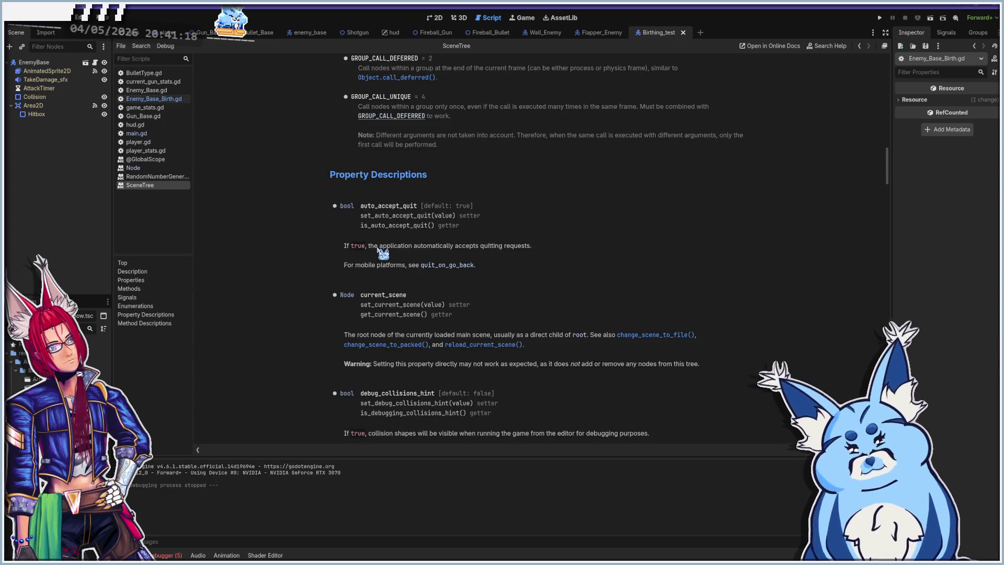
scroll(384, 251, down, 18)
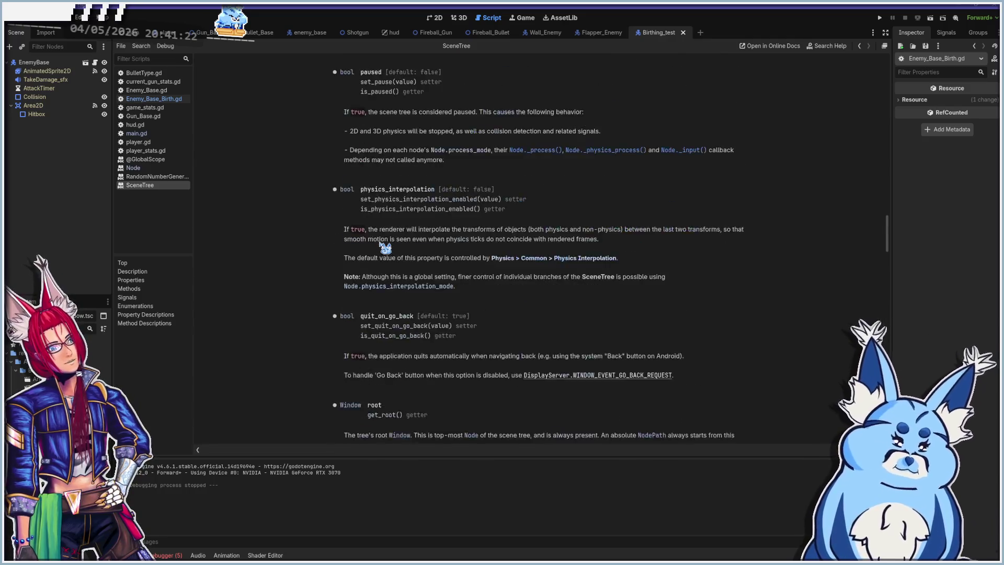
scroll(385, 247, down, 3)
scroll(385, 245, down, 3)
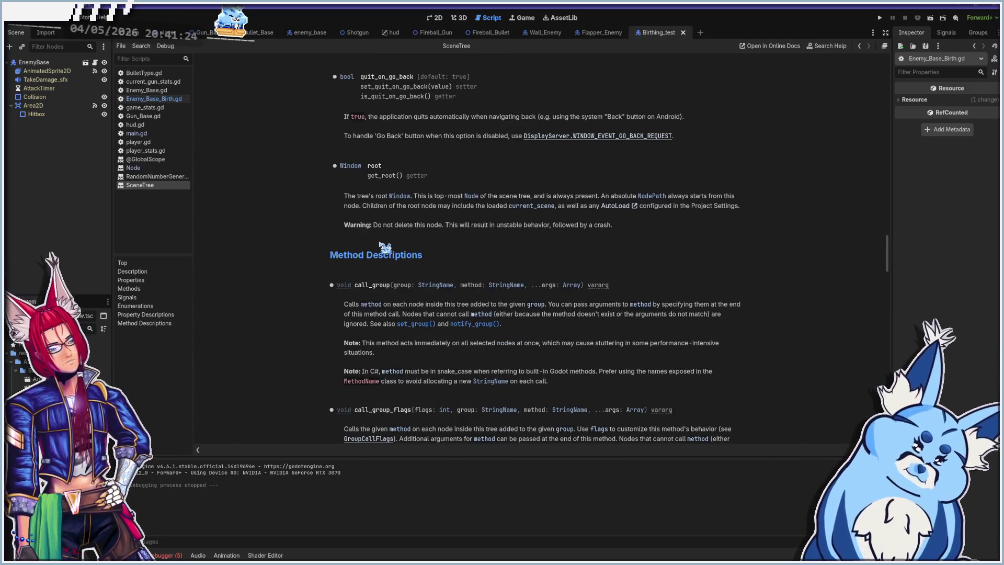
scroll(384, 245, down, 2)
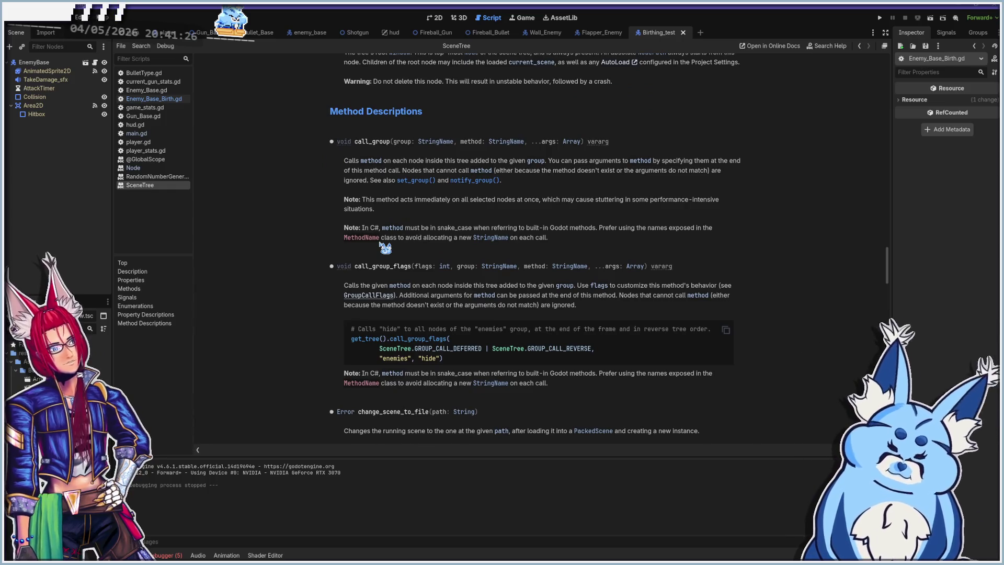
scroll(384, 246, down, 1)
scroll(385, 247, down, 2)
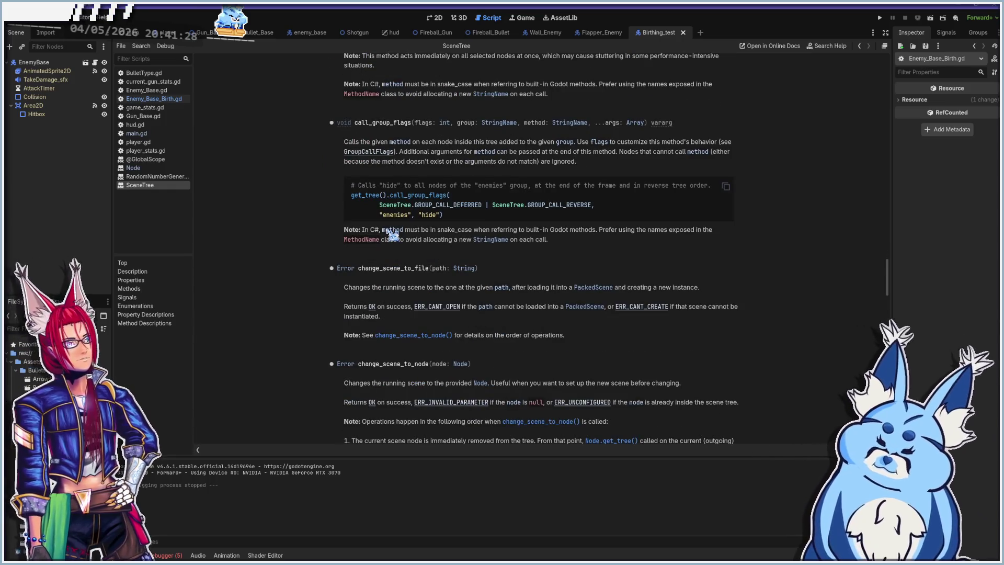
scroll(392, 235, down, 5)
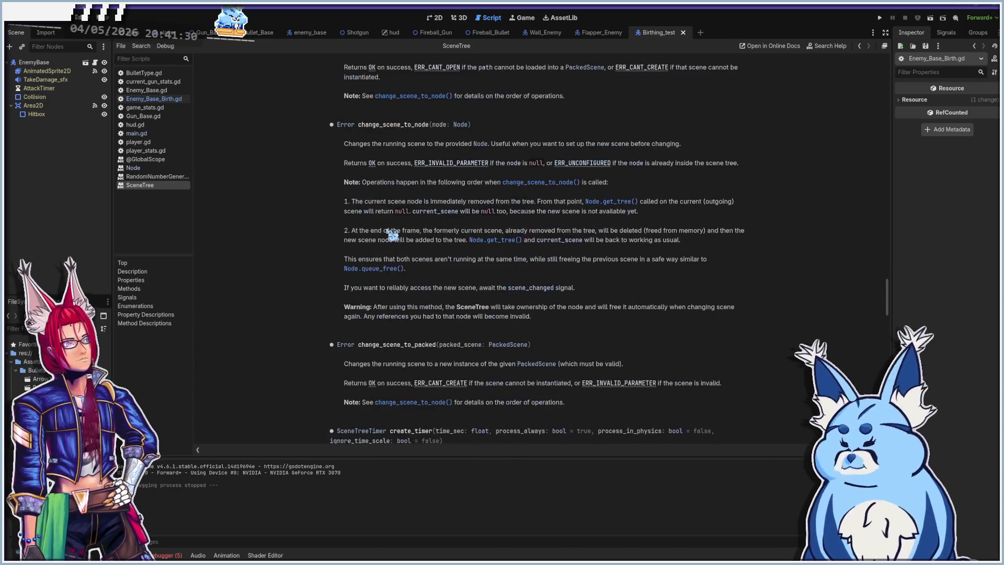
scroll(389, 235, down, 3)
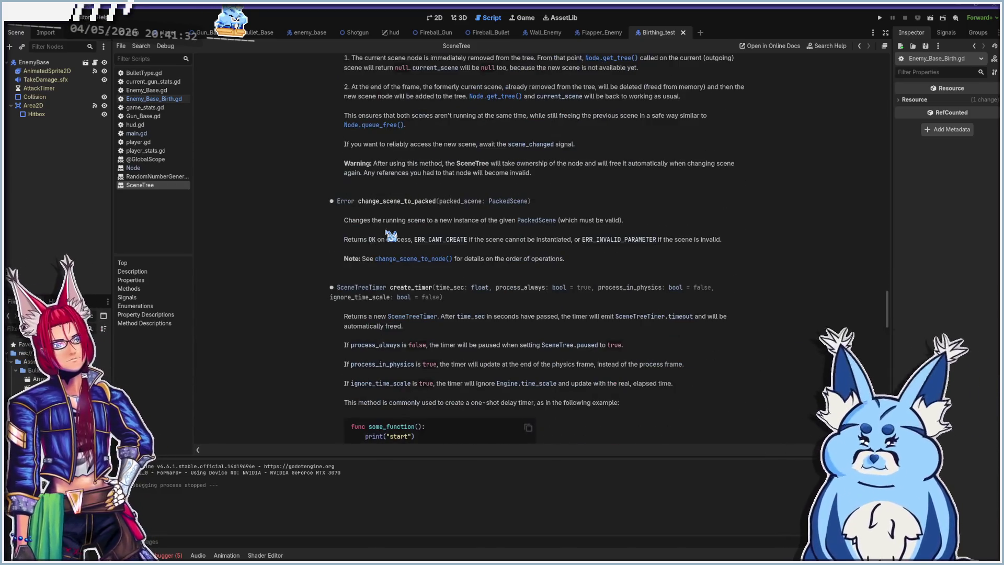
scroll(389, 235, down, 2)
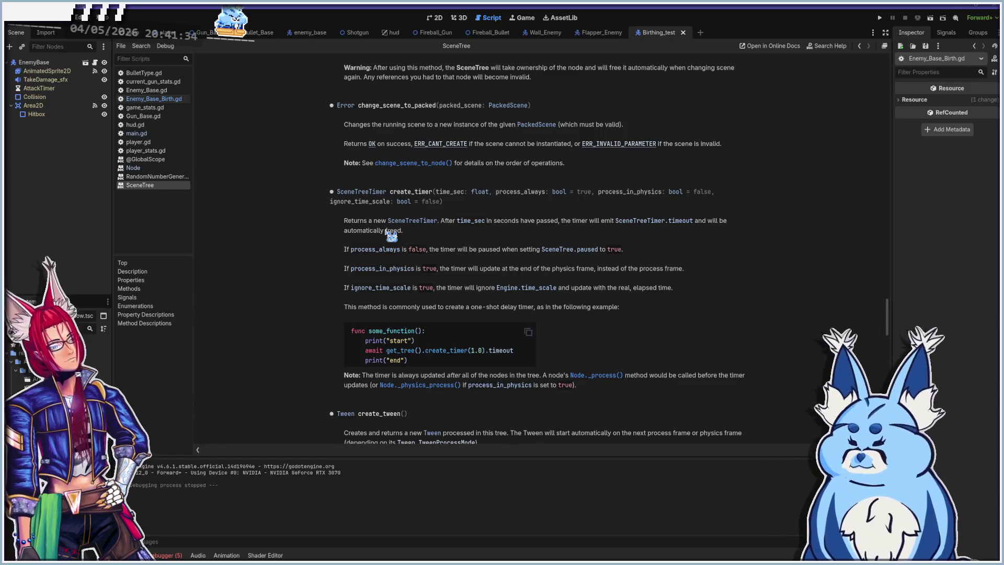
scroll(389, 235, down, 5)
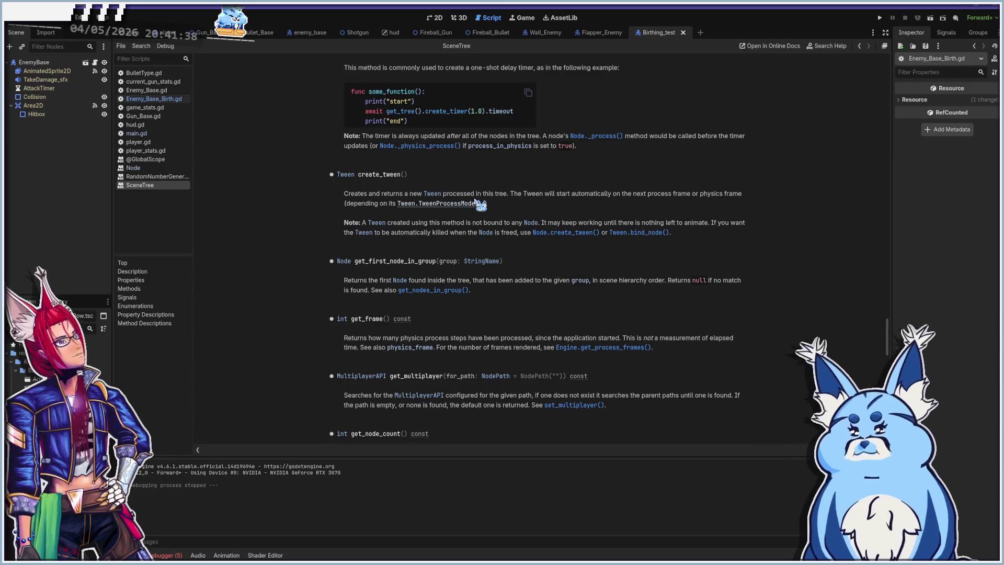
scroll(455, 260, down, 3)
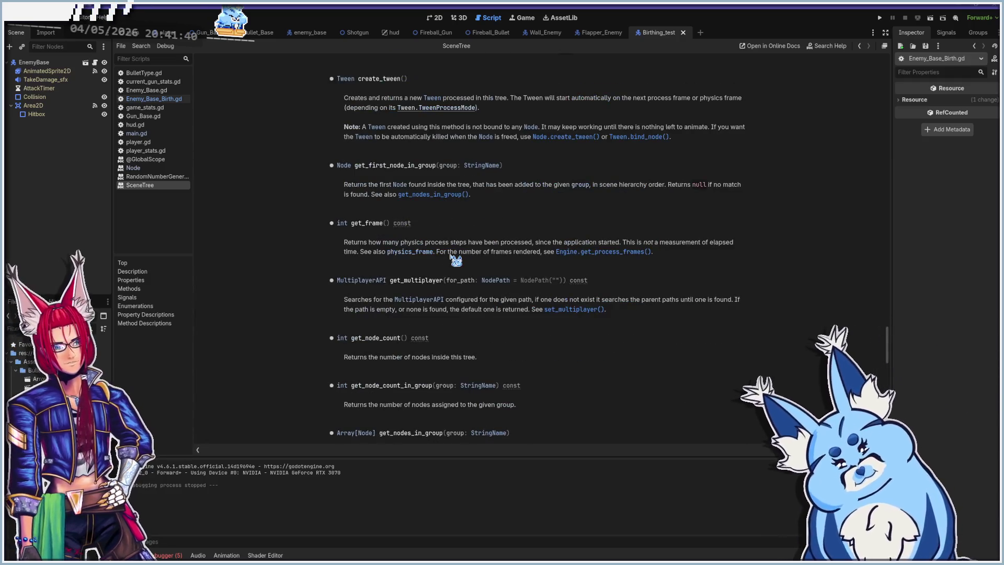
scroll(455, 261, down, 1)
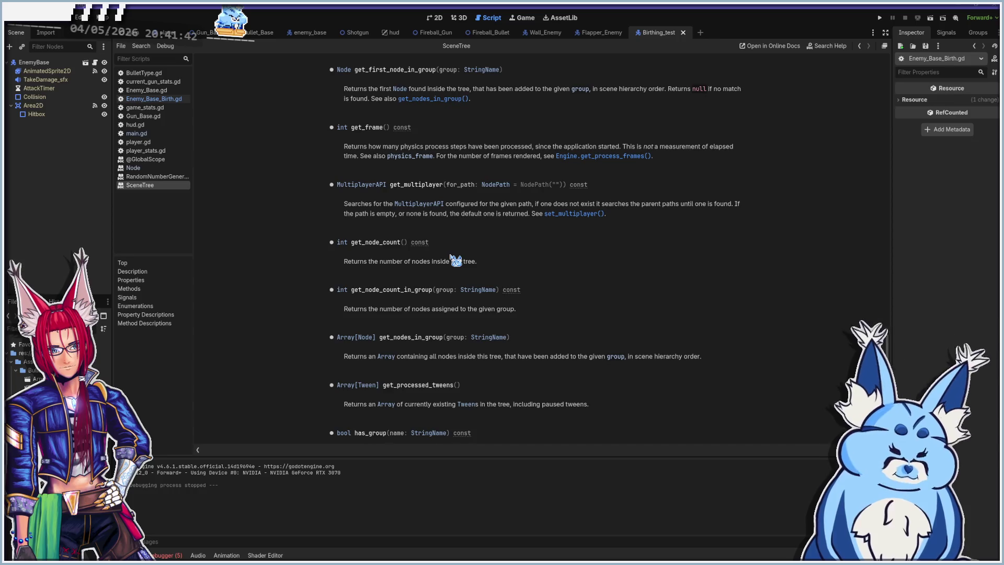
scroll(455, 260, down, 1)
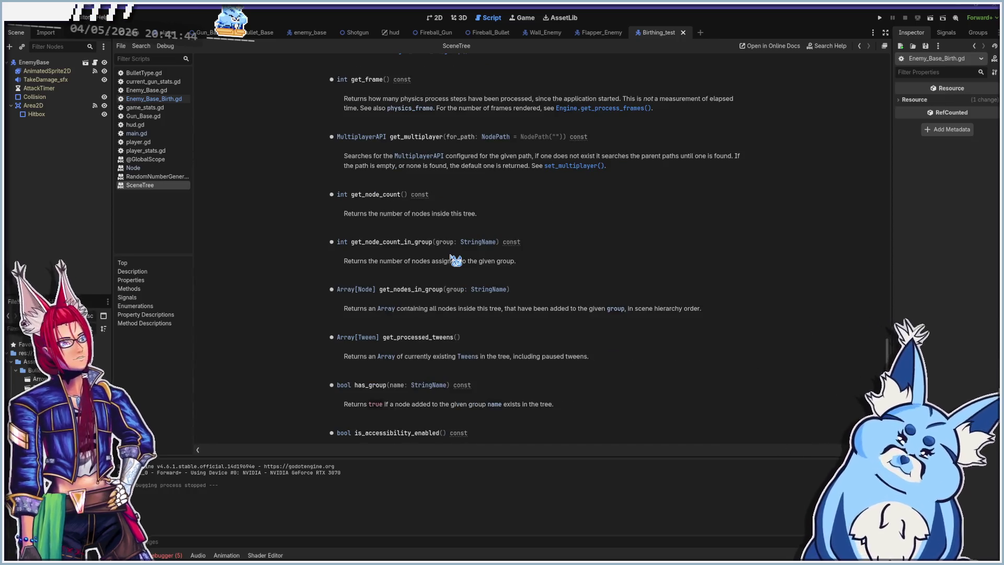
scroll(455, 260, down, 3)
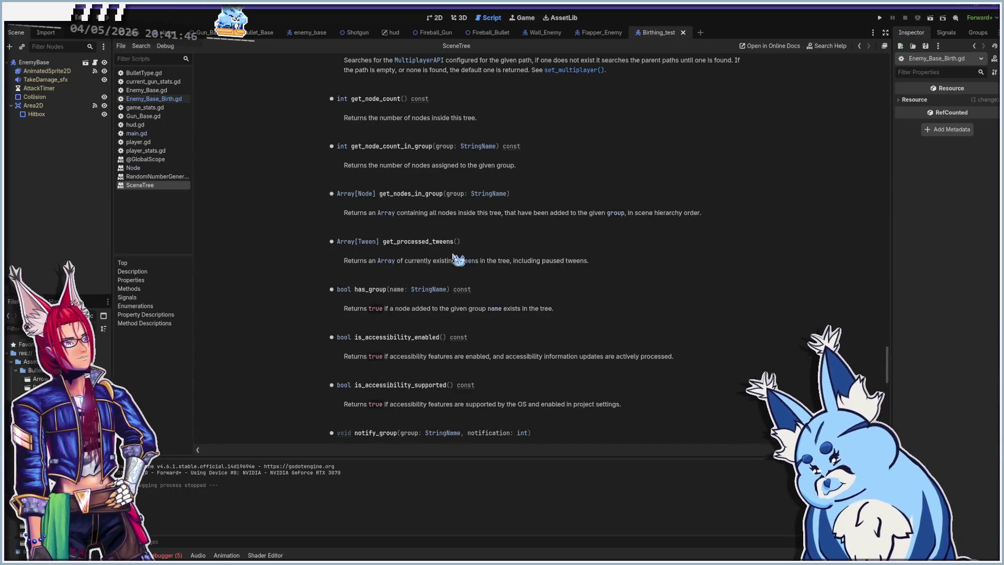
scroll(459, 260, down, 4)
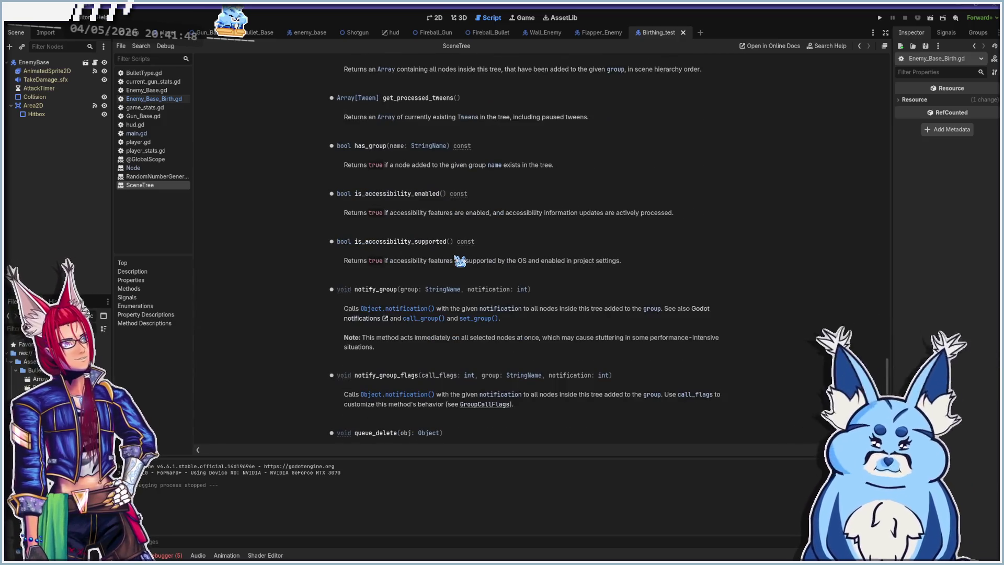
scroll(459, 260, down, 3)
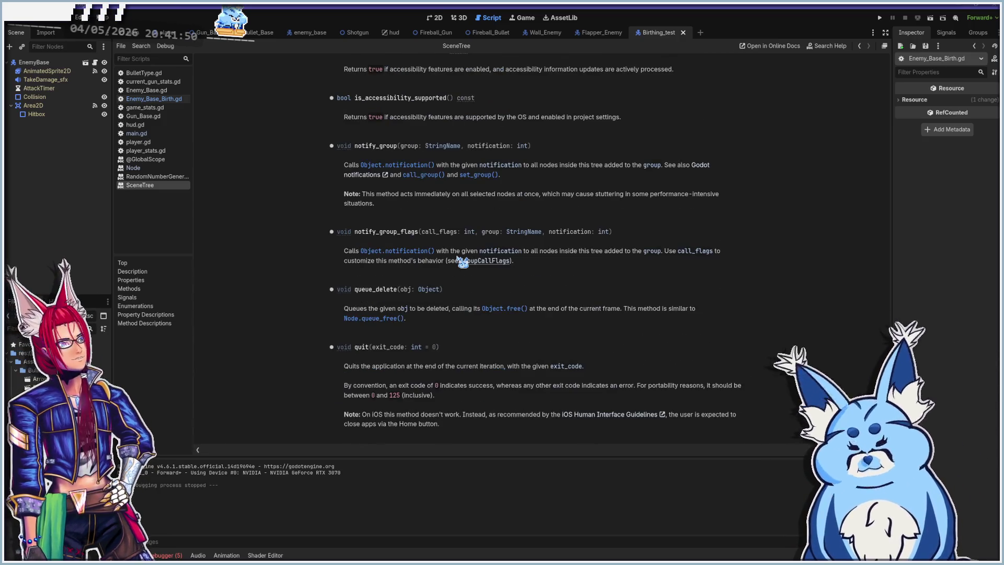
scroll(462, 262, down, 5)
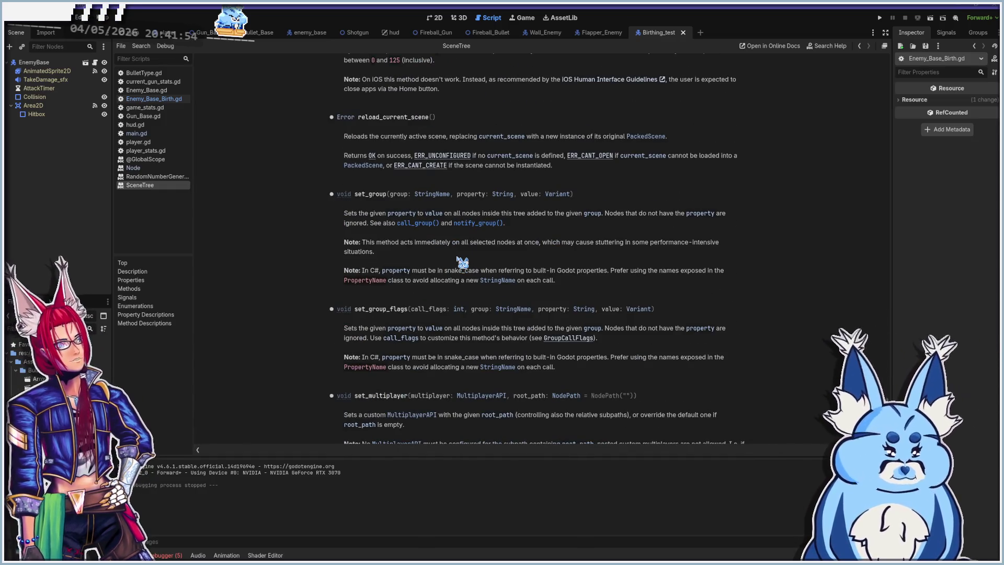
scroll(463, 262, down, 2)
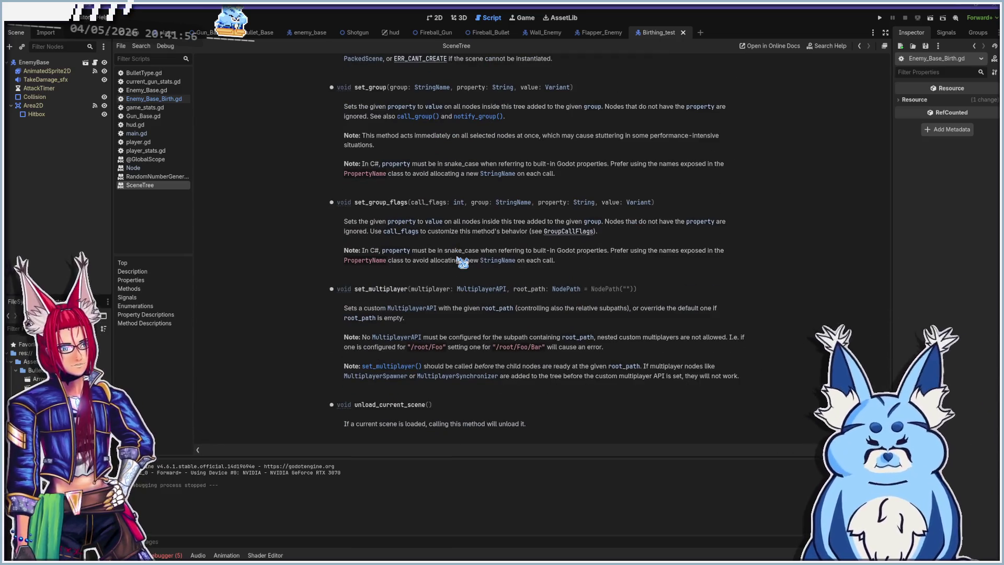
scroll(510, 262, up, 8)
scroll(512, 261, up, 20)
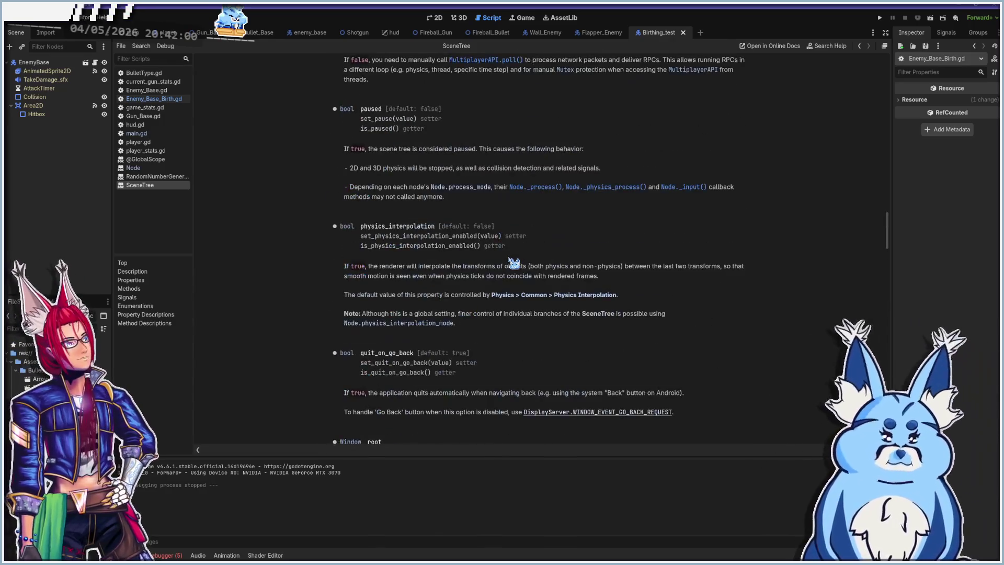
scroll(512, 261, up, 20)
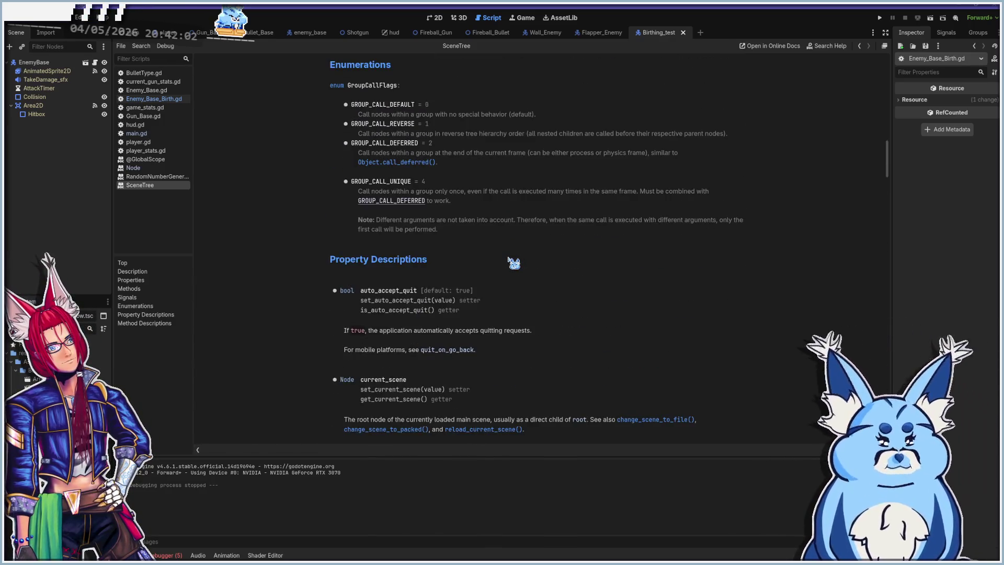
scroll(507, 262, up, 7)
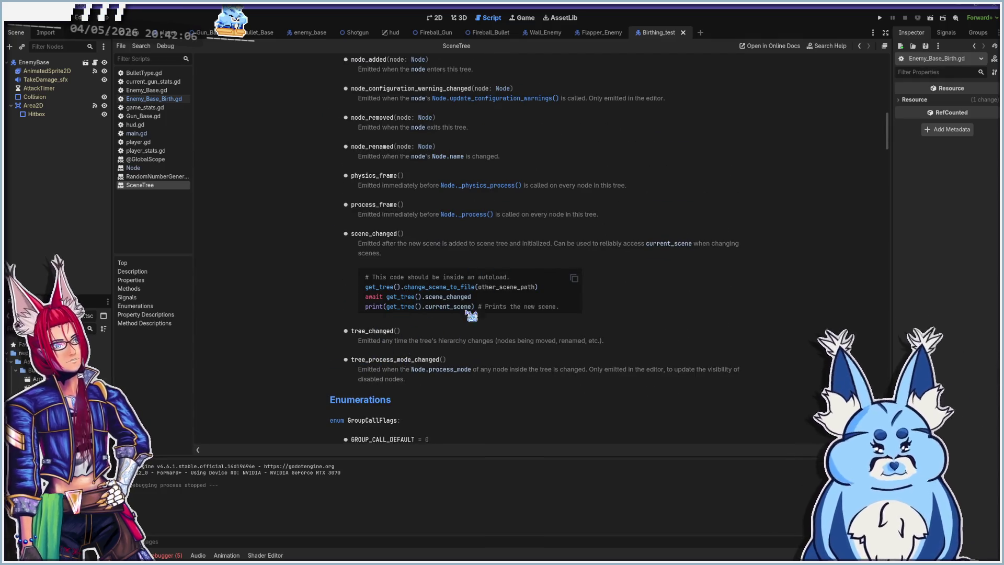
scroll(502, 267, up, 2)
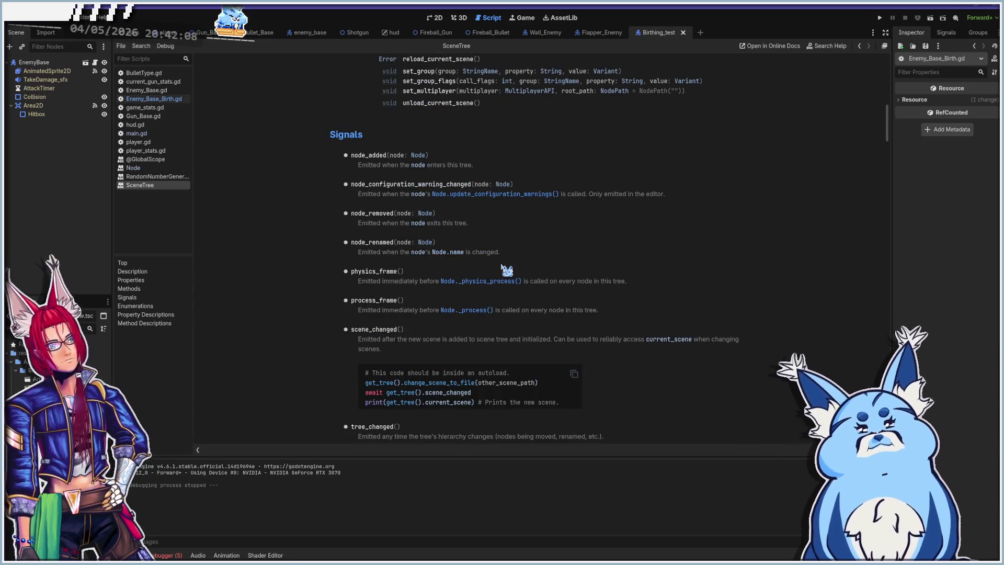
scroll(375, 277, up, 1)
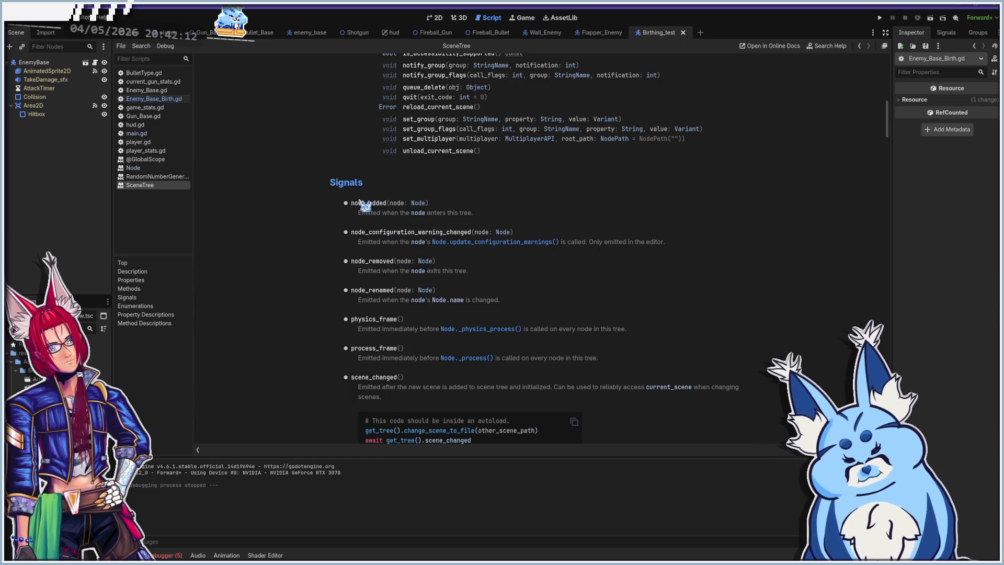
scroll(431, 208, up, 5)
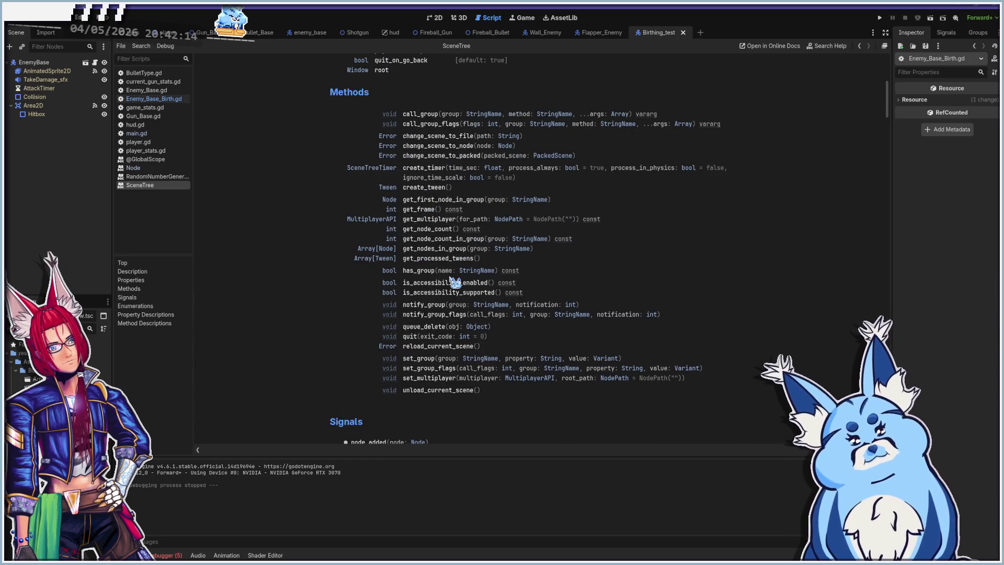
scroll(455, 283, up, 7)
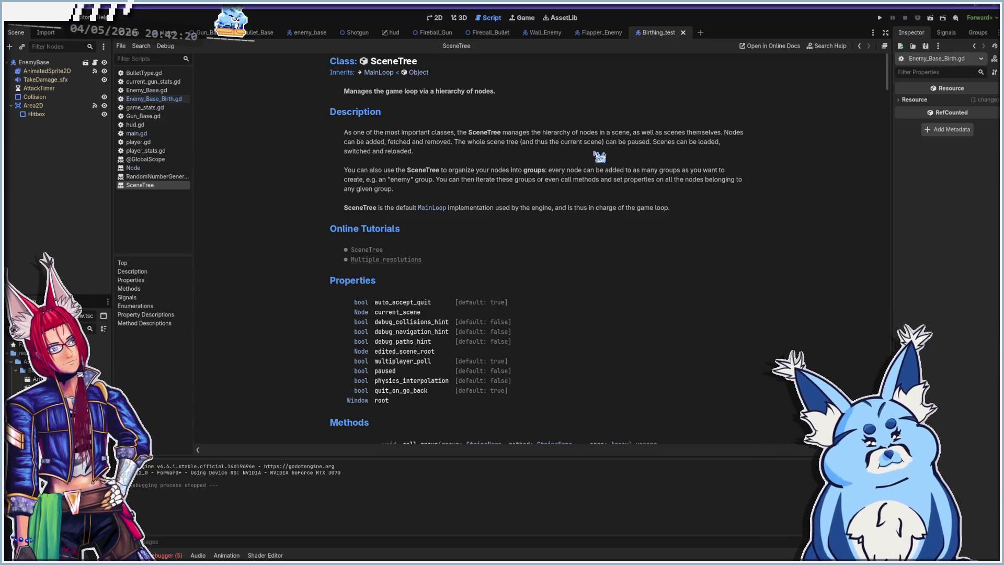
click(827, 46)
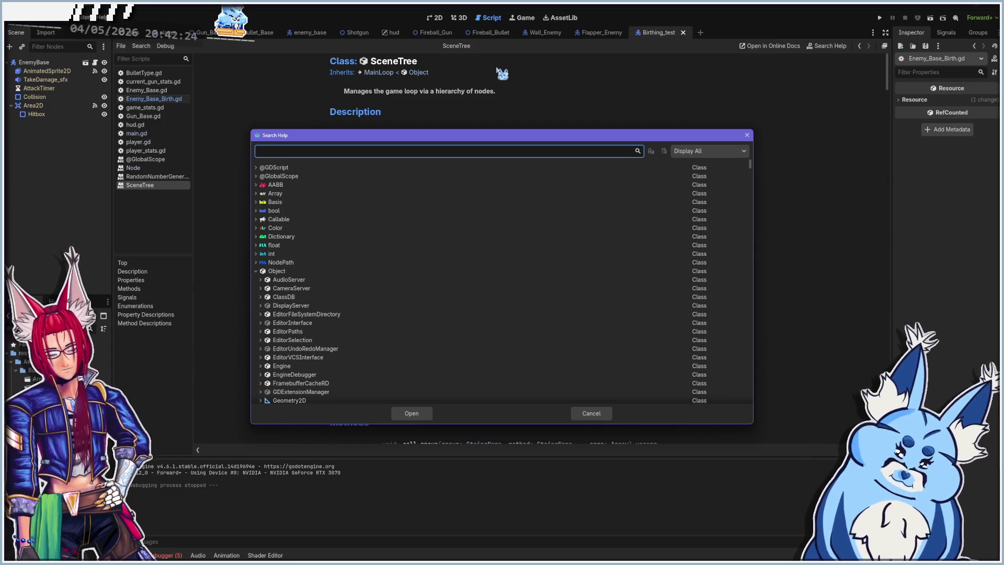
text(sibling)
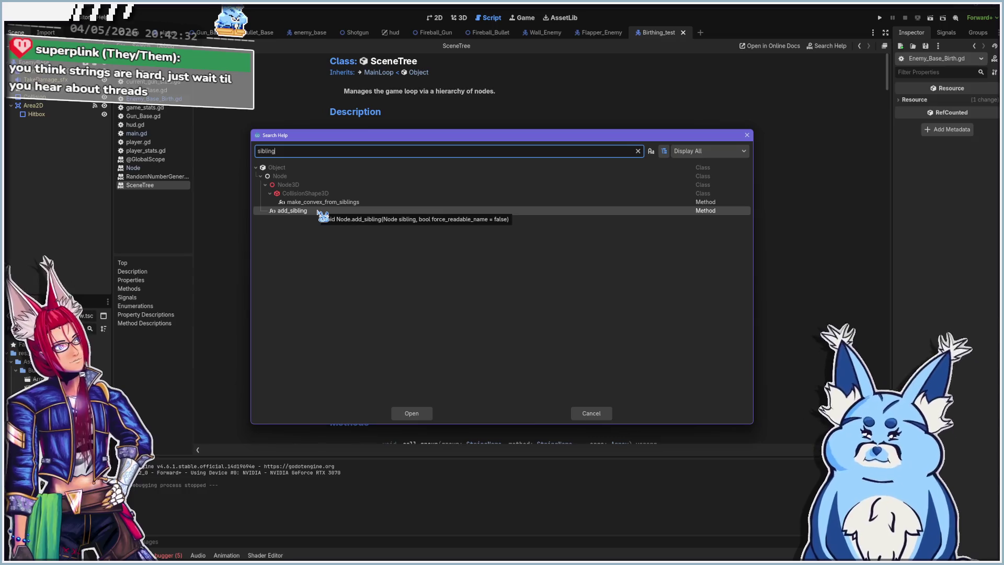
drag(299, 152, 246, 154)
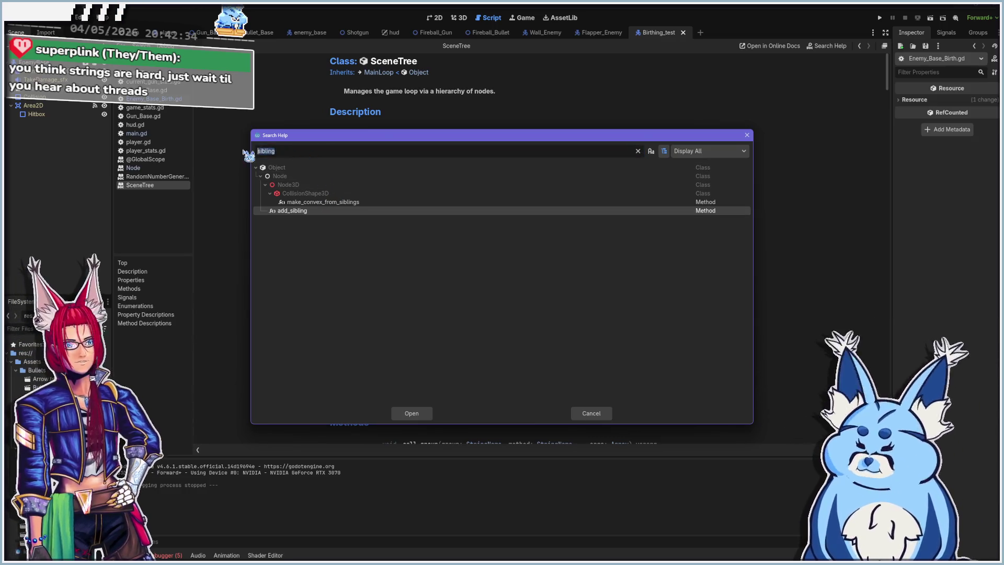
key(BackSpace)
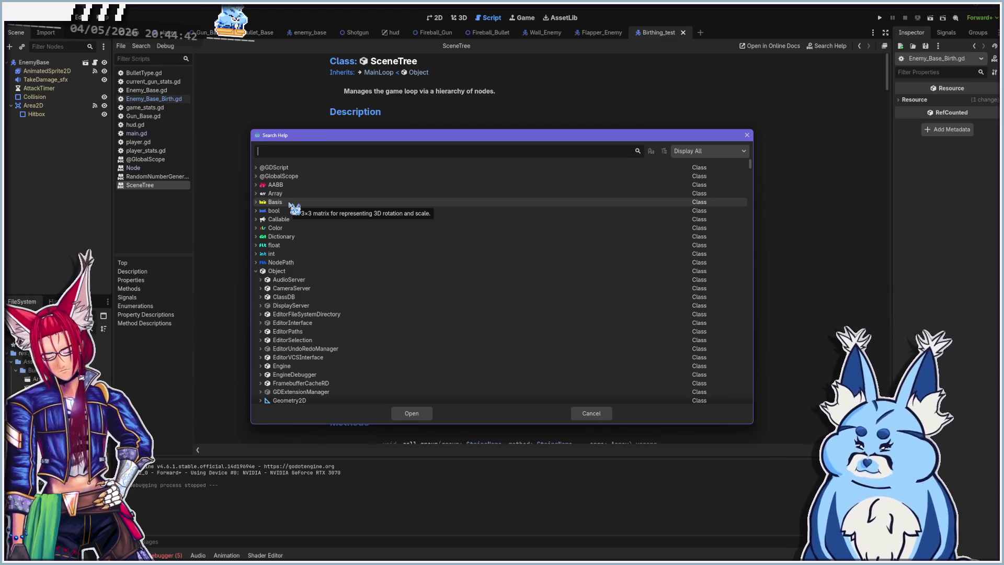
- Search help for 'node', scroll the results to get_node and open its Node reference entry
text(node)
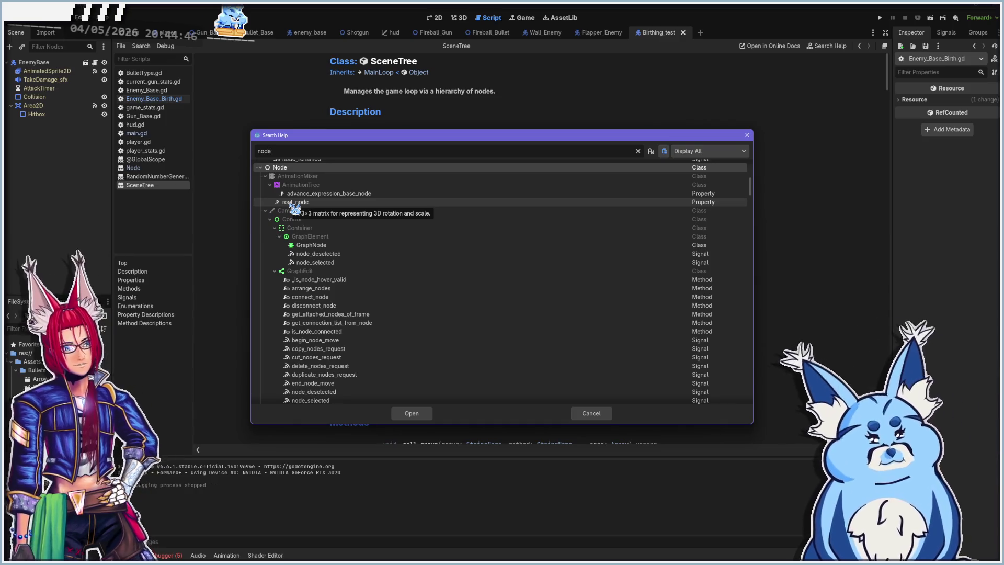
scroll(349, 269, down, 1)
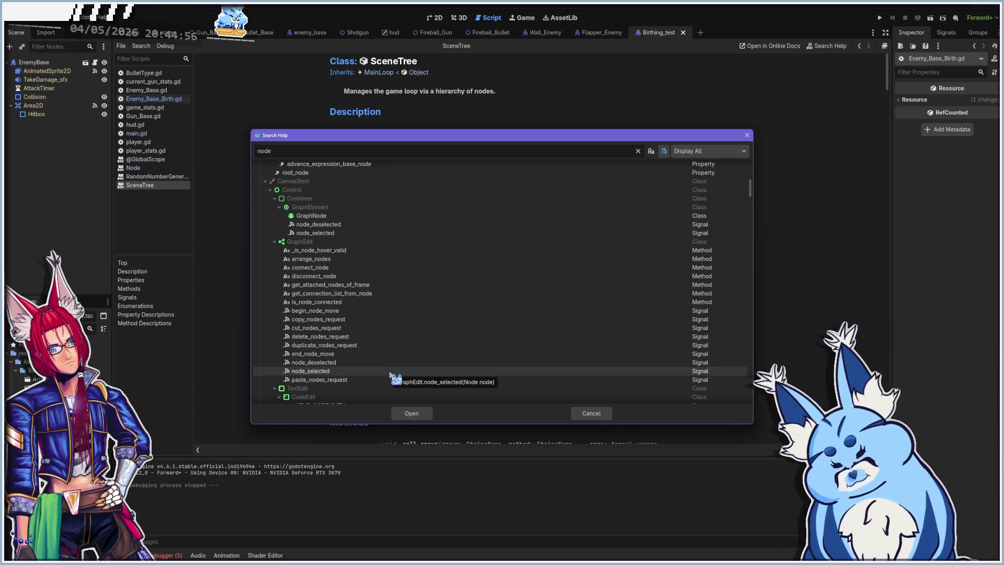
scroll(396, 378, down, 3)
scroll(395, 377, down, 2)
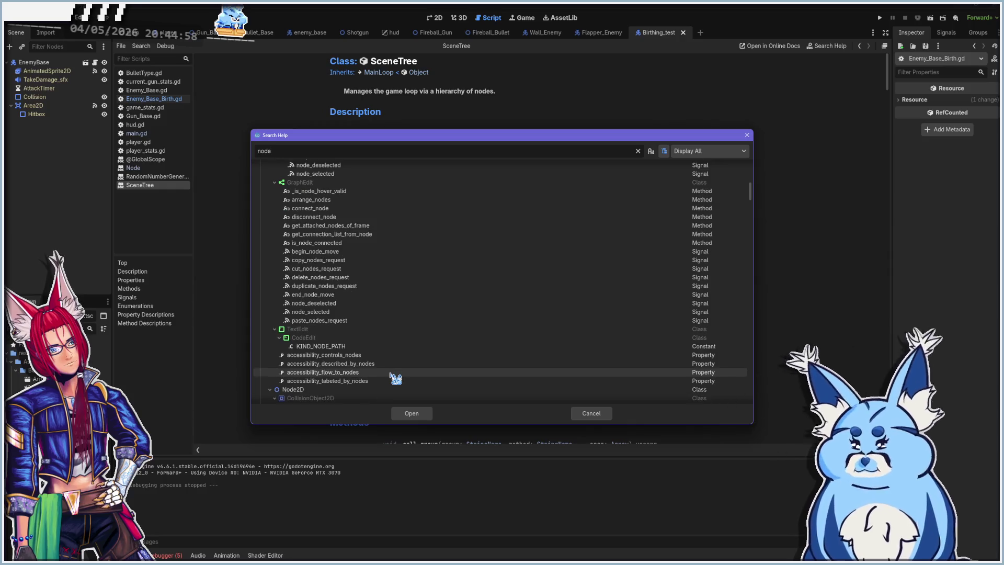
scroll(396, 377, down, 2)
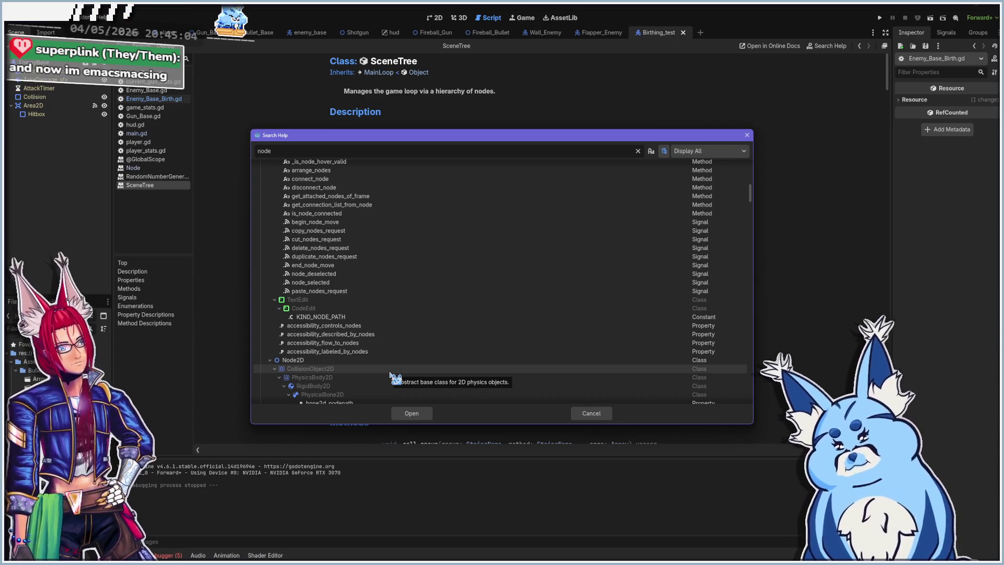
scroll(396, 378, down, 2)
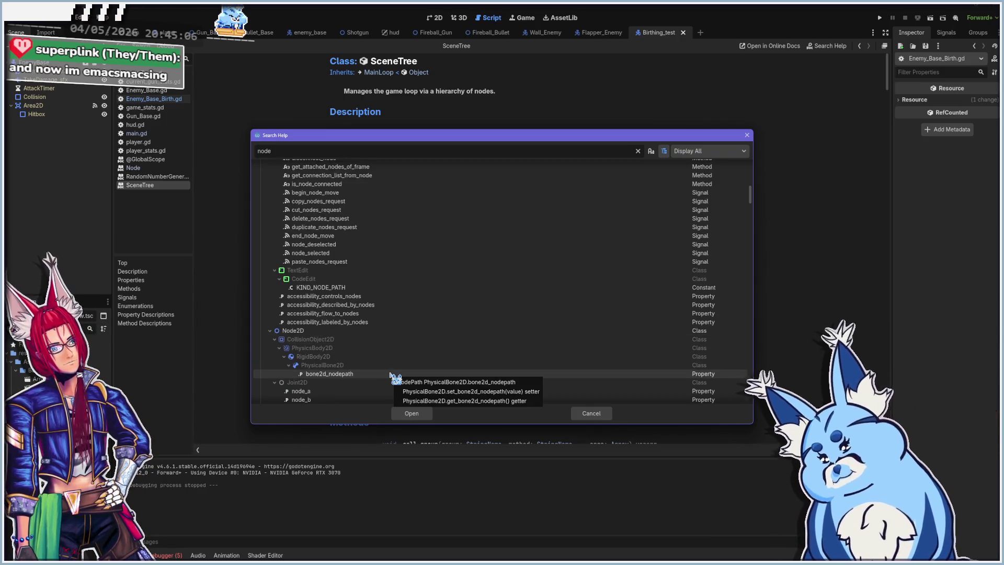
scroll(391, 376, down, 3)
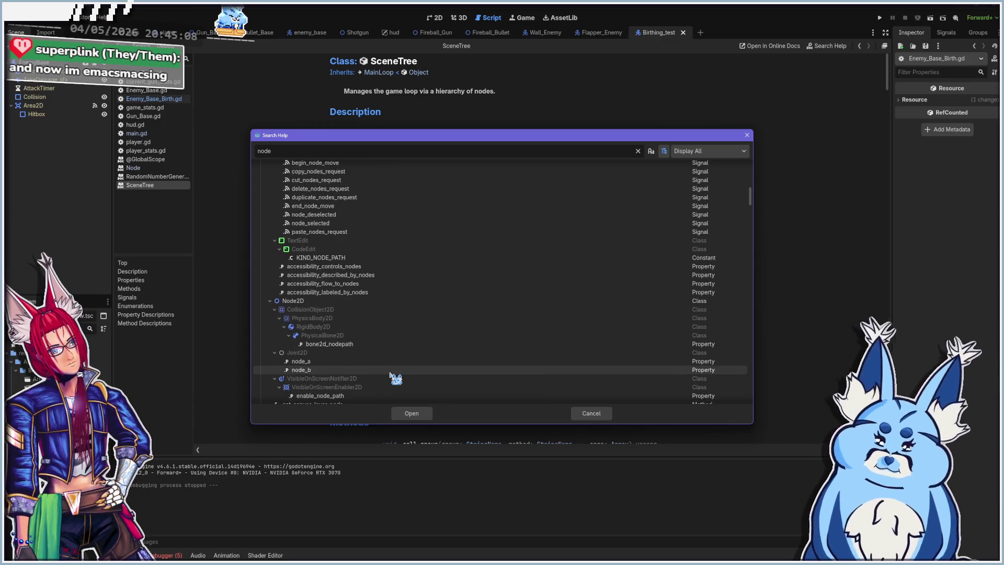
scroll(396, 377, down, 2)
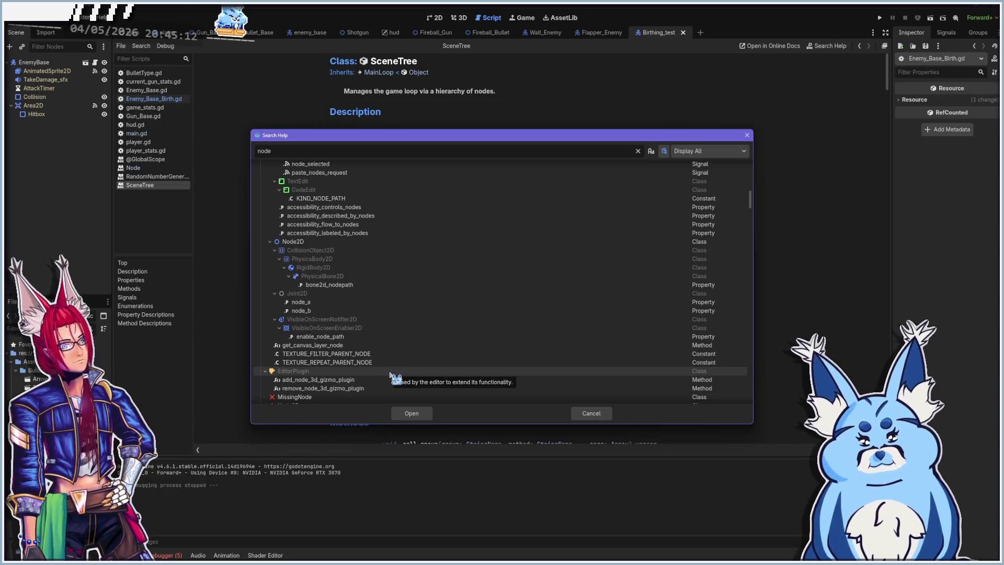
scroll(347, 374, down, 3)
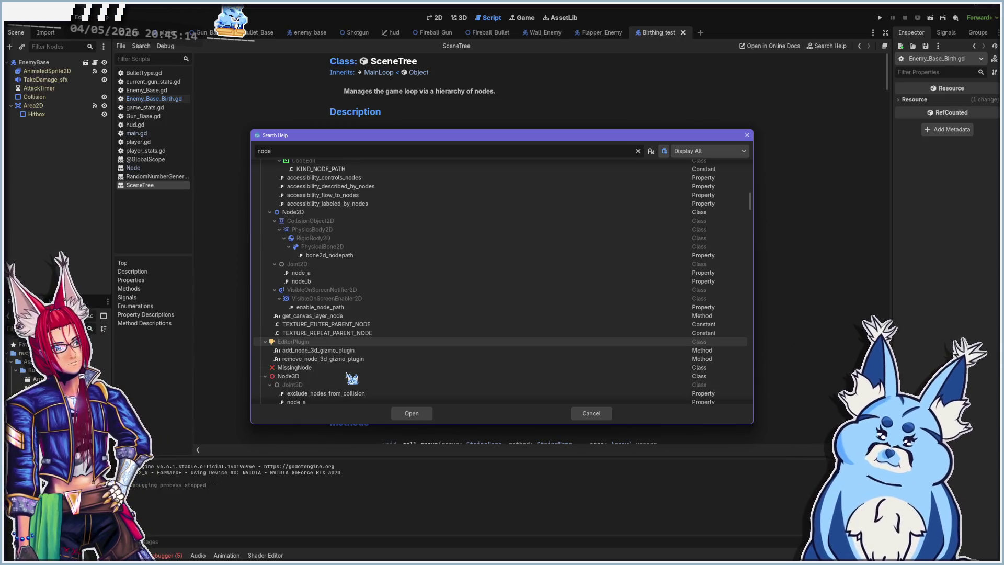
scroll(346, 375, down, 5)
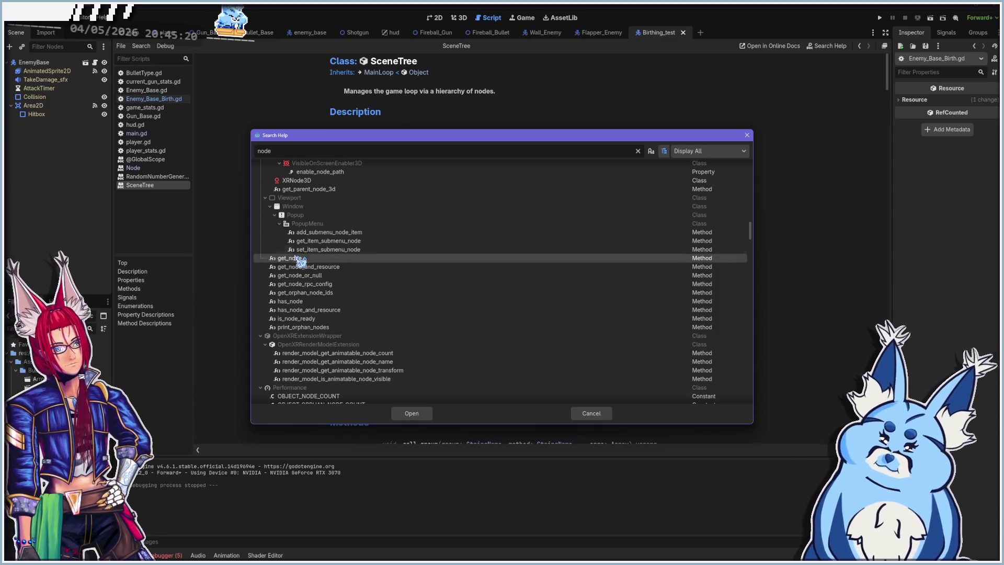
key(Escape)
text(get_child)
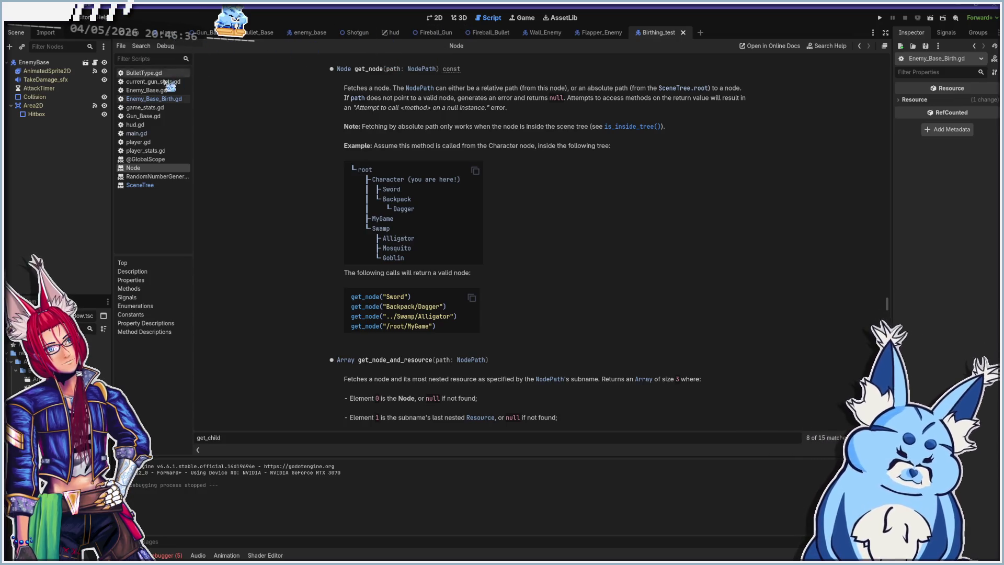
- Switch back to Enemy_Base_Birth.gd and scroll to the death-animation handler
click(167, 101)
scroll(447, 285, down, 1)
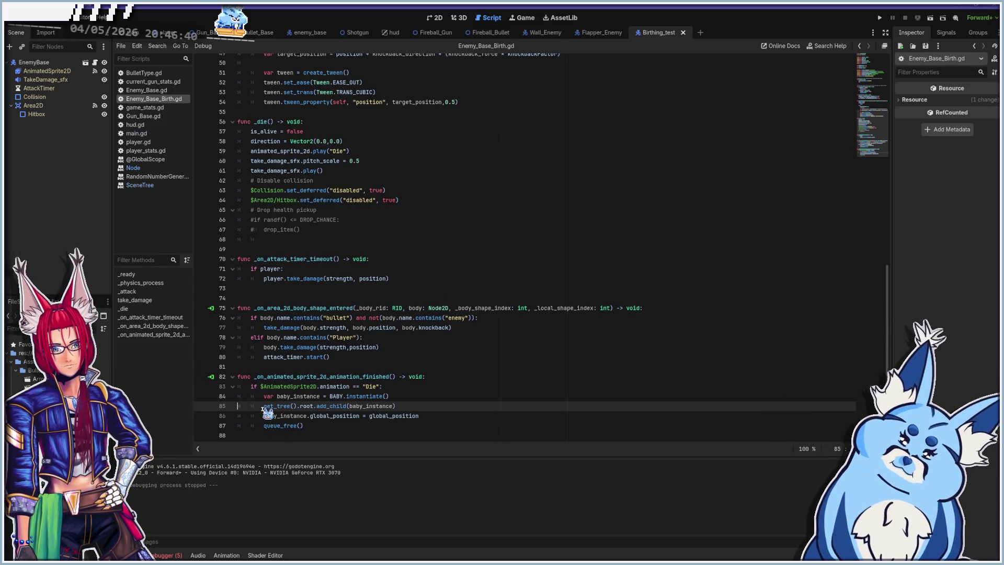
- Replace get_tree().root on line 85 with get_node("/root/main")
drag(314, 407, 263, 406)
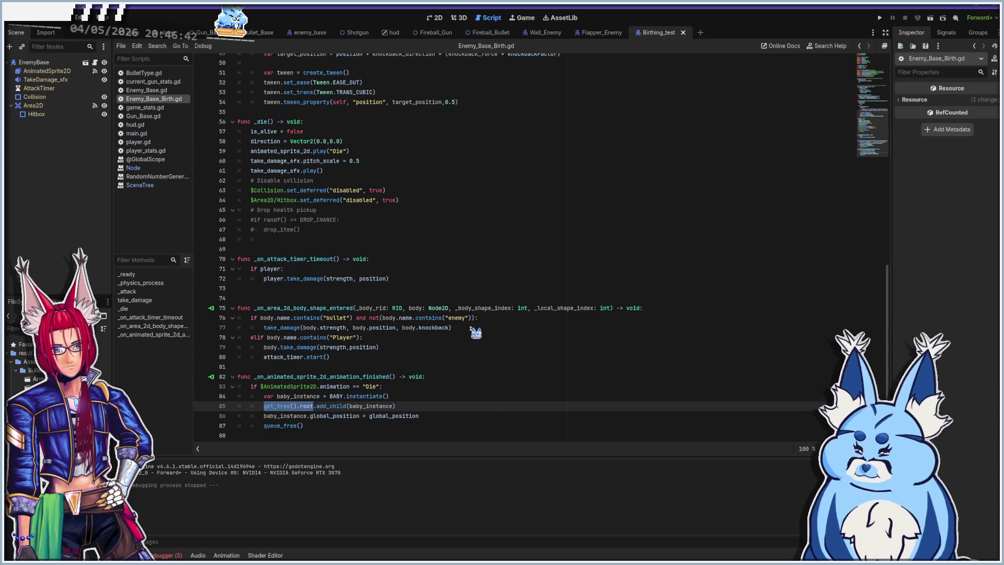
text(get_node)
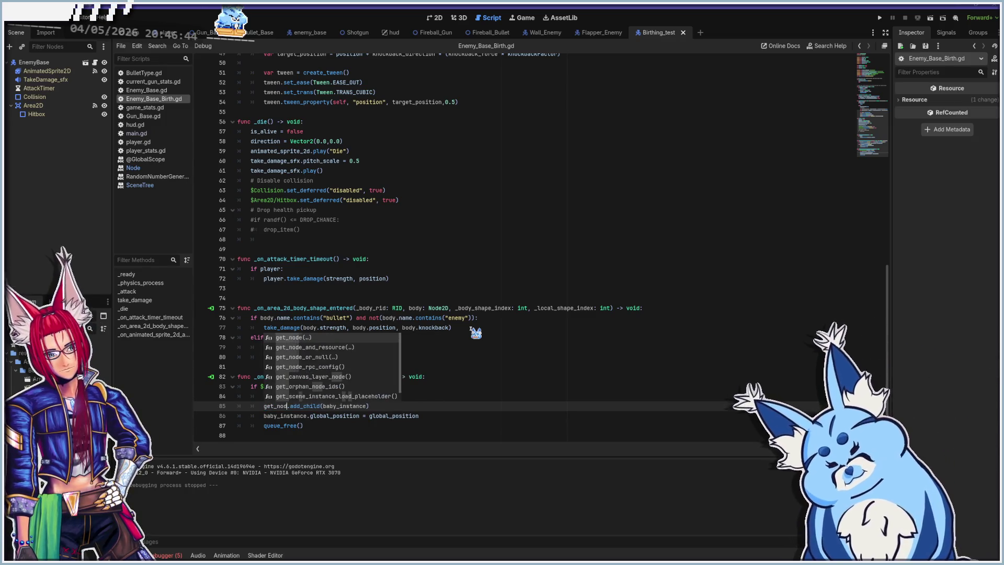
key(Return)
text("/root)
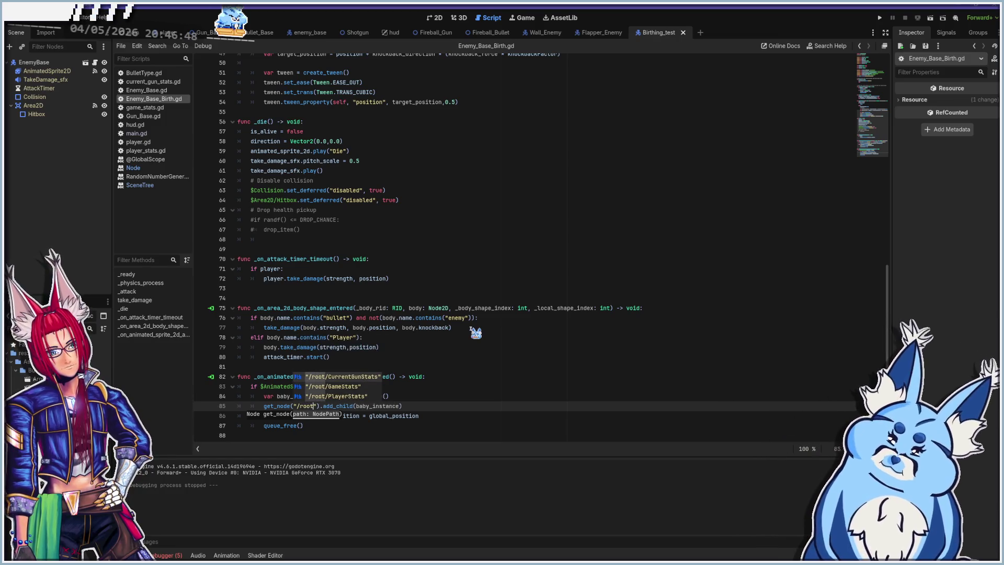
text(/main)
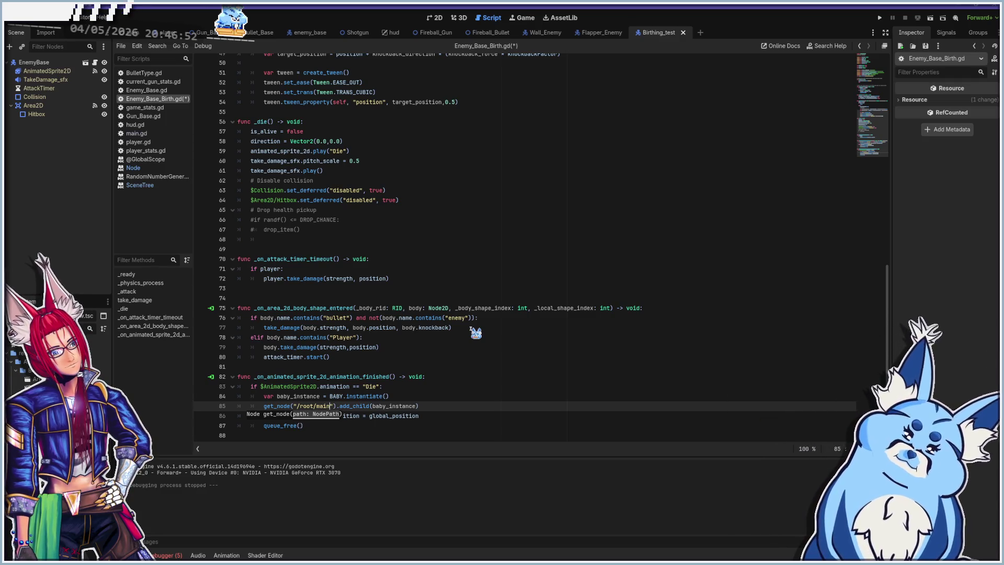
text(/)
- Check the get_node help page, return to the script, and run the project with F5
ctrl+click(277, 406)
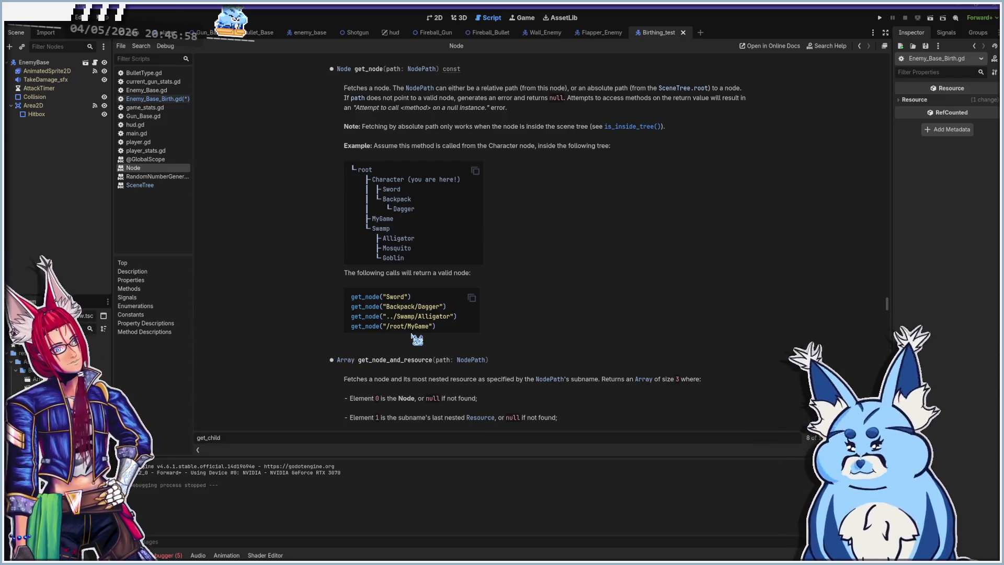
click(169, 100)
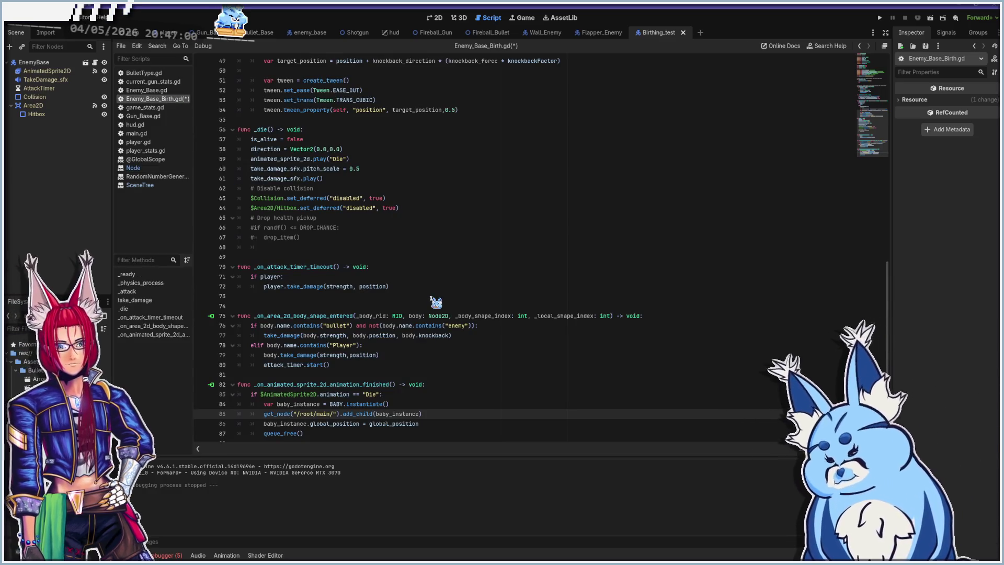
click(333, 413)
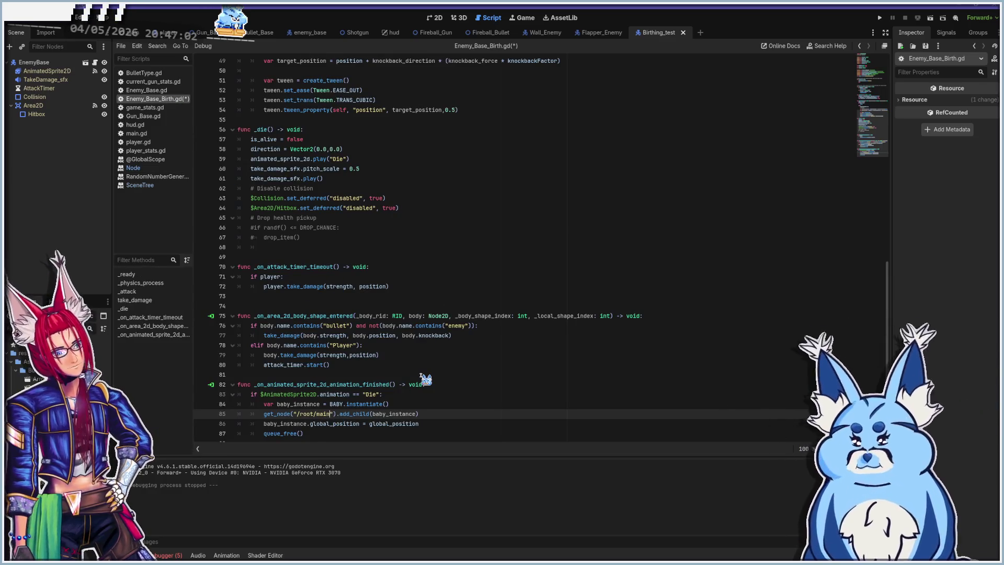
key(F5)
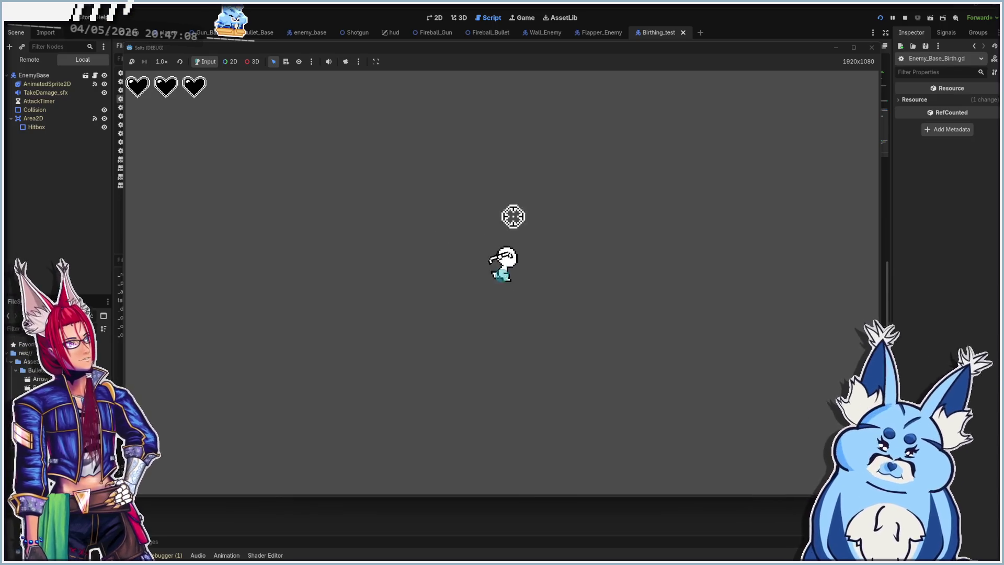
- Shoot an enemy and show the debugger's node "/root/main" not found error
click(261, 401)
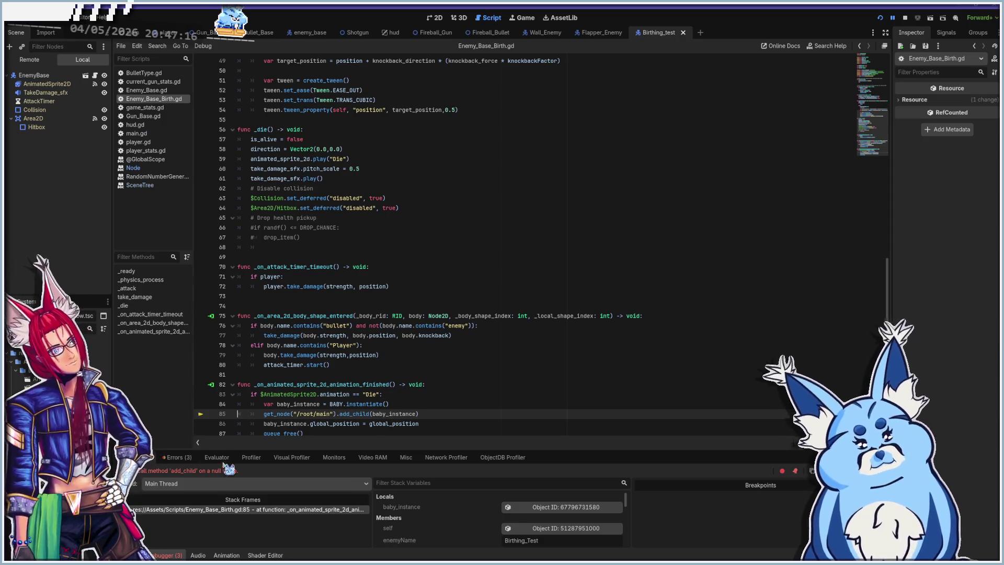
click(179, 458)
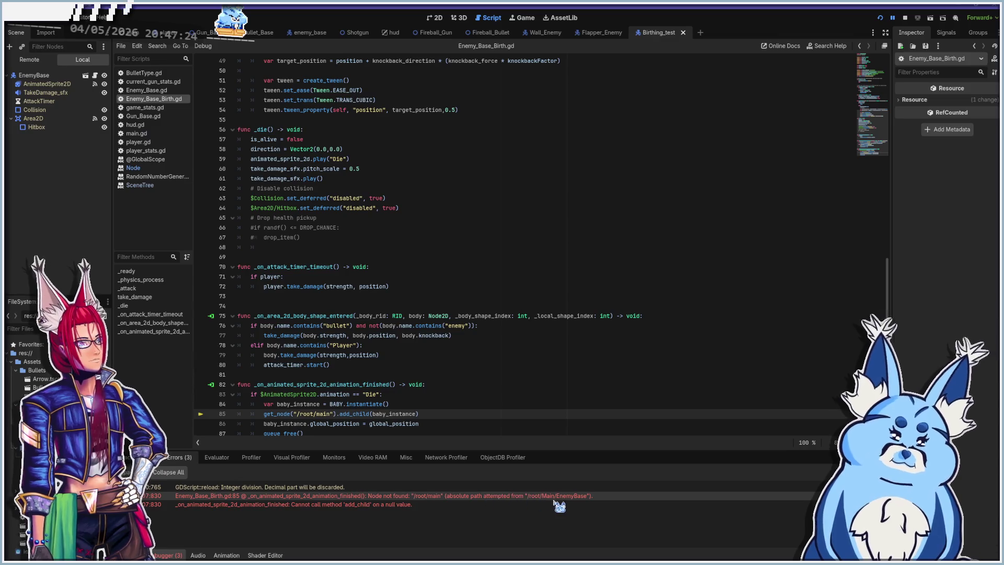
mouse_move(565, 500)
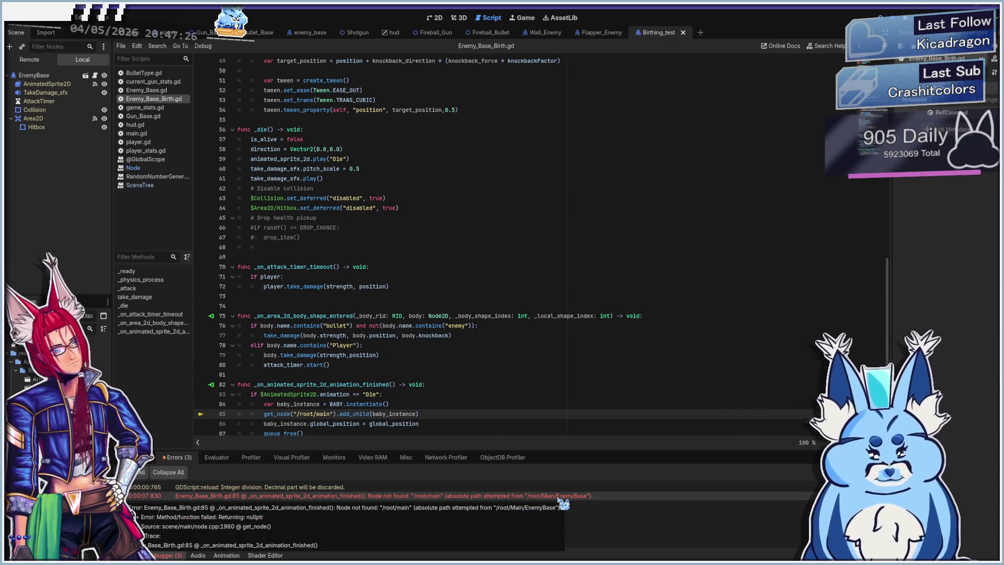